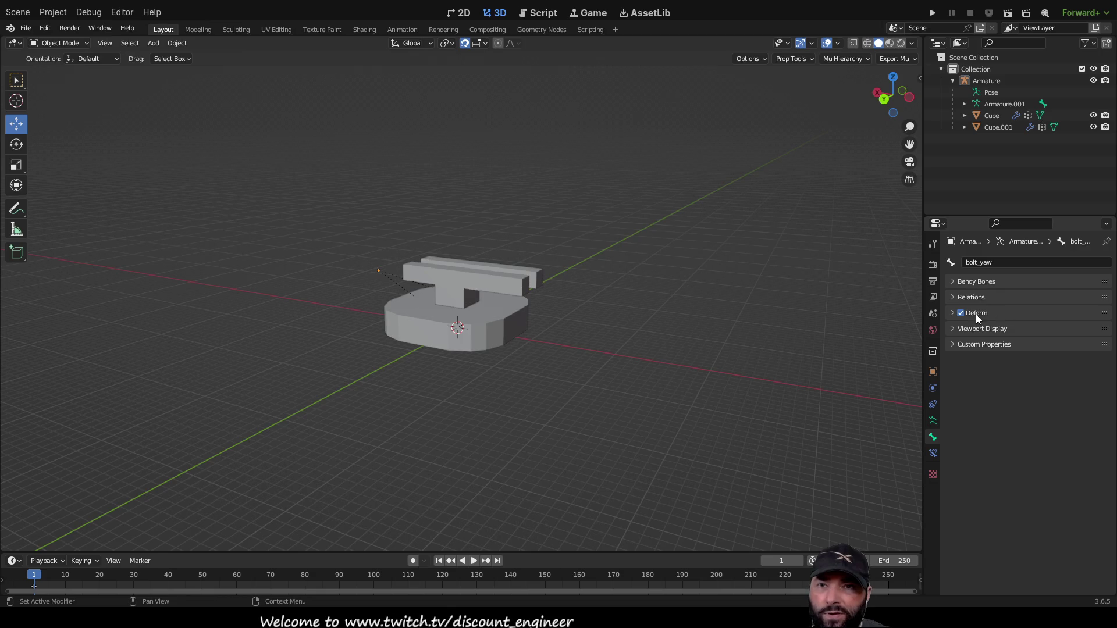
# Uncheck Deform in the bolt_yaw bone's Deform panel.
pyautogui.click(962, 315)
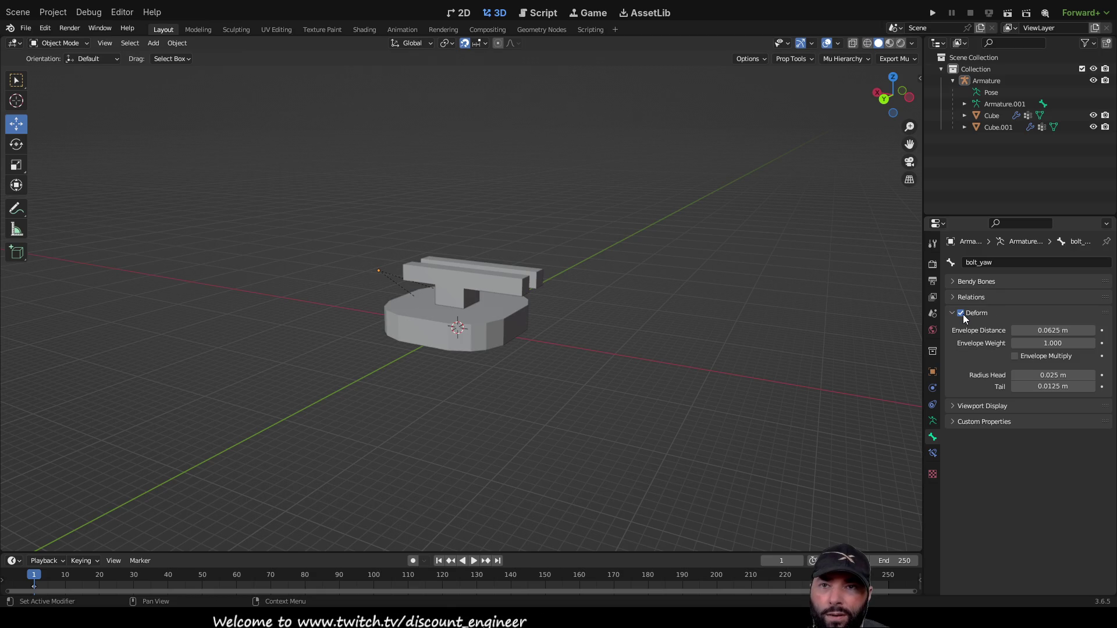
pyautogui.click(962, 315)
pyautogui.click(959, 312)
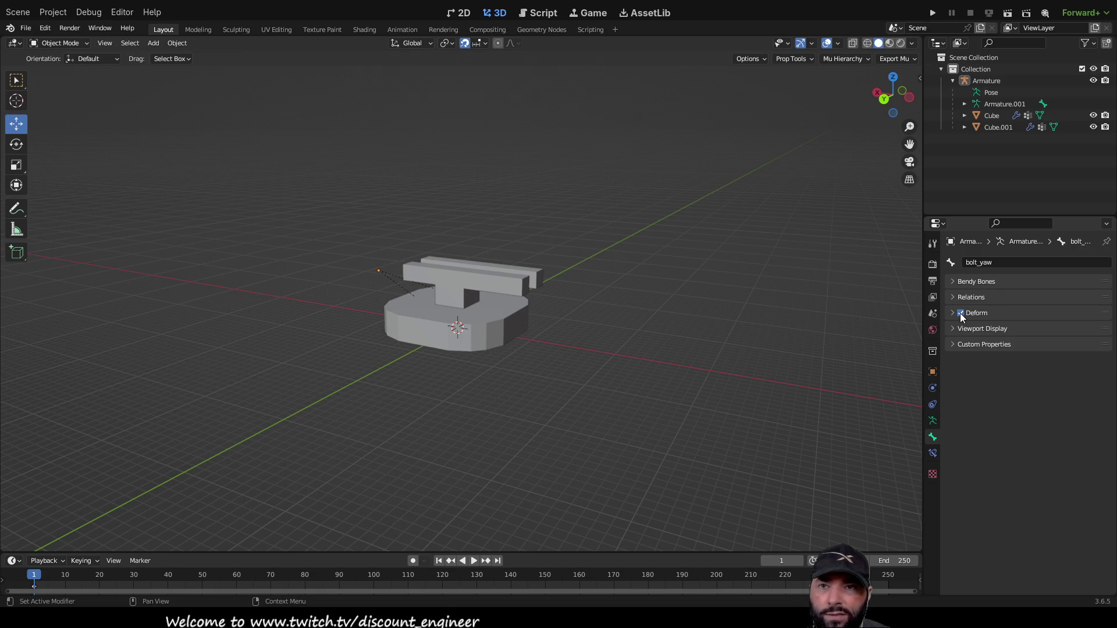
pyautogui.click(952, 313)
pyautogui.click(964, 313)
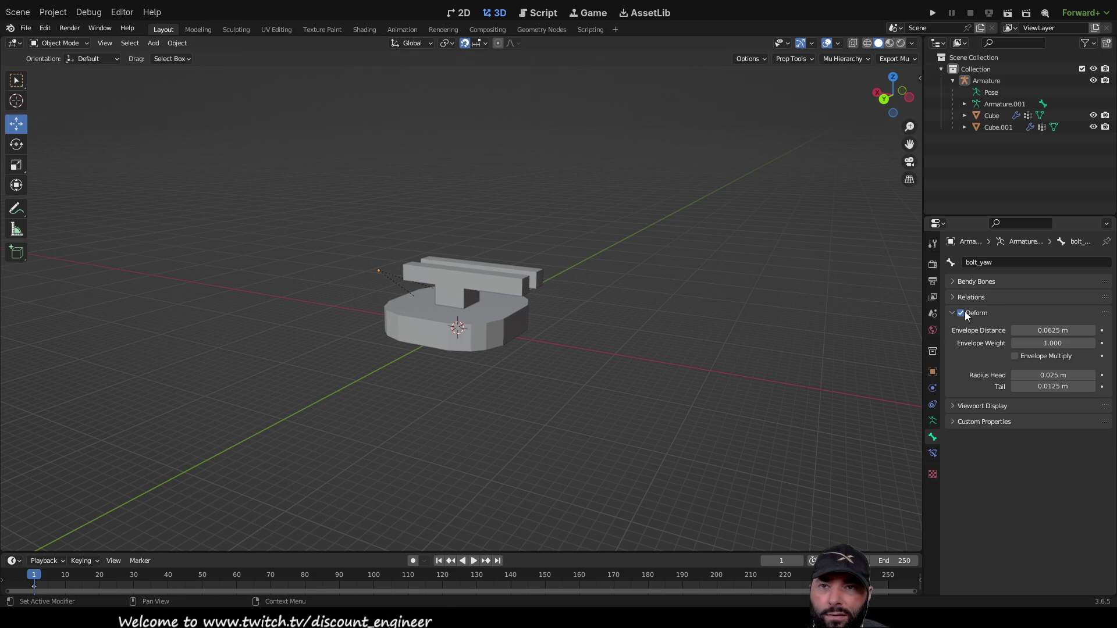
pyautogui.click(962, 313)
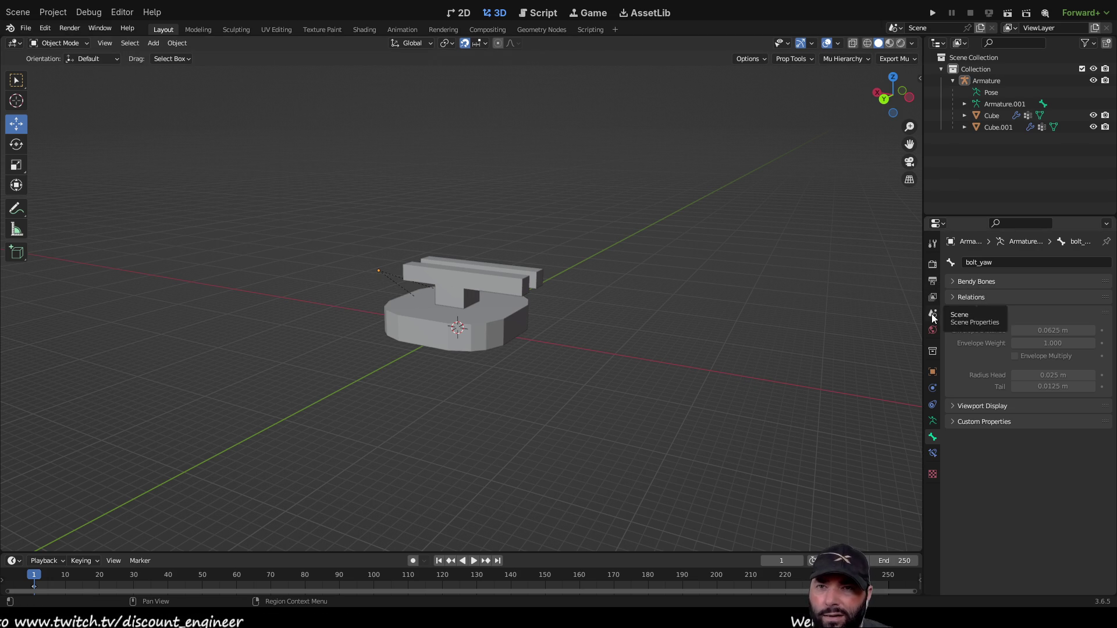
# Glance at bolt_yaw's Bendy Bones settings and orbit the view around the turret.
pyautogui.click(955, 278)
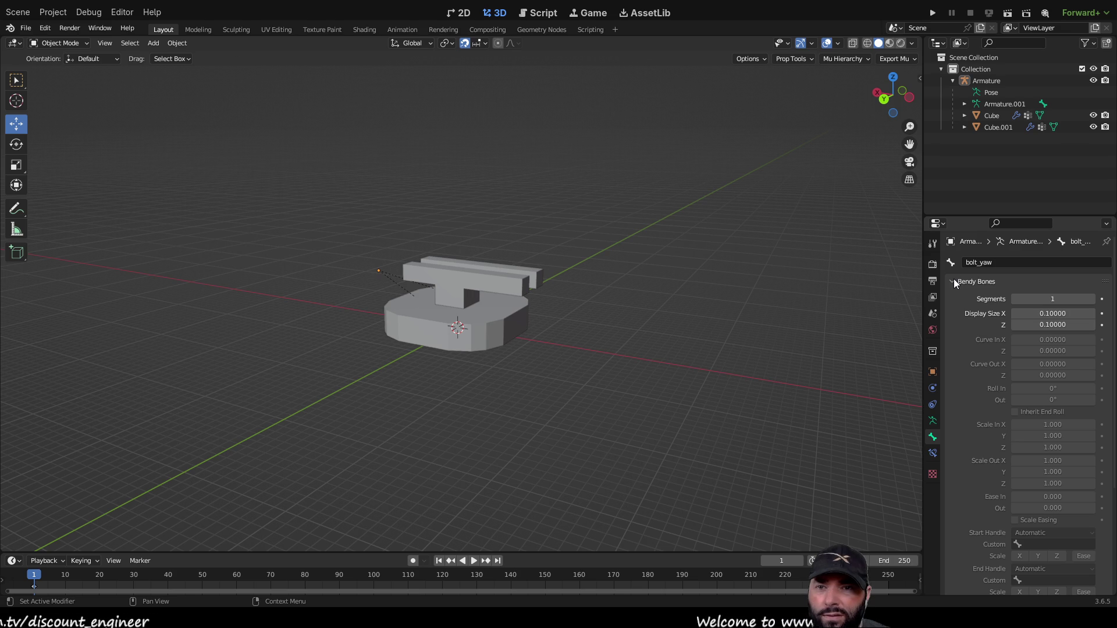
pyautogui.click(954, 279)
pyautogui.click(1004, 263)
pyautogui.moveTo(526, 302)
pyautogui.mouseDown(button='middle')
pyautogui.moveTo(626, 322)
pyautogui.moveTo(582, 314)
pyautogui.mouseUp(button='middle')
# Nudge the Armature along its Y axis and expand Armature.001 in the Outliner.
pyautogui.click(379, 299)
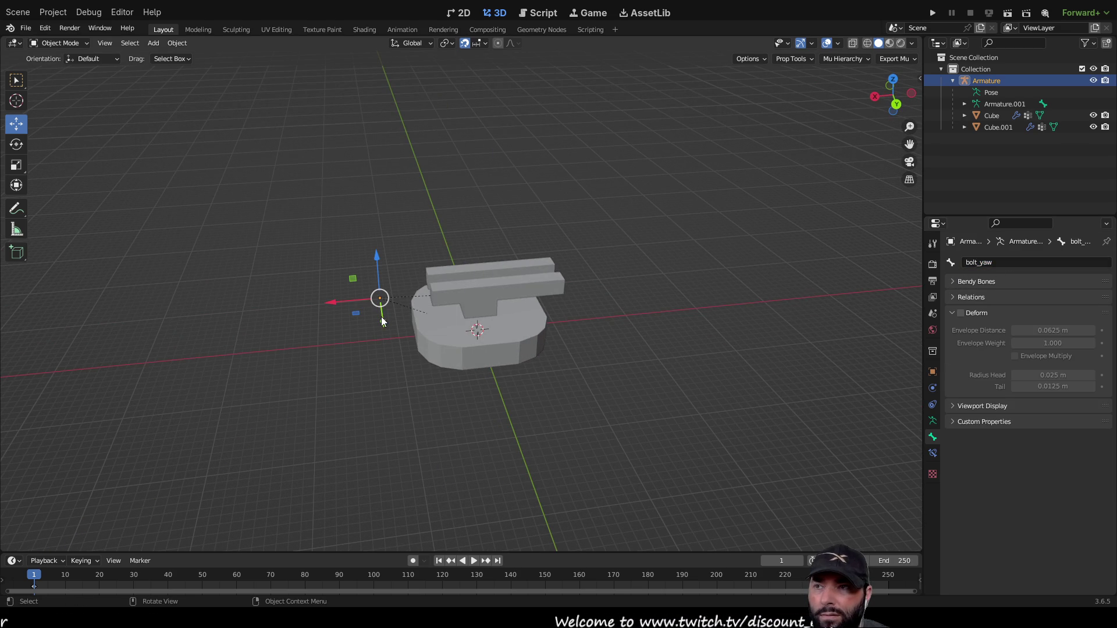
pyautogui.moveTo(382, 320)
pyautogui.mouseDown()
pyautogui.moveTo(377, 271)
pyautogui.moveTo(398, 345)
pyautogui.mouseUp()
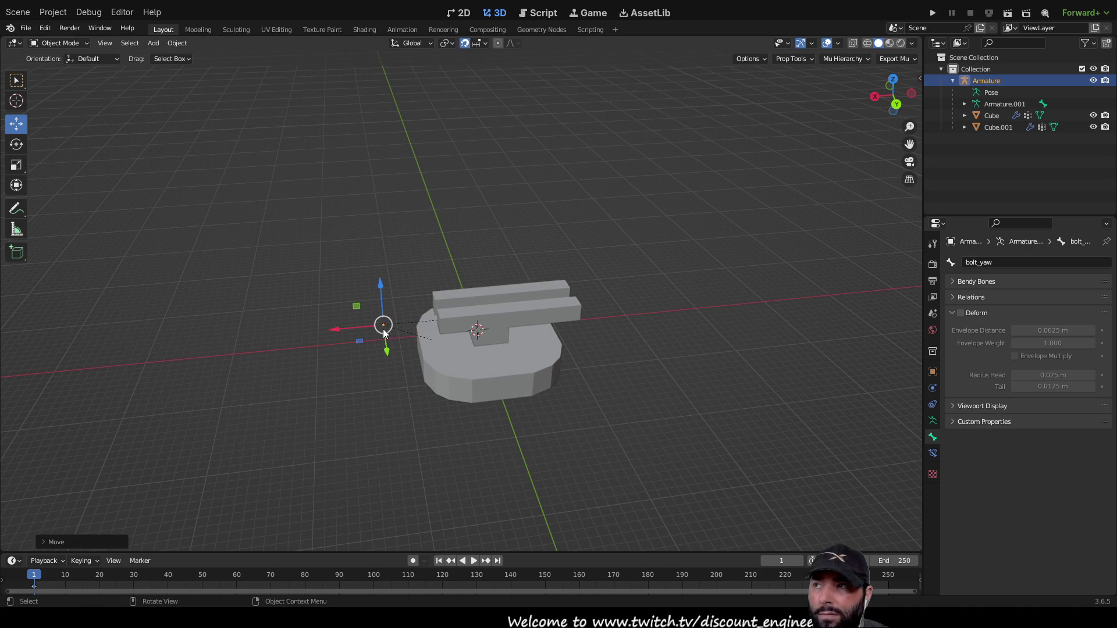
pyautogui.click(991, 93)
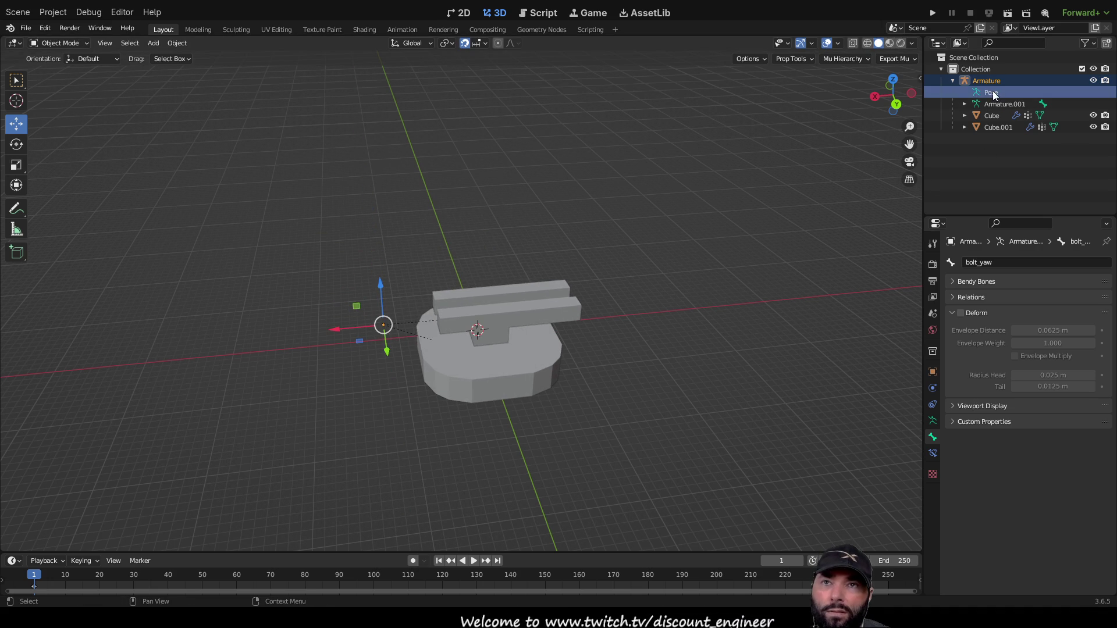
pyautogui.click(998, 104)
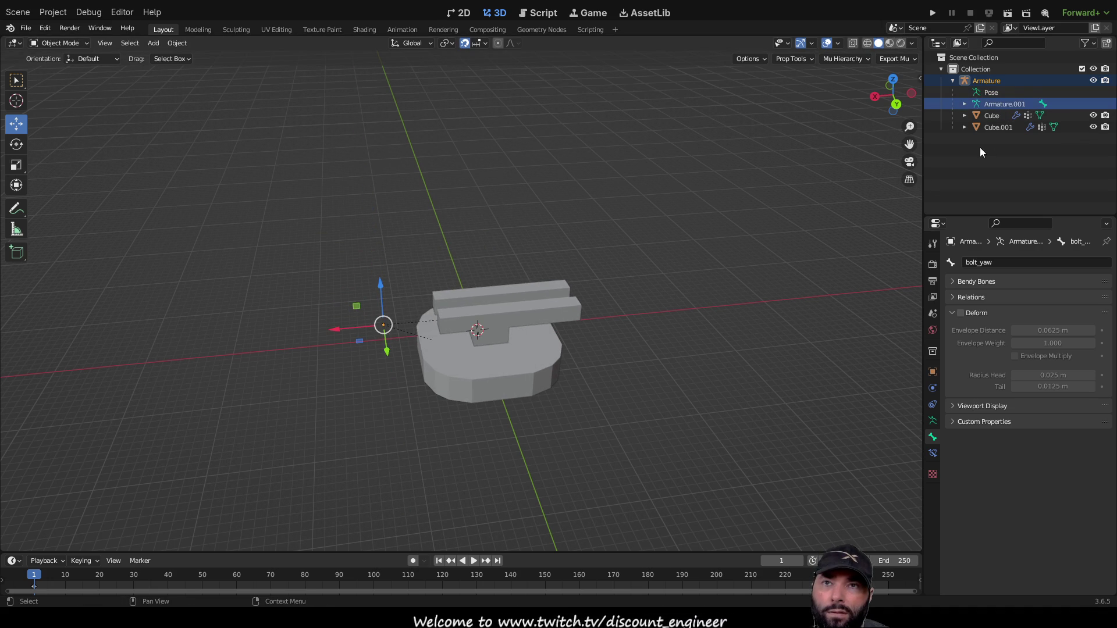
pyautogui.click(964, 104)
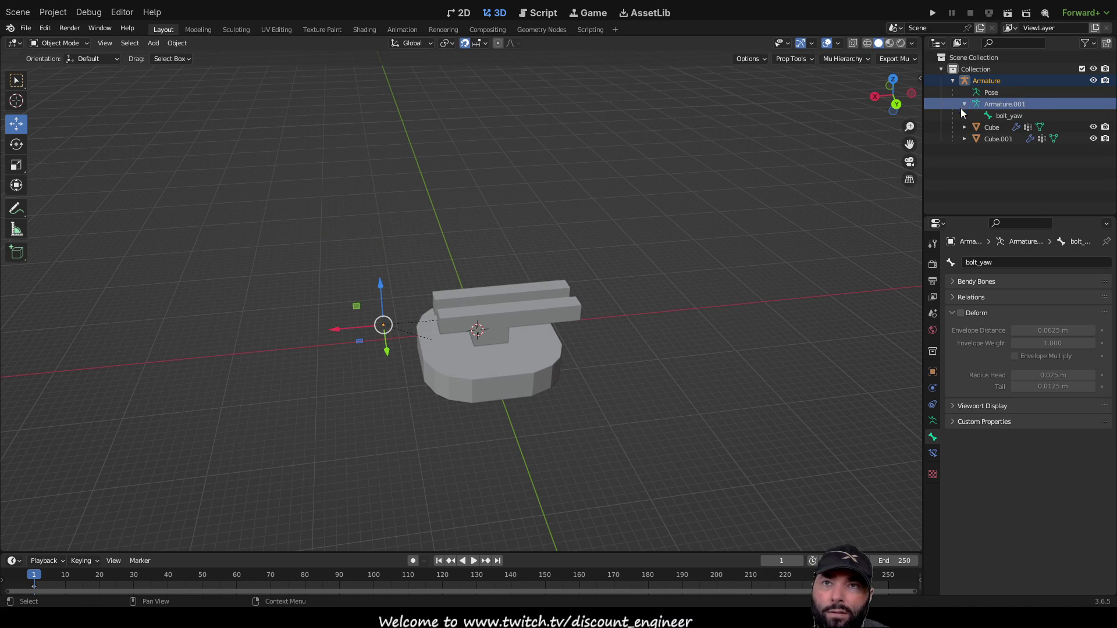
# Browse Cube, Cube.001, Armature.001 and bolt_yaw in the Outliner, ending with Cube selected.
pyautogui.click(986, 127)
pyautogui.click(986, 138)
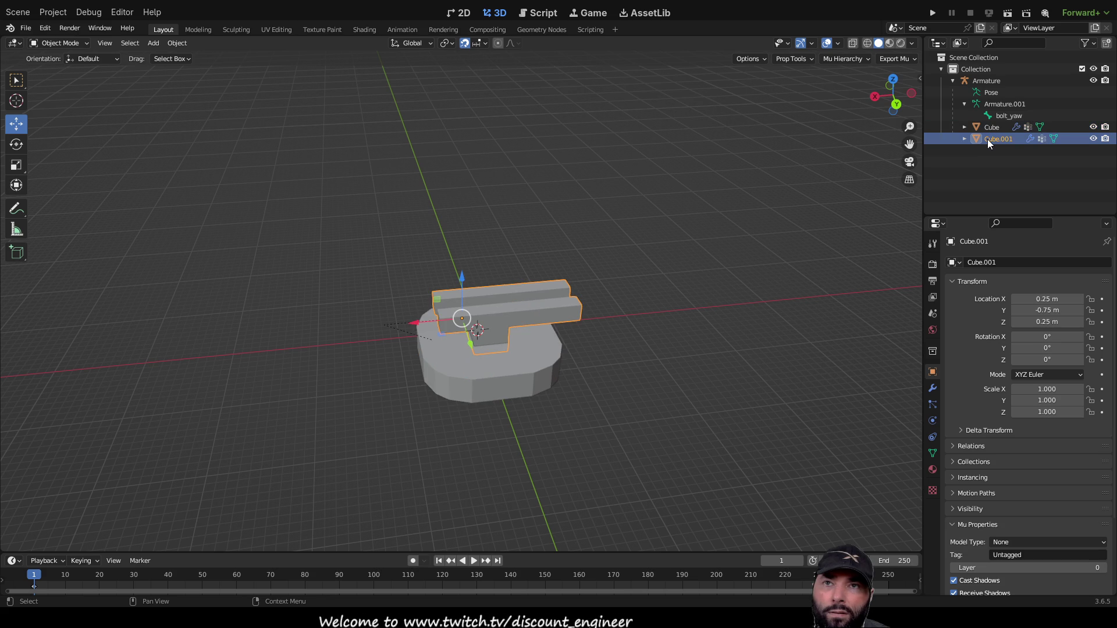
pyautogui.click(985, 105)
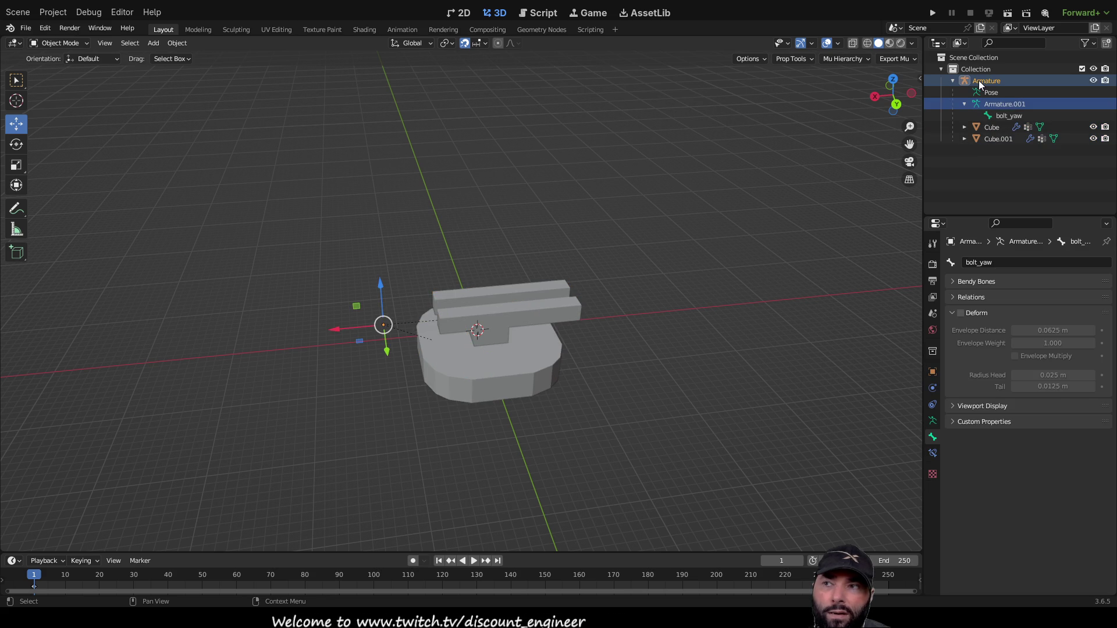
pyautogui.click(985, 93)
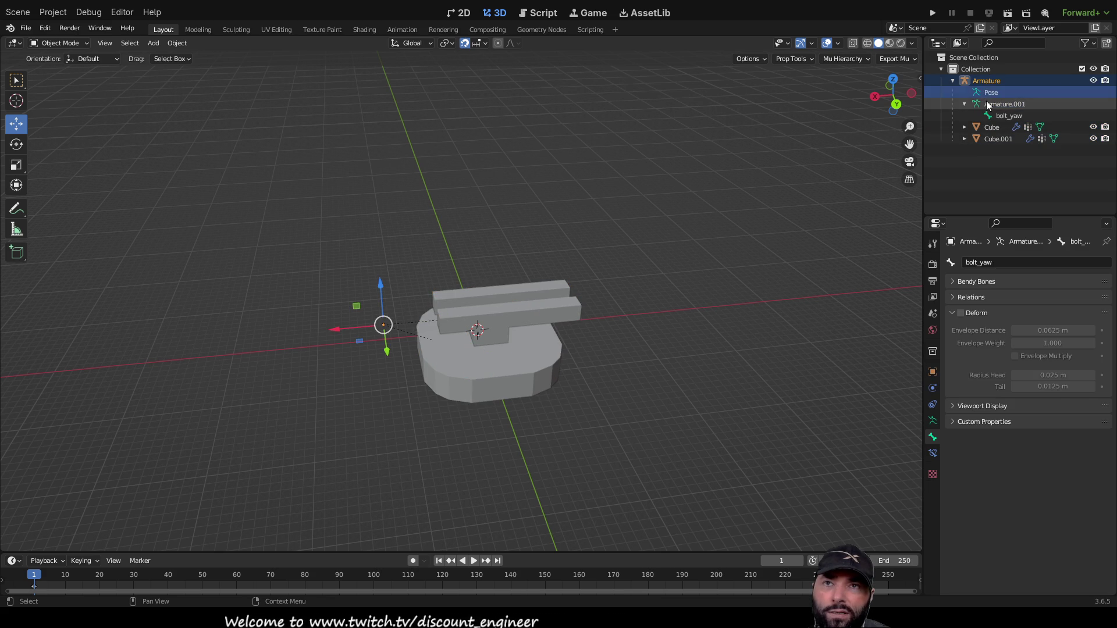
pyautogui.click(990, 127)
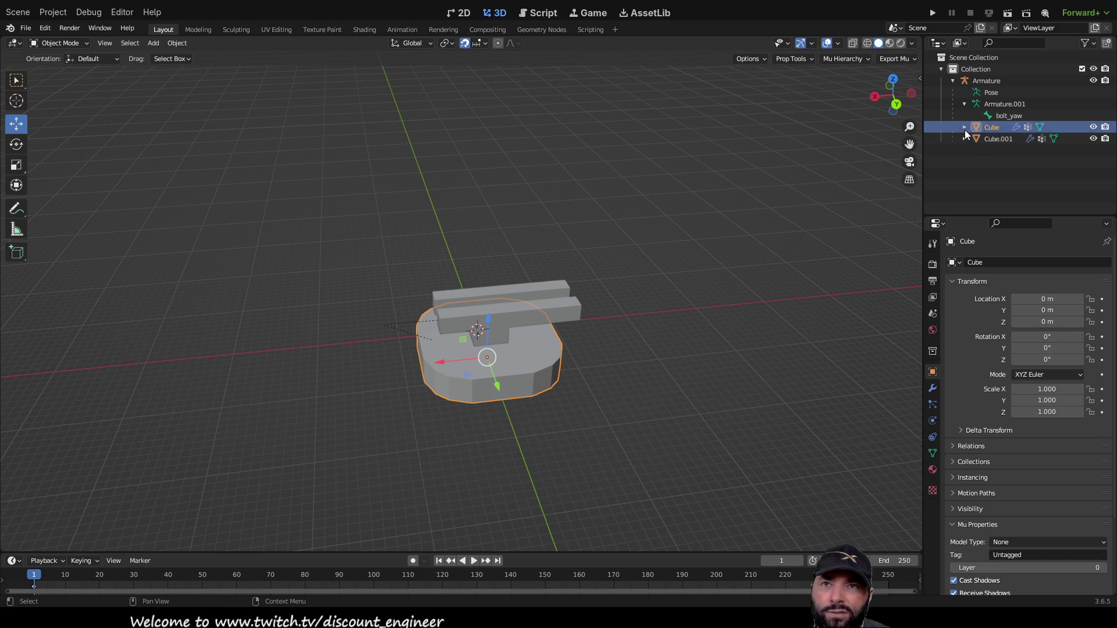
pyautogui.moveTo(984, 81); pyautogui.dragTo(992, 142)
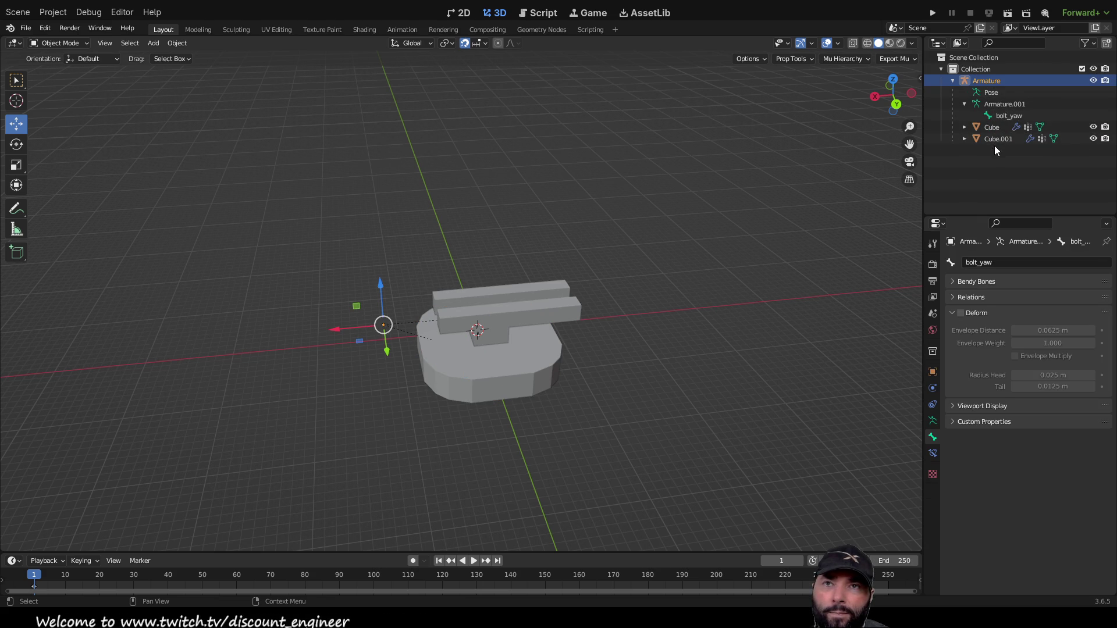
pyautogui.click(1001, 116)
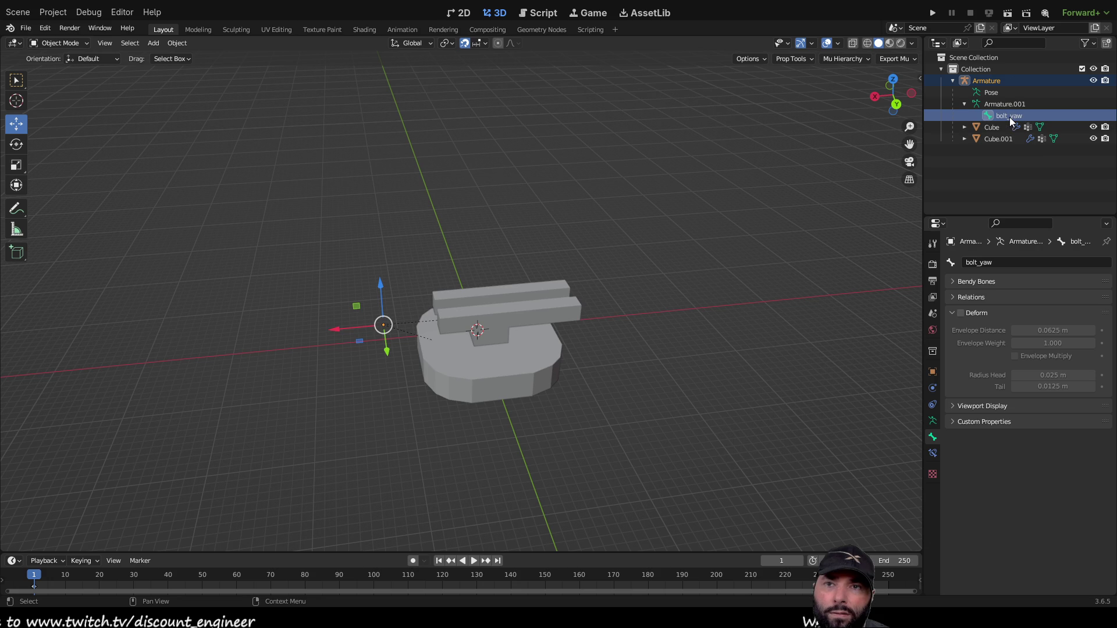
pyautogui.click(1010, 104)
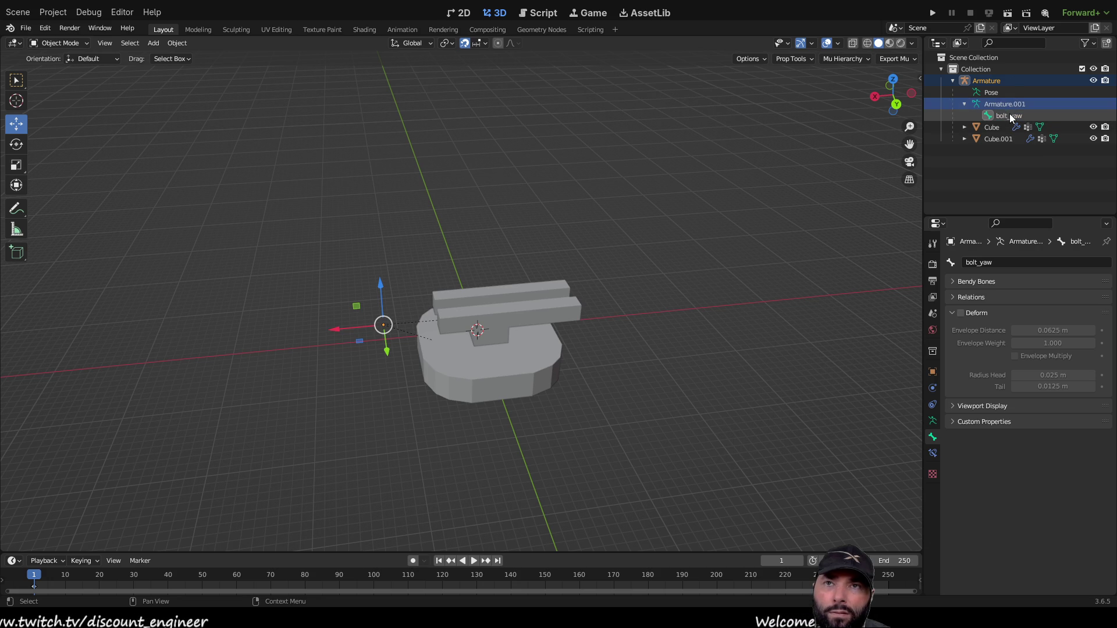
pyautogui.click(1006, 128)
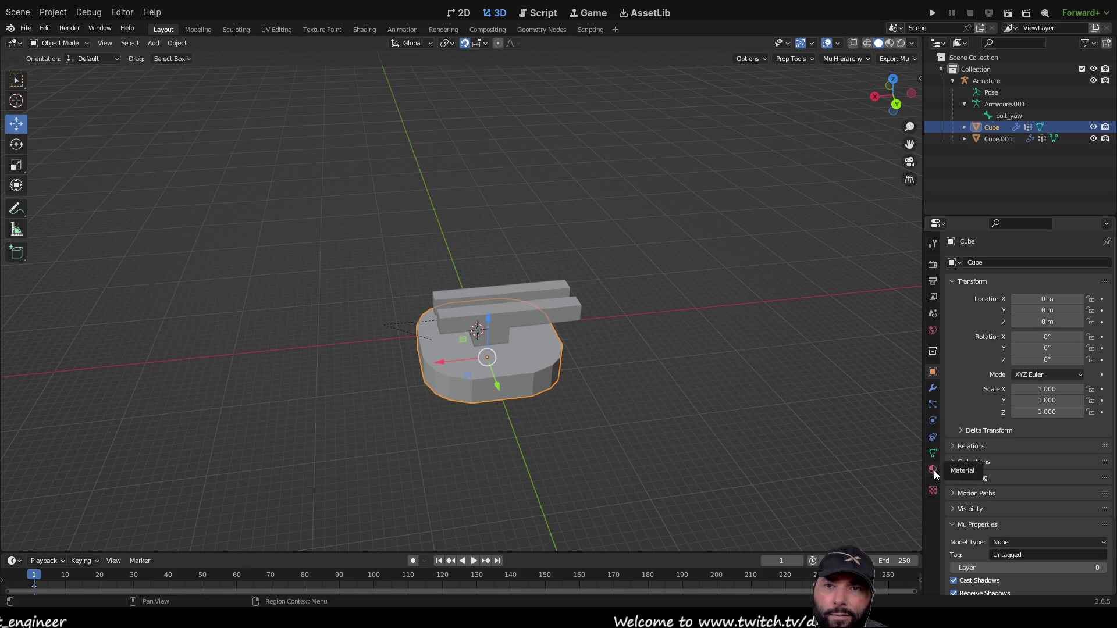
pyautogui.click(1010, 138)
pyautogui.click(992, 130)
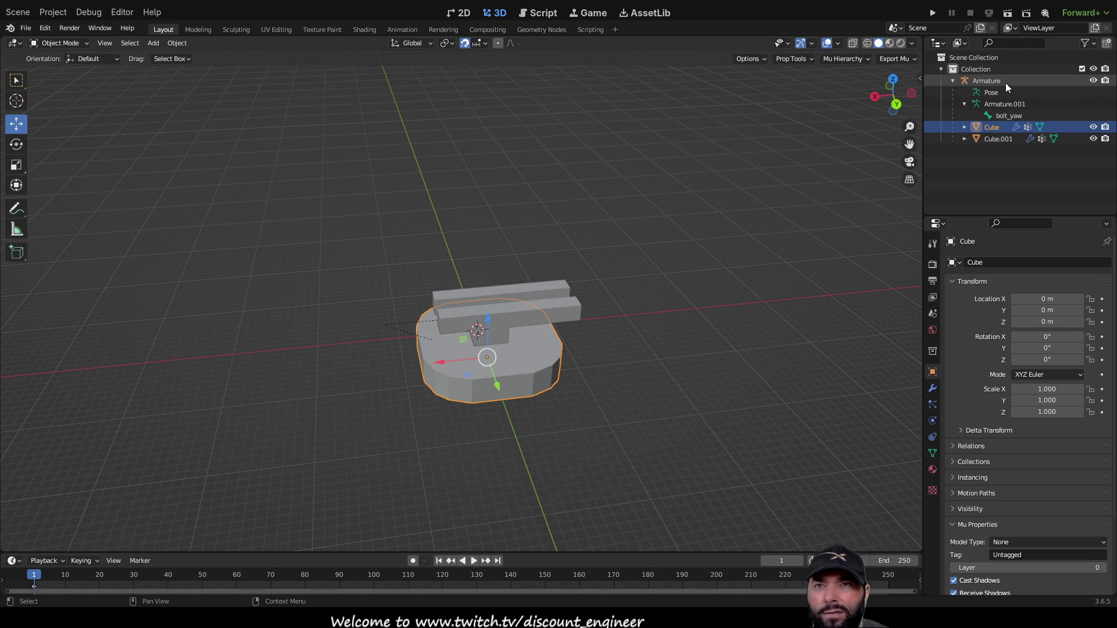
pyautogui.click(1020, 116)
pyautogui.moveTo(987, 83)
pyautogui.mouseDown()
pyautogui.moveTo(1000, 128)
pyautogui.moveTo(981, 190)
pyautogui.moveTo(987, 137)
pyautogui.mouseUp()
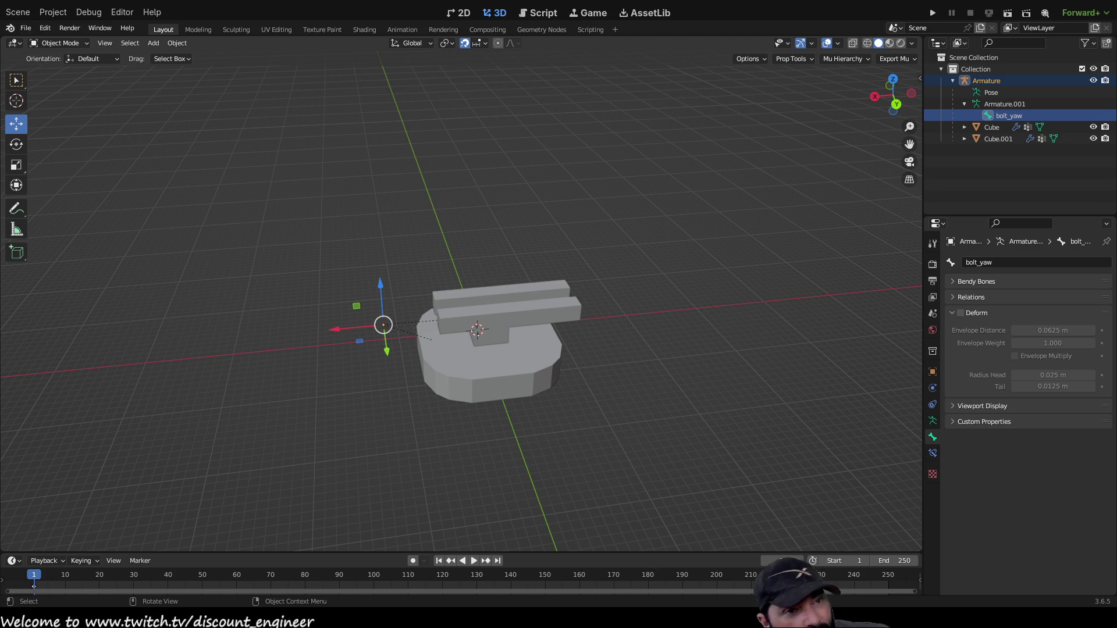
pyautogui.scroll(-2, 461, 303)
pyautogui.scroll(2, 622, 291)
pyautogui.moveTo(623, 302)
pyautogui.mouseDown(button='middle')
pyautogui.moveTo(623, 278)
pyautogui.moveTo(621, 288)
pyautogui.mouseUp(button='middle')
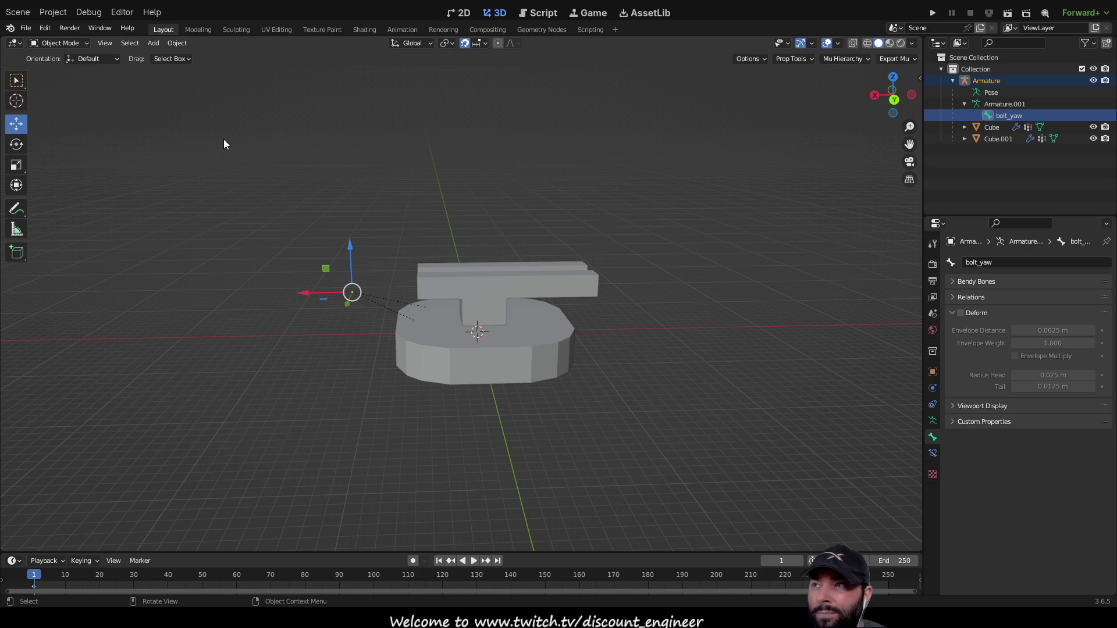
pyautogui.moveTo(398, 186); pyautogui.dragTo(375, 180, button='middle')
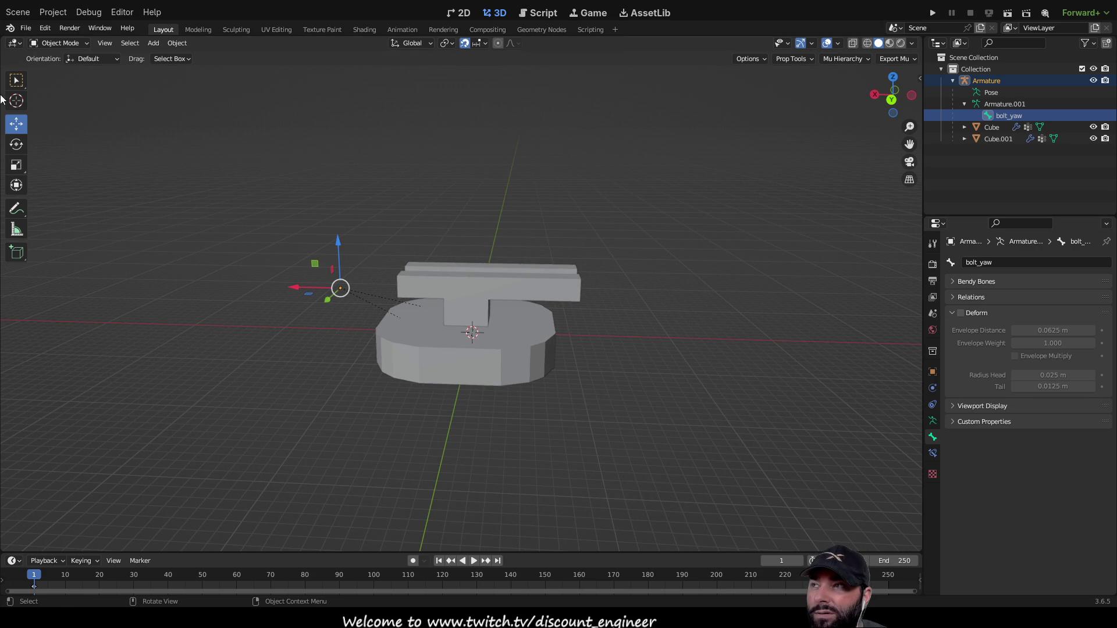
pyautogui.scroll(2, 507, 277)
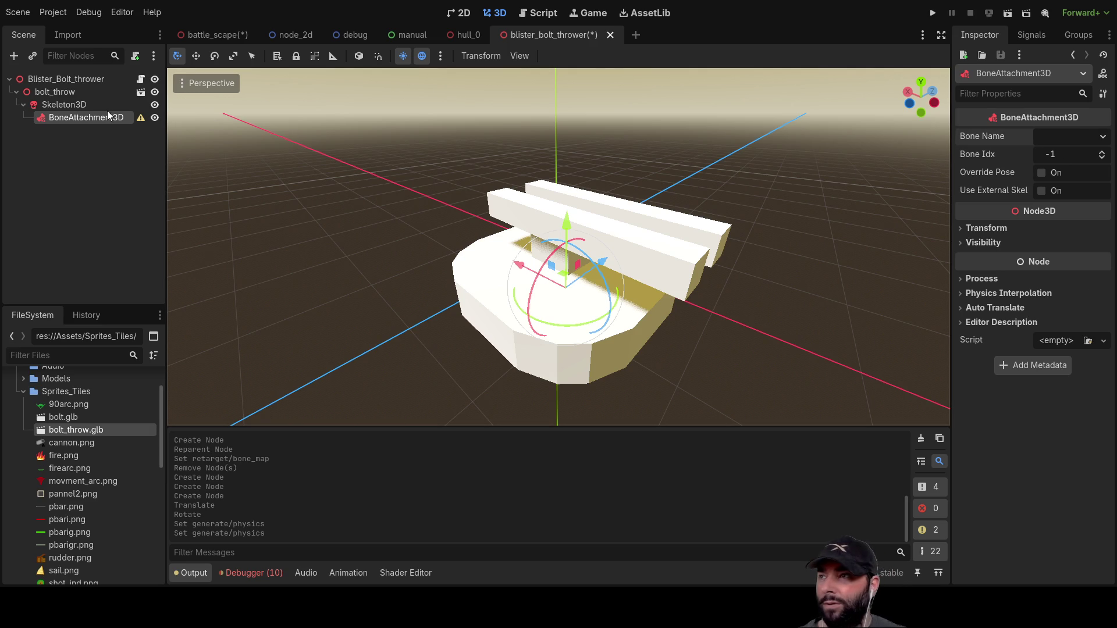
# Inspect bolt_throw's Skeleton3D bones, then open bolt_throw.glb's advanced import settings.
pyautogui.click(39, 95)
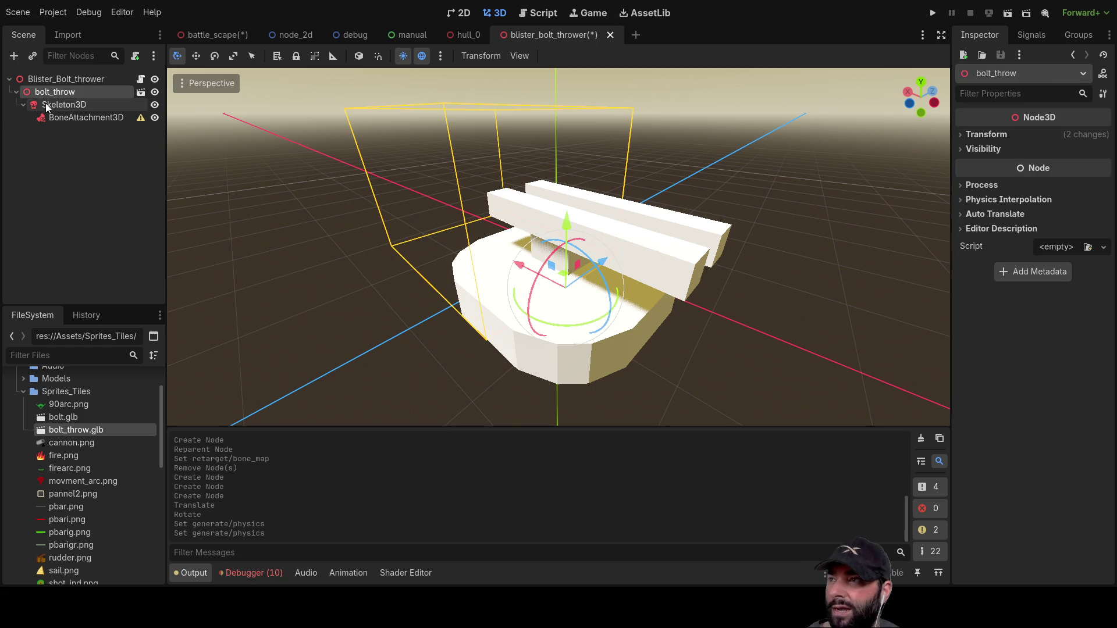
pyautogui.click(40, 105)
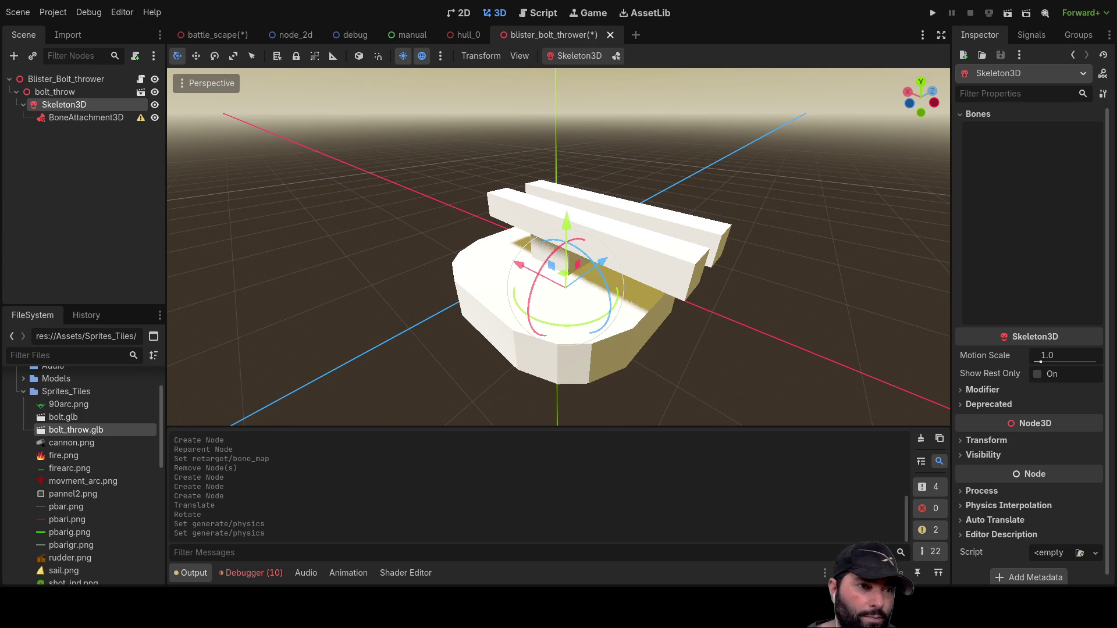
pyautogui.doubleClick(76, 430)
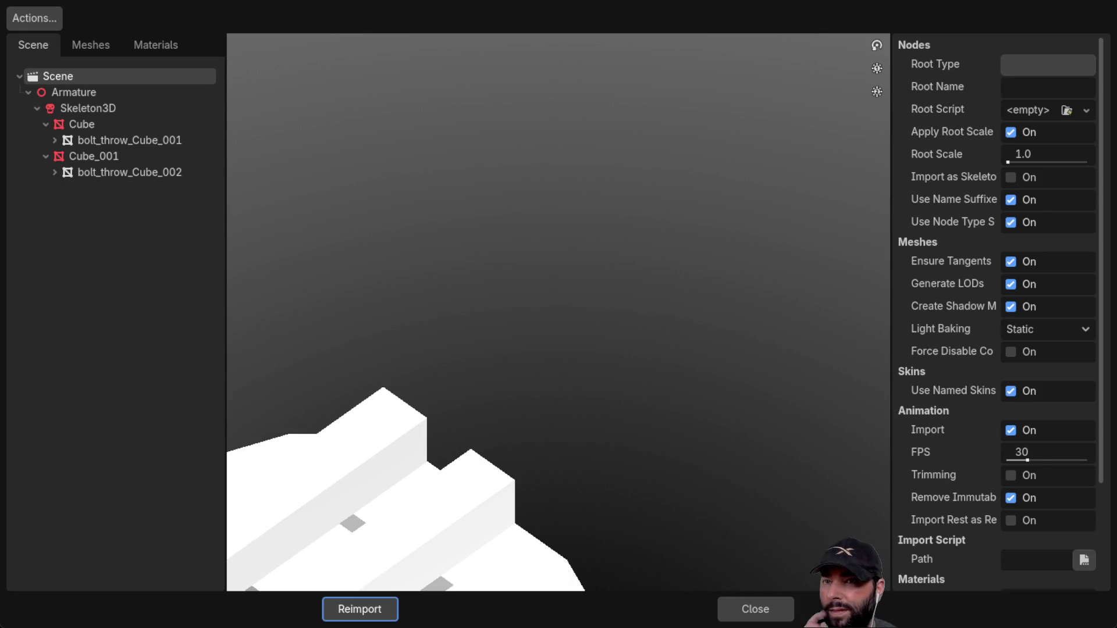
# Click through the imported Armature, Skeleton3D, Cube and Cube_001 nodes in the import tree.
pyautogui.scroll(-5, 503, 366)
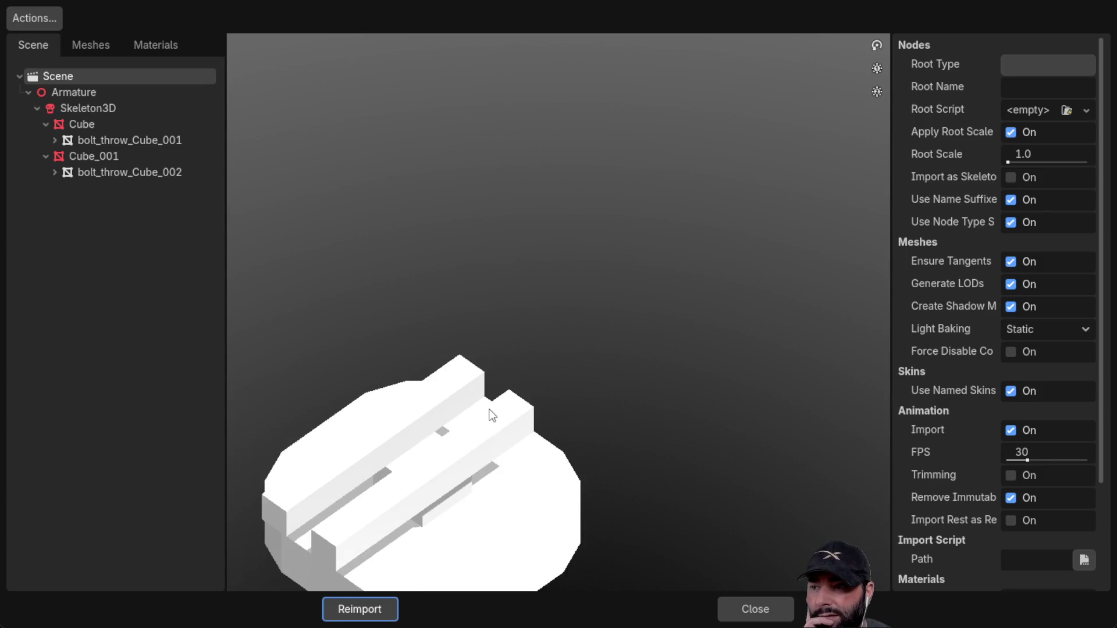
pyautogui.scroll(2, 504, 415)
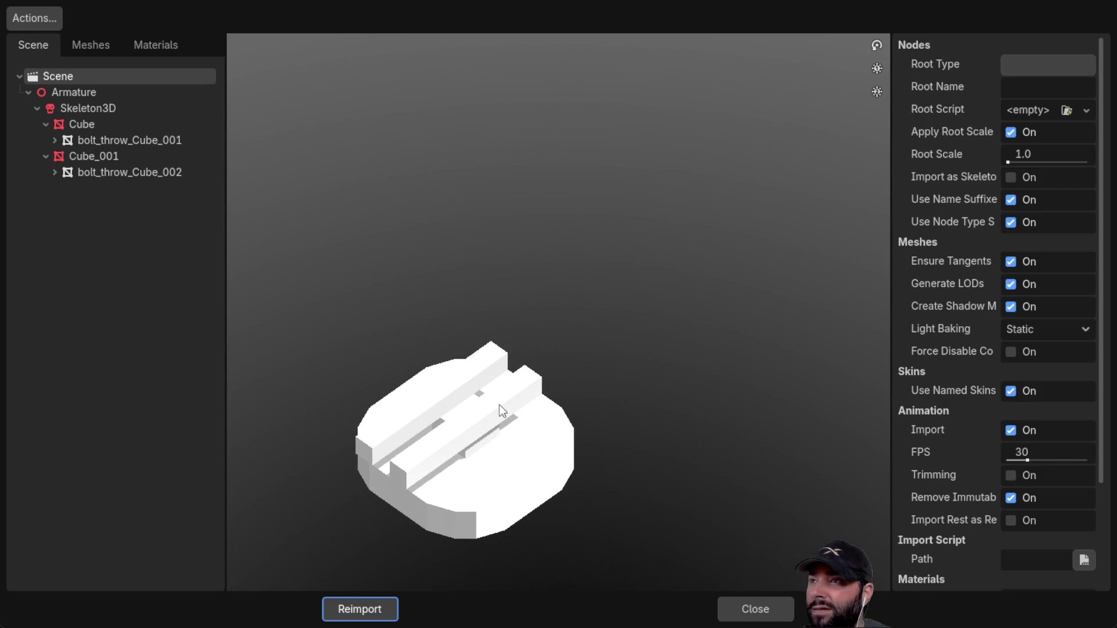
pyautogui.click(86, 92)
pyautogui.click(86, 108)
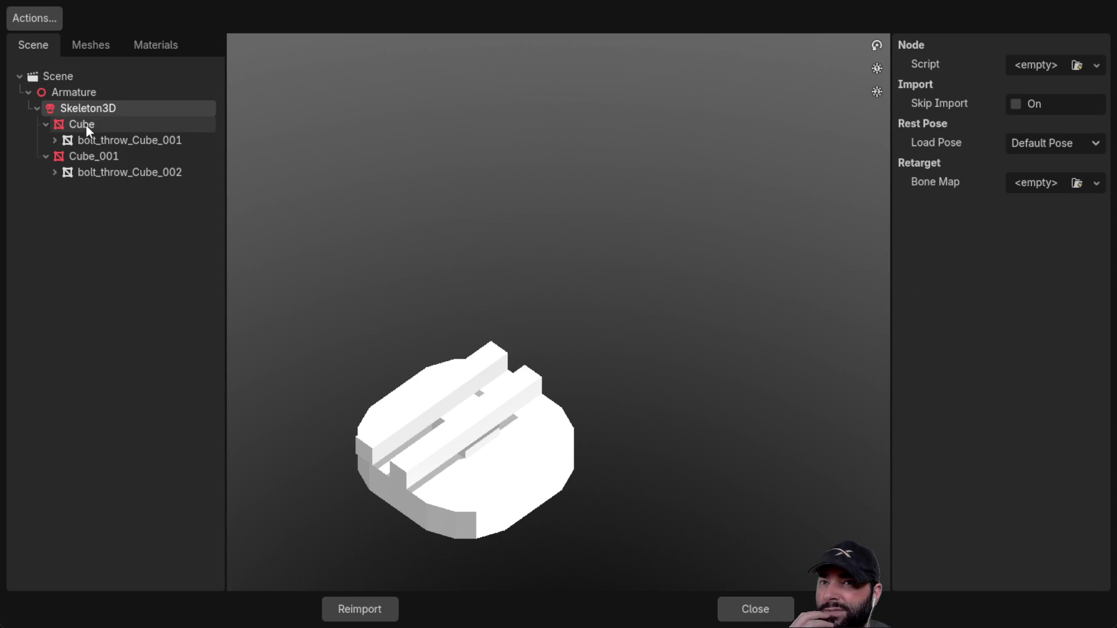
pyautogui.click(86, 124)
pyautogui.click(88, 156)
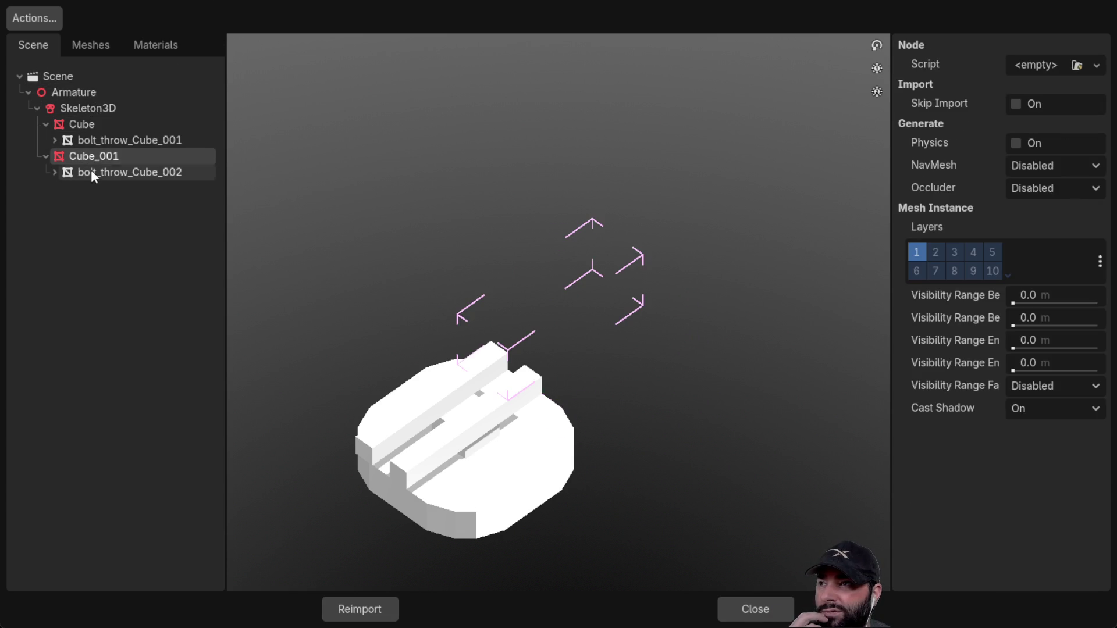
pyautogui.click(86, 106)
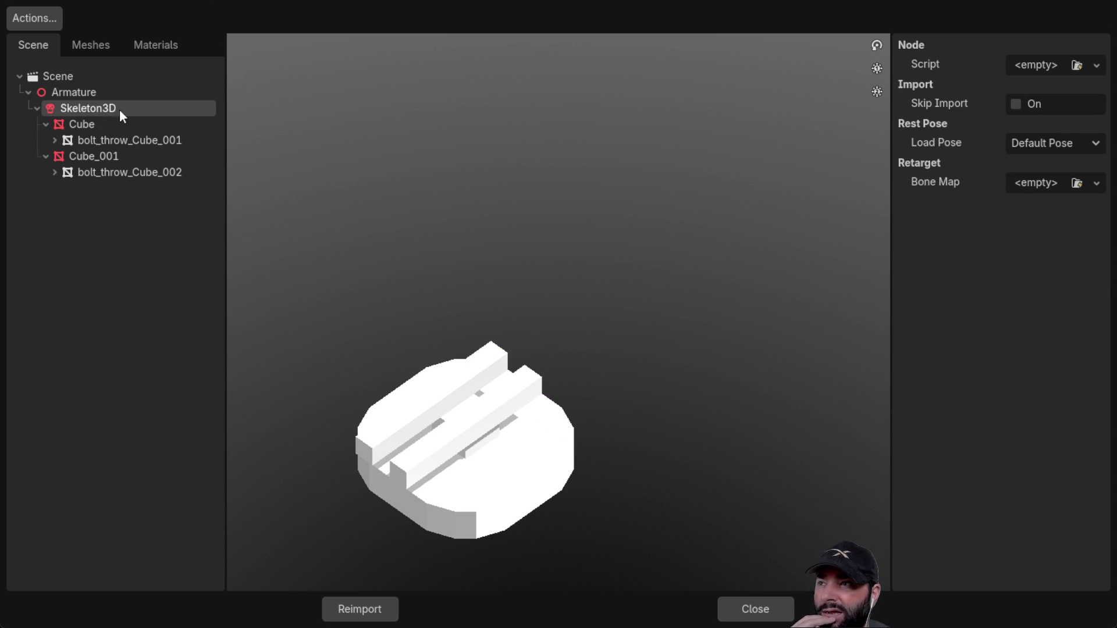
pyautogui.click(81, 92)
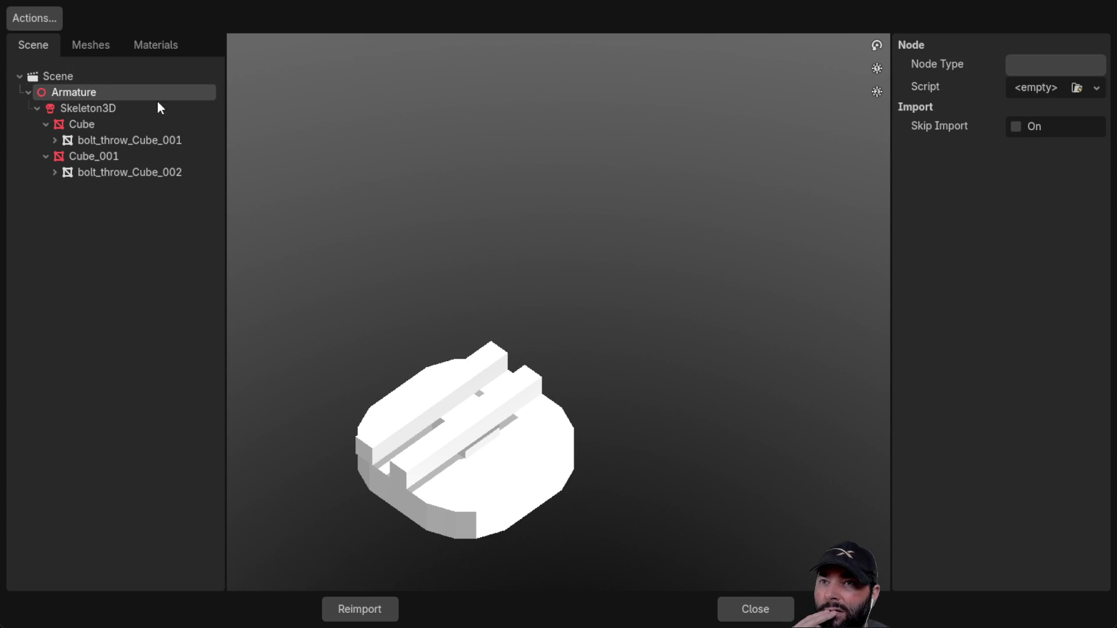
pyautogui.click(96, 106)
# Compare the Cube and Cube_001 options, then settle on Skeleton3D's empty Bone Map.
pyautogui.click(94, 124)
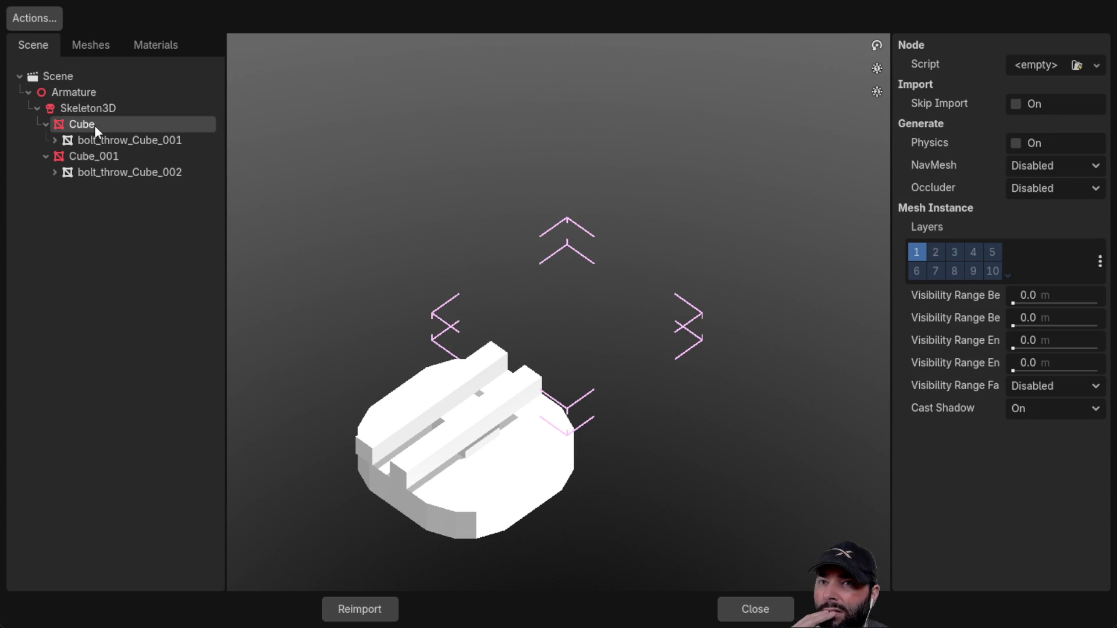
pyautogui.click(112, 141)
pyautogui.click(100, 156)
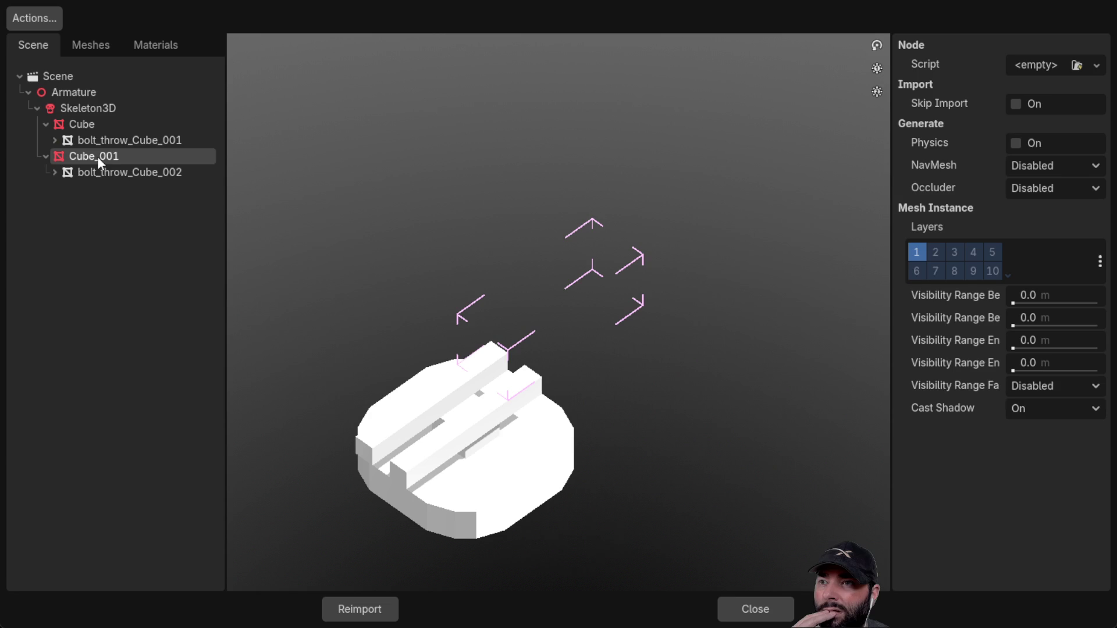
pyautogui.click(102, 124)
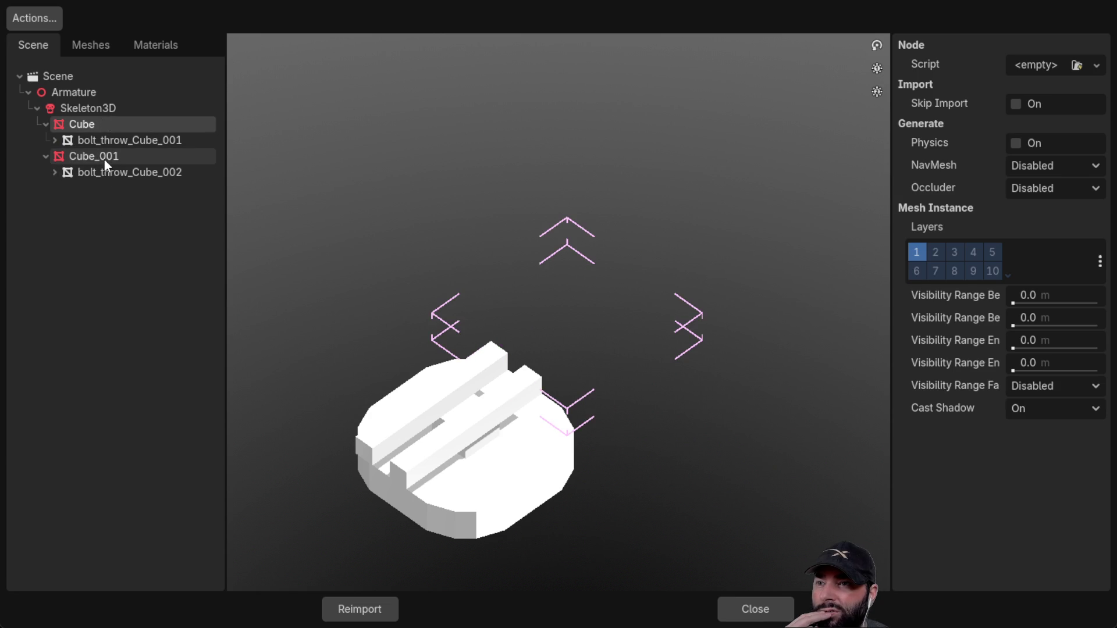
pyautogui.click(104, 160)
pyautogui.click(76, 110)
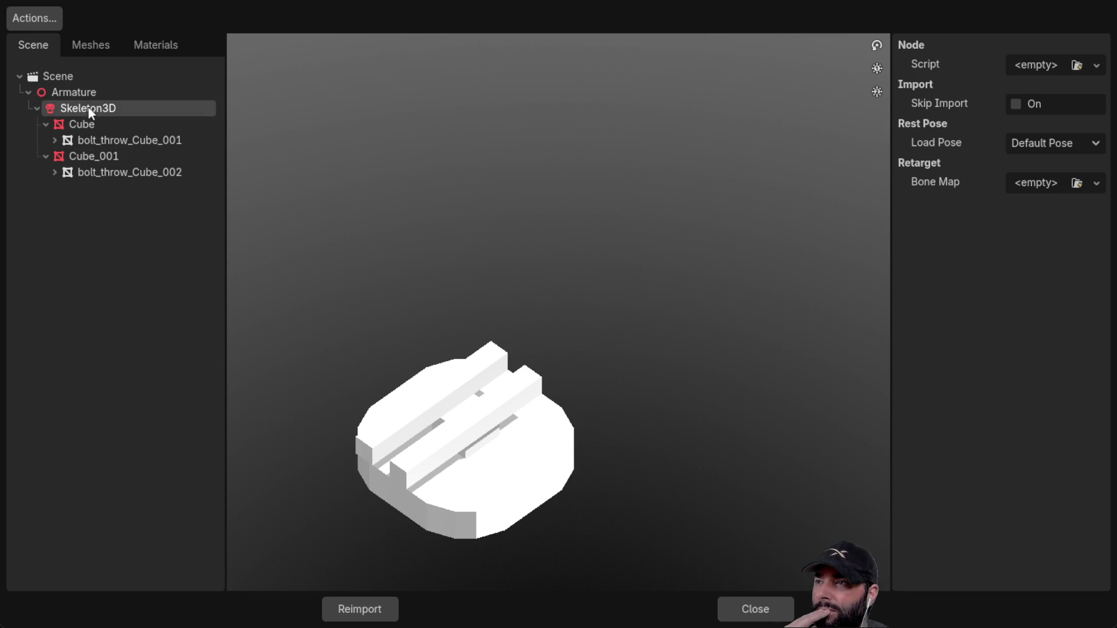
pyautogui.click(83, 92)
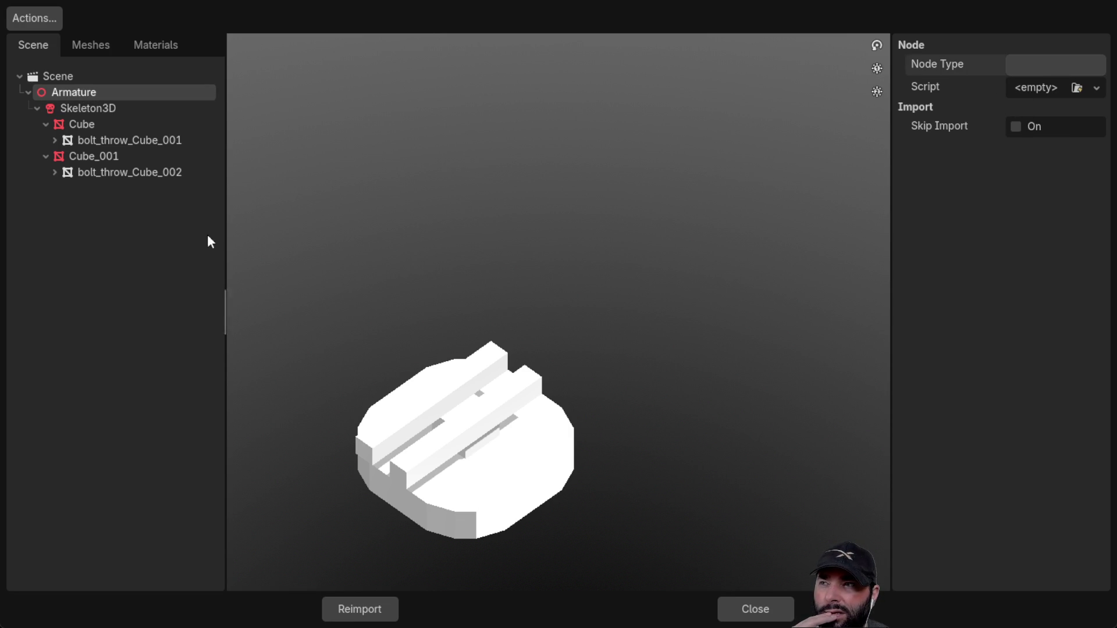
pyautogui.click(83, 111)
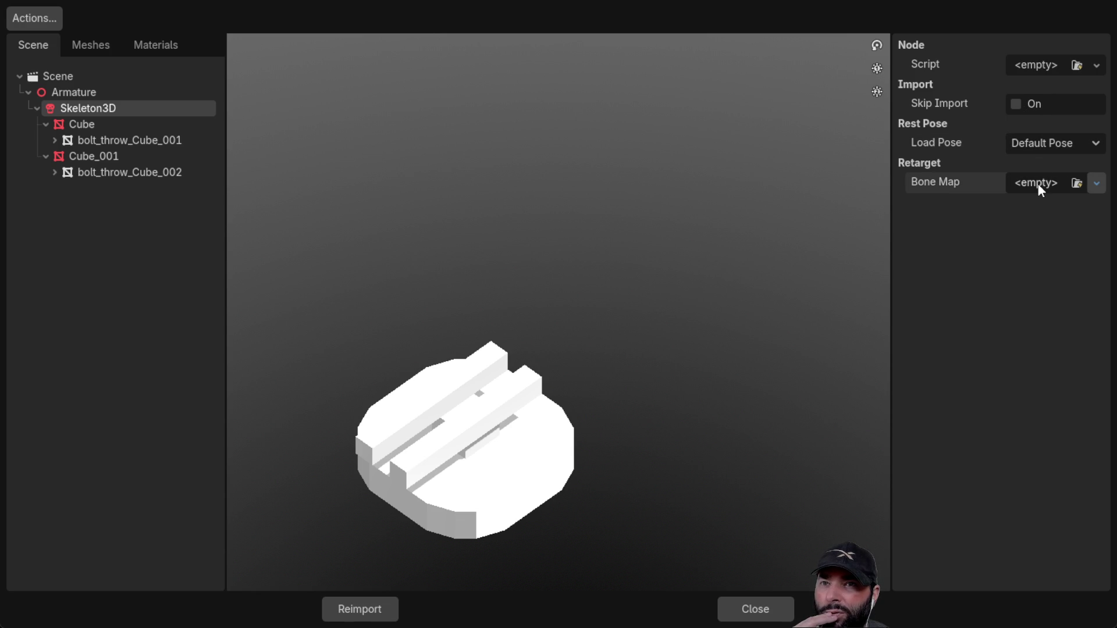
# Assign a New BoneMap to Skeleton3D and preview the Cube_001 and Cube_002 meshes.
pyautogui.click(1032, 231)
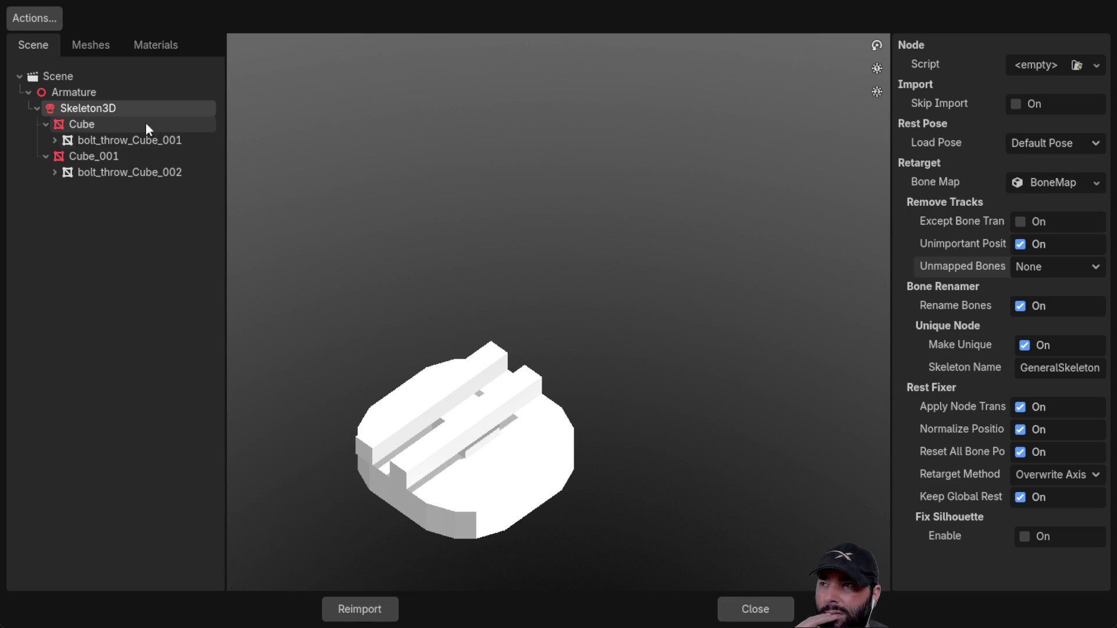
pyautogui.click(74, 125)
pyautogui.click(87, 140)
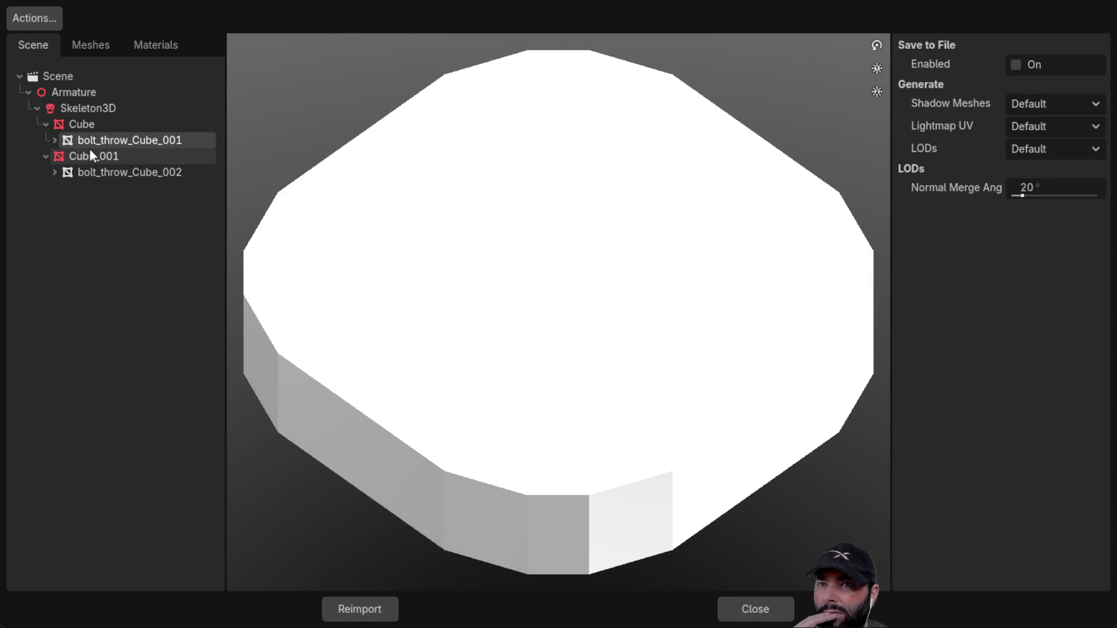
pyautogui.click(92, 160)
pyautogui.click(94, 172)
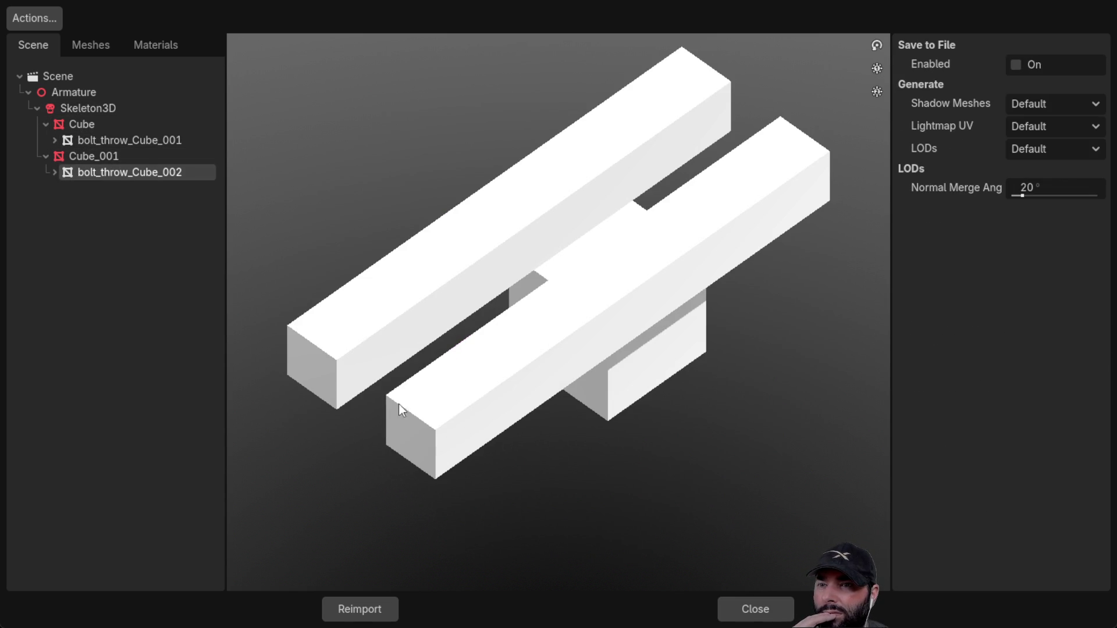
# Close the Advanced Import Settings and Alt+Tab back to Blender.
pyautogui.click(778, 607)
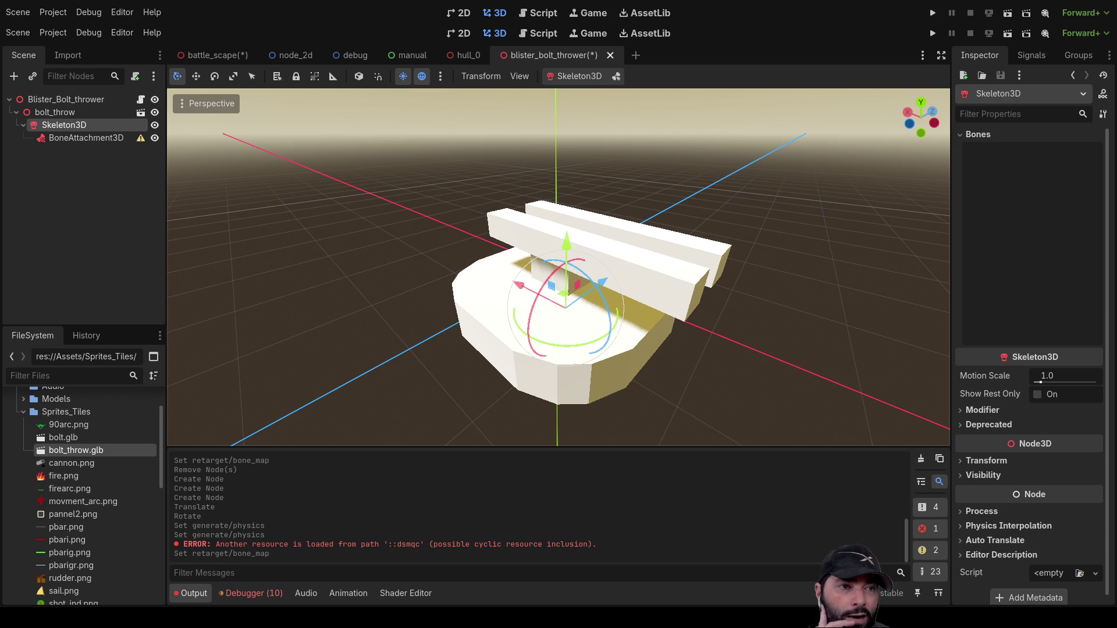
pyautogui.hotkey('alt', 'Tab')
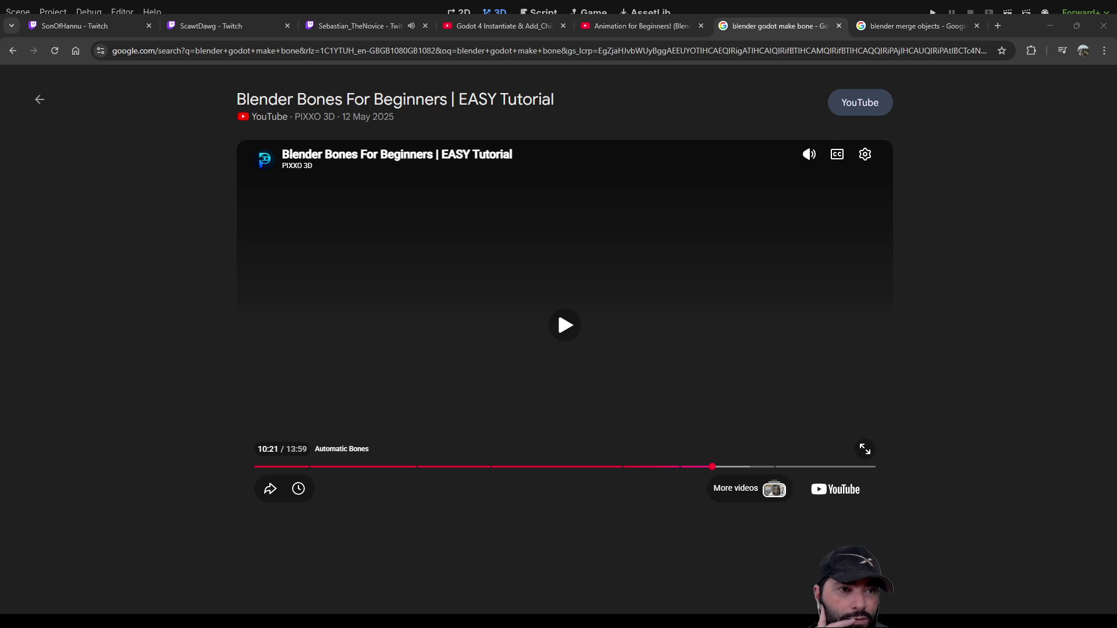
pyautogui.hotkey('alt', 'Tab')
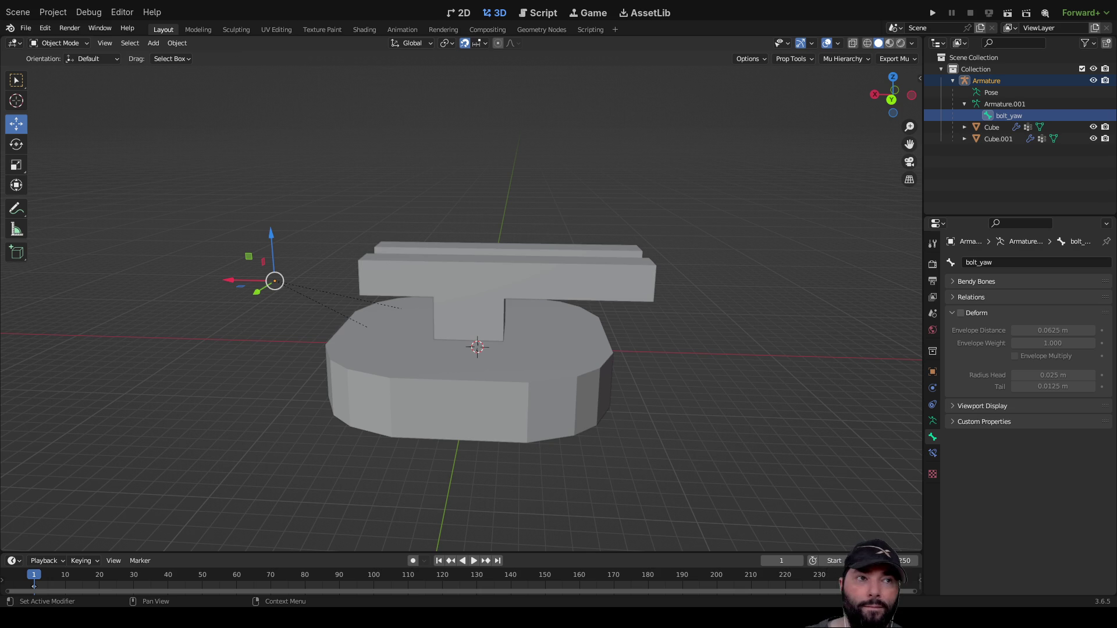
pyautogui.scroll(3, 470, 317)
pyautogui.scroll(-3, 351, 292)
pyautogui.moveTo(351, 292)
pyautogui.mouseDown(button='middle')
pyautogui.moveTo(428, 292)
pyautogui.moveTo(407, 290)
pyautogui.mouseUp(button='middle')
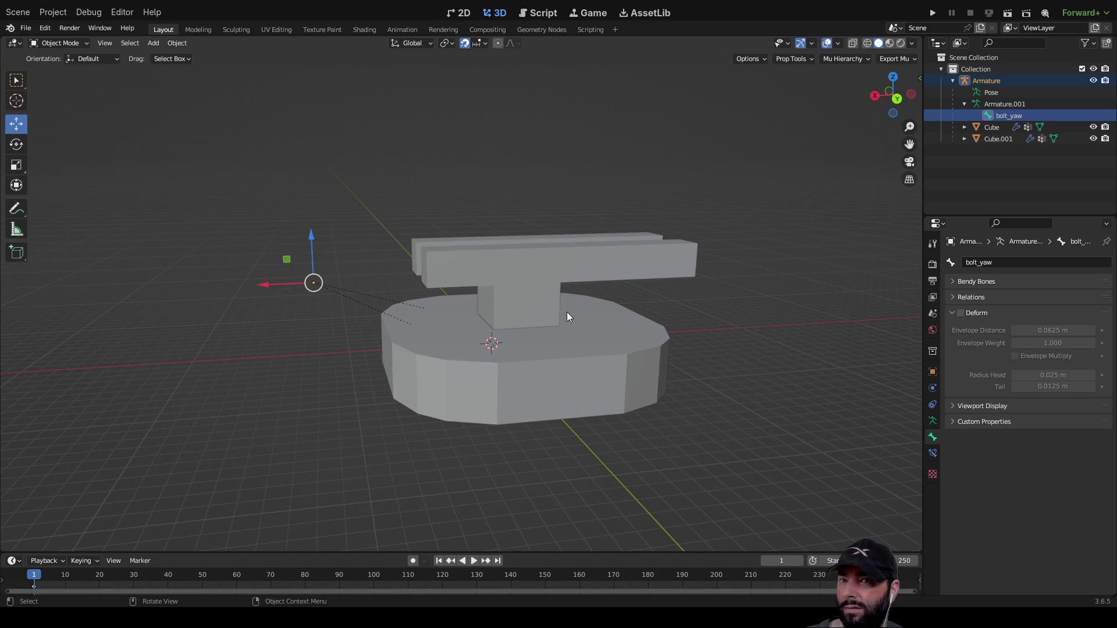
pyautogui.click(582, 302)
pyautogui.click(592, 326)
pyautogui.click(592, 333)
pyautogui.click(593, 338)
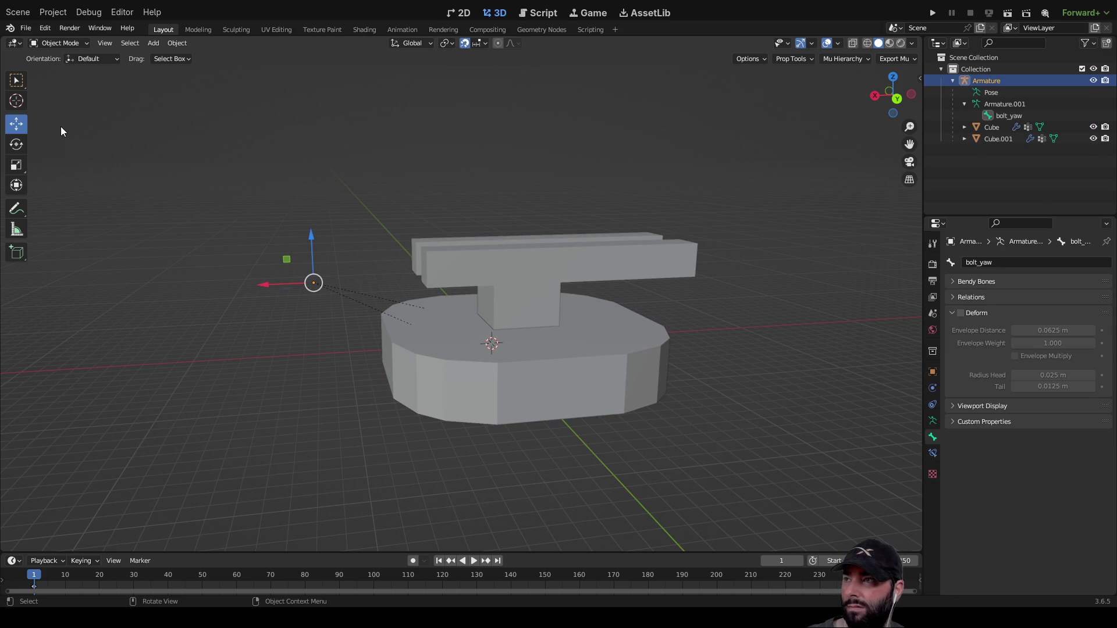
pyautogui.moveTo(480, 248); pyautogui.dragTo(446, 220, button='middle')
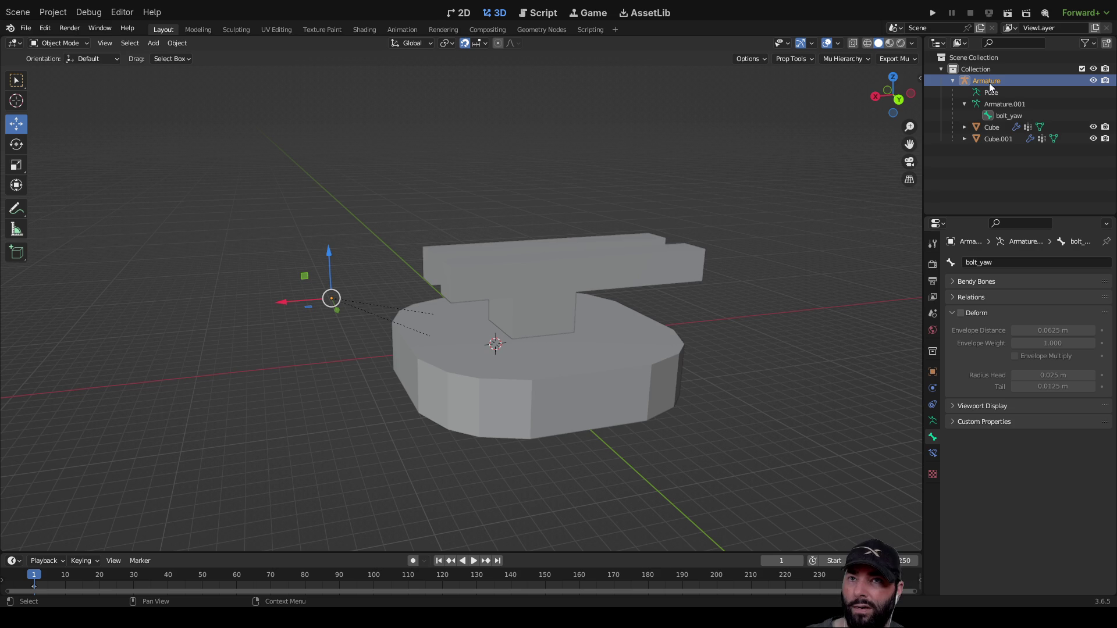
pyautogui.press('x')
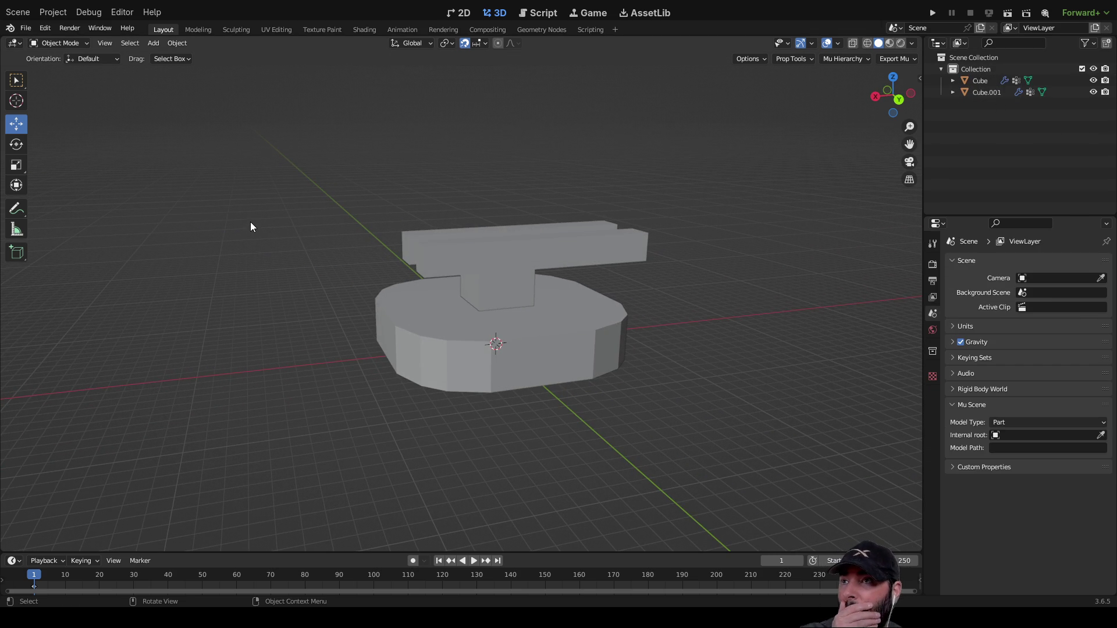
# Orbit to an angled view and add a new armature with Shift+A.
pyautogui.moveTo(252, 223)
pyautogui.mouseDown(button='middle')
pyautogui.moveTo(260, 209)
pyautogui.moveTo(244, 223)
pyautogui.mouseUp(button='middle')
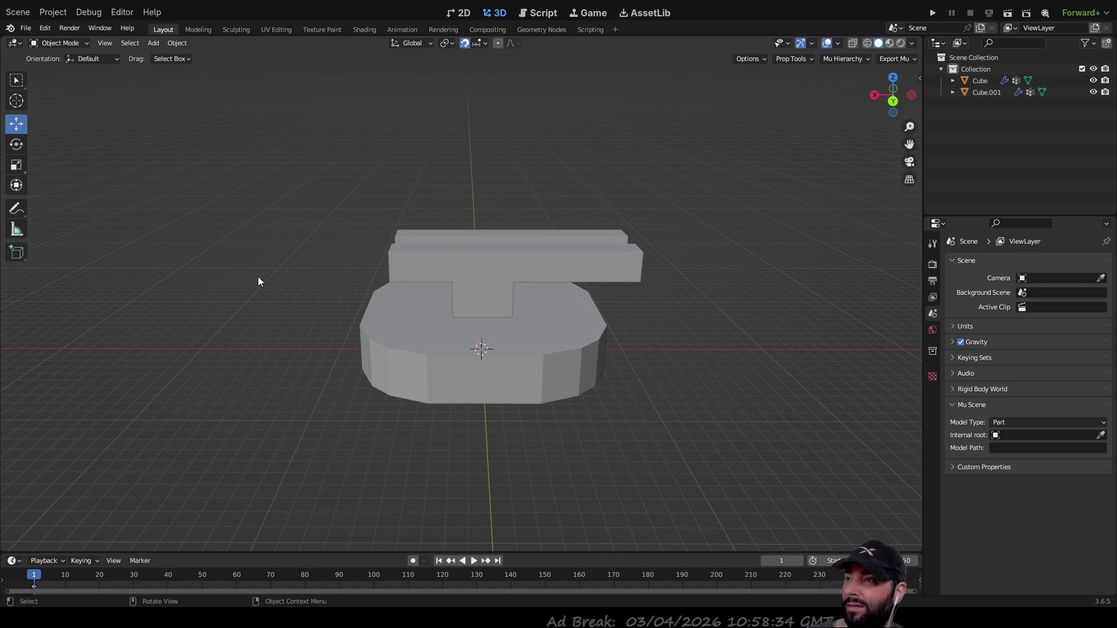
pyautogui.moveTo(237, 249)
pyautogui.mouseDown(button='middle')
pyautogui.moveTo(284, 245)
pyautogui.moveTo(236, 242)
pyautogui.mouseUp(button='middle')
pyautogui.hotkey('shift', 'a')
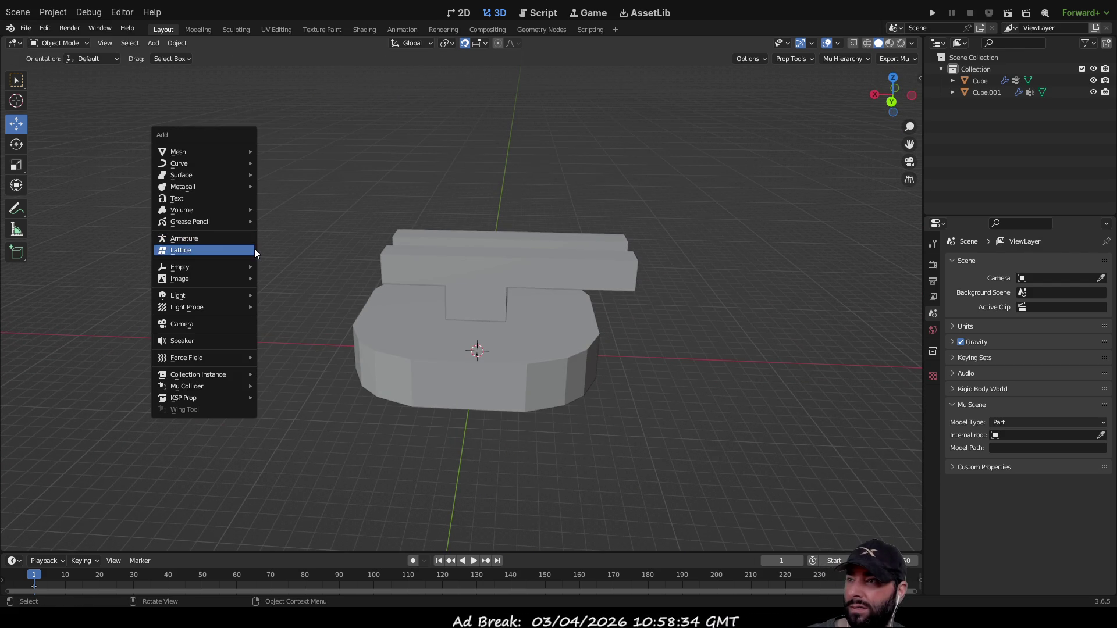
pyautogui.click(219, 241)
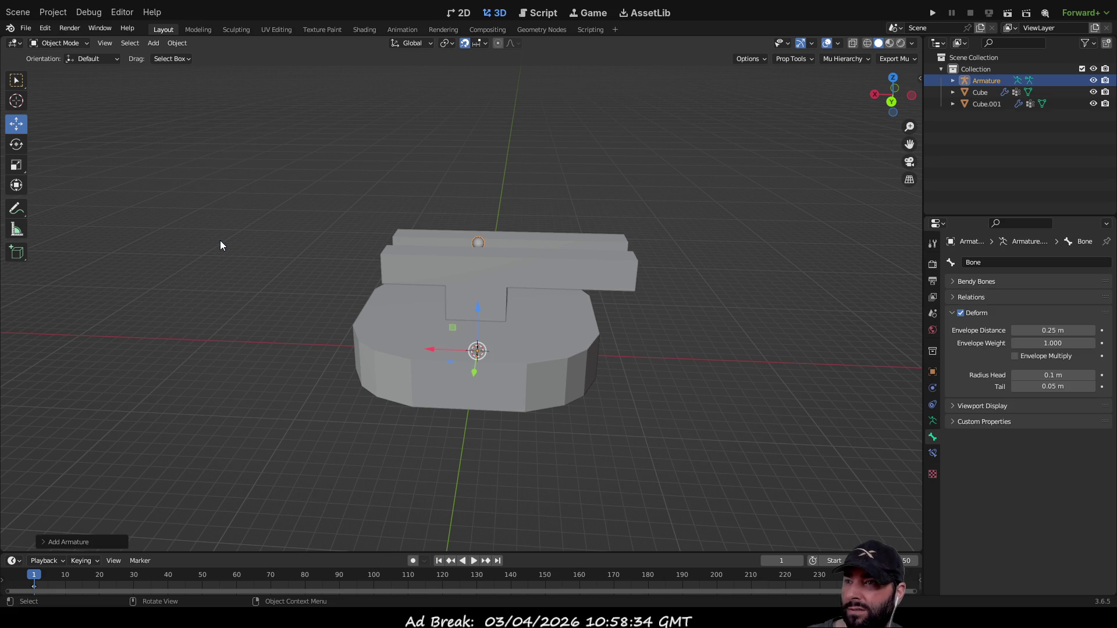
# Move the new armature to the left of the turret and enter Edit Mode.
pyautogui.scroll(4, 473, 247)
pyautogui.moveTo(494, 191)
pyautogui.mouseDown(button='middle')
pyautogui.moveTo(445, 164)
pyautogui.moveTo(504, 391)
pyautogui.mouseUp(button='middle')
pyautogui.moveTo(490, 387)
pyautogui.mouseDown()
pyautogui.moveTo(372, 402)
pyautogui.moveTo(274, 442)
pyautogui.moveTo(307, 434)
pyautogui.mouseUp()
pyautogui.scroll(-2, 307, 435)
pyautogui.scroll(-2, 308, 439)
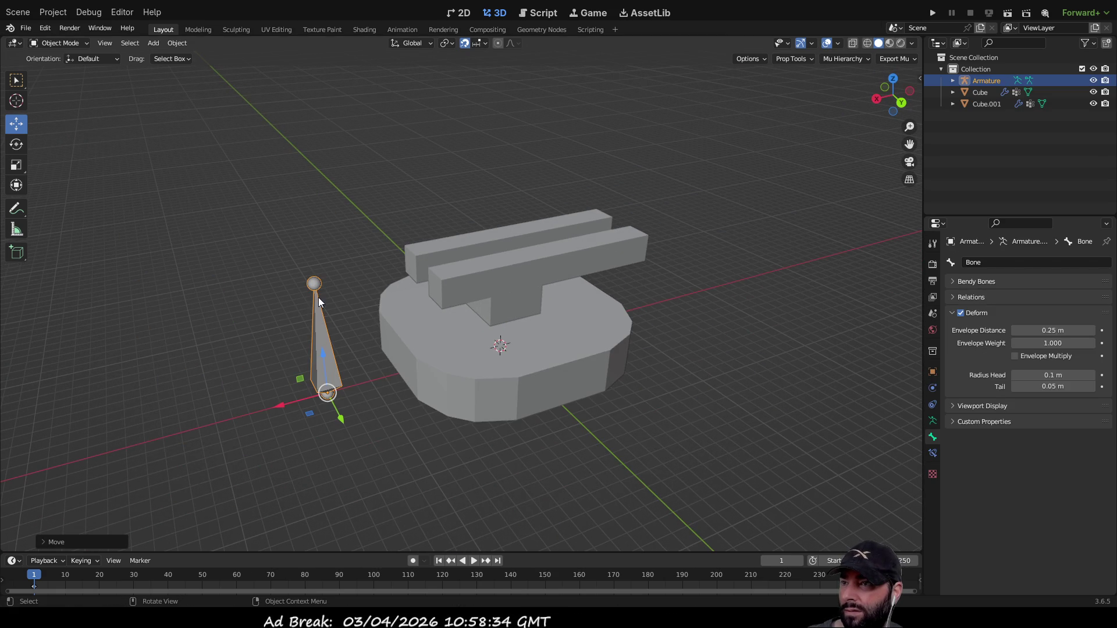
pyautogui.press('Tab')
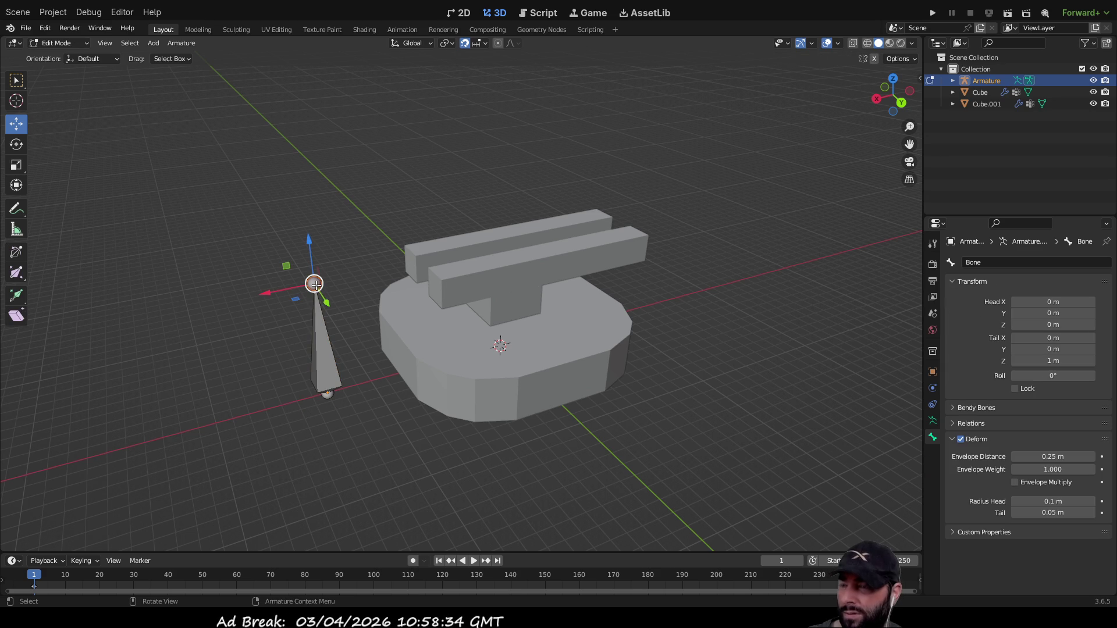
# Extrude a second bone from the first bone's tail and adjust its tip along Y and Z.
pyautogui.press('e')
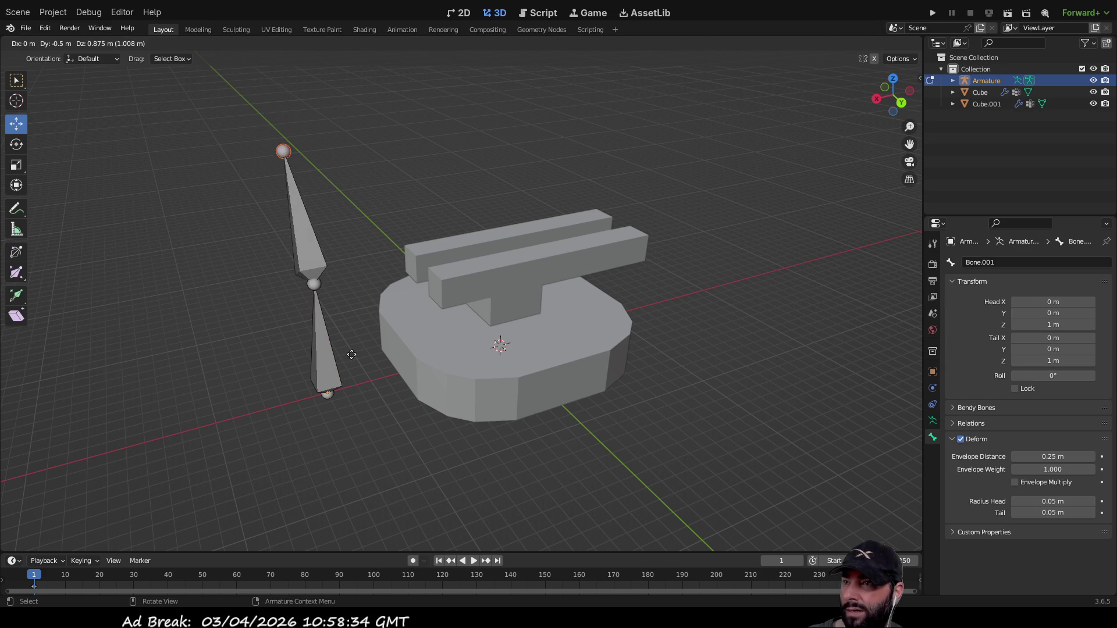
pyautogui.click(363, 403)
pyautogui.moveTo(363, 404); pyautogui.dragTo(453, 245, button='middle')
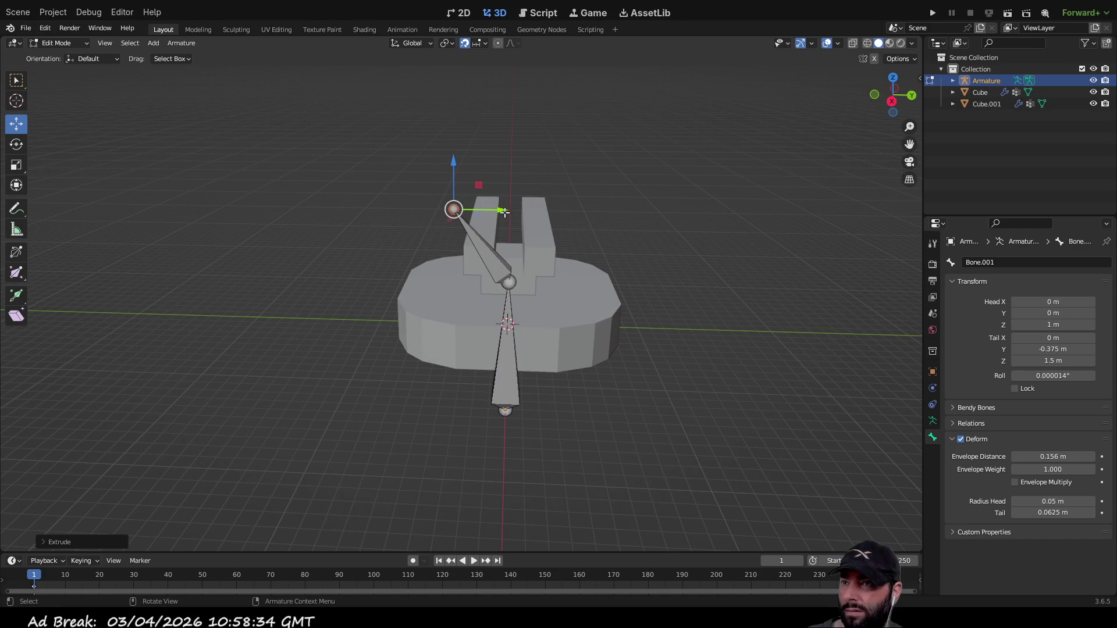
pyautogui.moveTo(505, 210); pyautogui.dragTo(561, 212)
pyautogui.moveTo(561, 212)
pyautogui.mouseDown(button='middle')
pyautogui.moveTo(738, 242)
pyautogui.moveTo(676, 227)
pyautogui.mouseUp(button='middle')
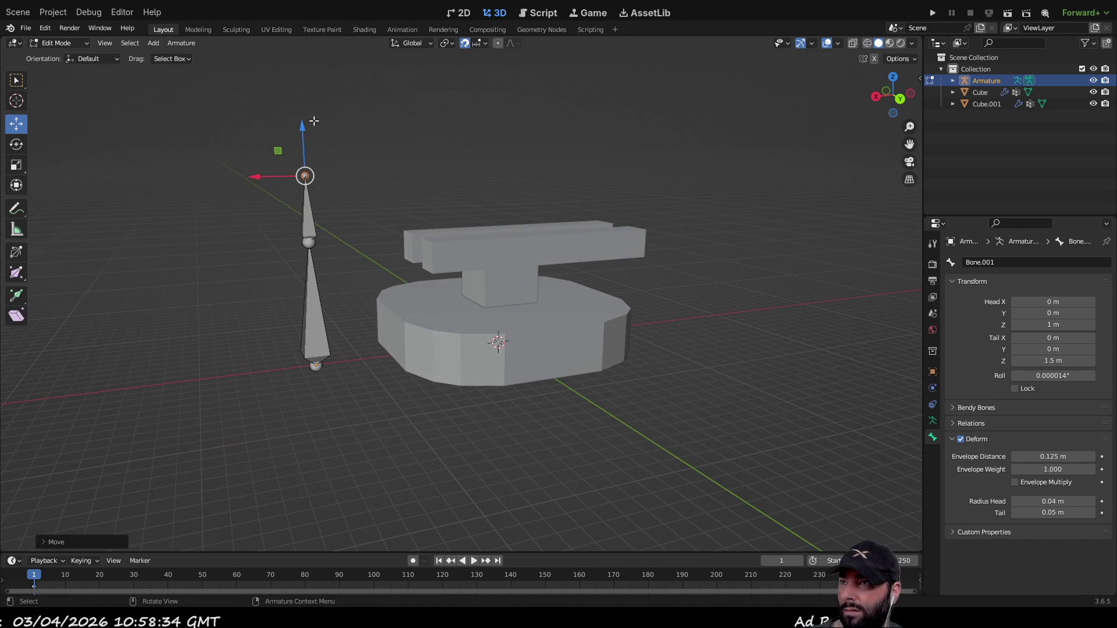
pyautogui.moveTo(303, 128); pyautogui.dragTo(309, 165)
pyautogui.moveTo(309, 165)
pyautogui.mouseDown(button='middle')
pyautogui.moveTo(347, 302)
pyautogui.moveTo(427, 268)
pyautogui.mouseUp(button='middle')
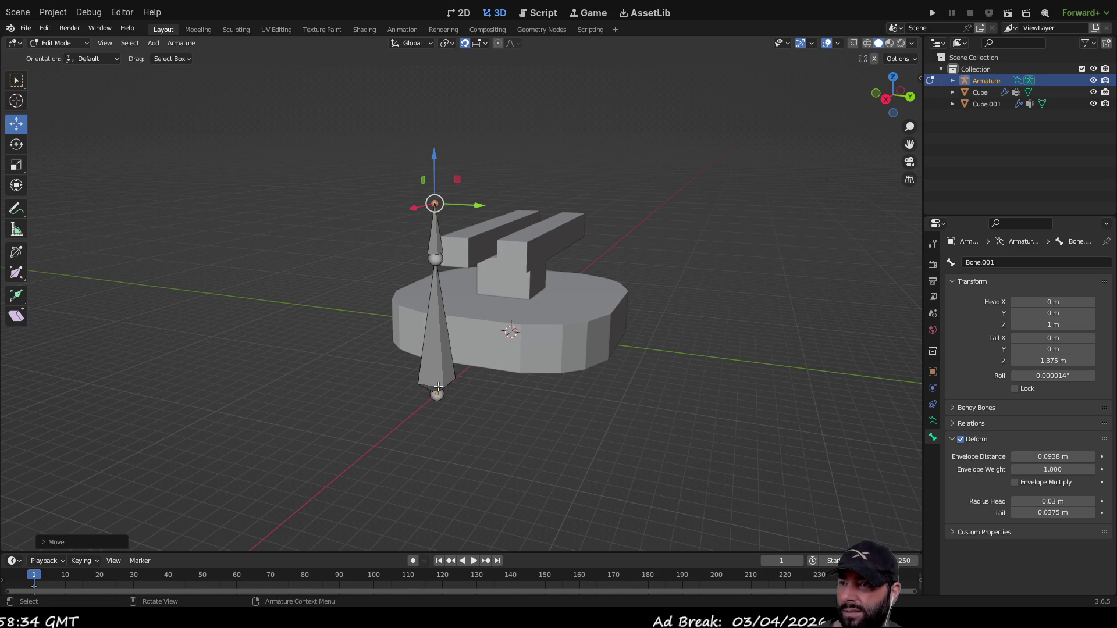
# Raise the lower bone, lower the upper tip, and shift the lower bone along X toward the turret.
pyautogui.click(440, 370)
pyautogui.moveTo(437, 347); pyautogui.dragTo(443, 254)
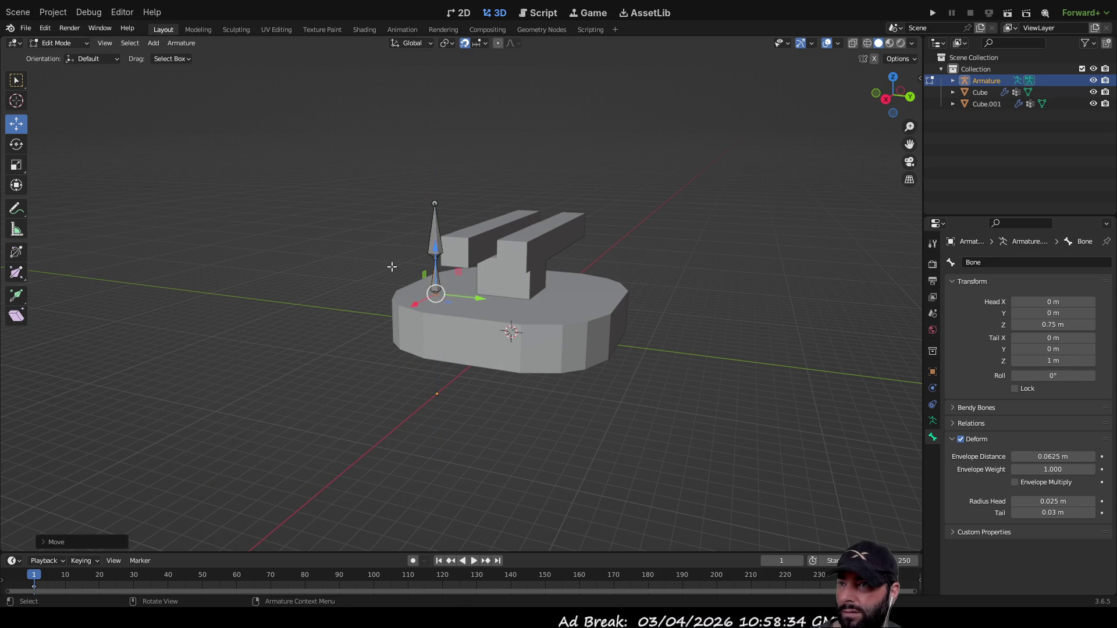
pyautogui.scroll(5, 443, 253)
pyautogui.moveTo(326, 245); pyautogui.dragTo(260, 240, button='middle')
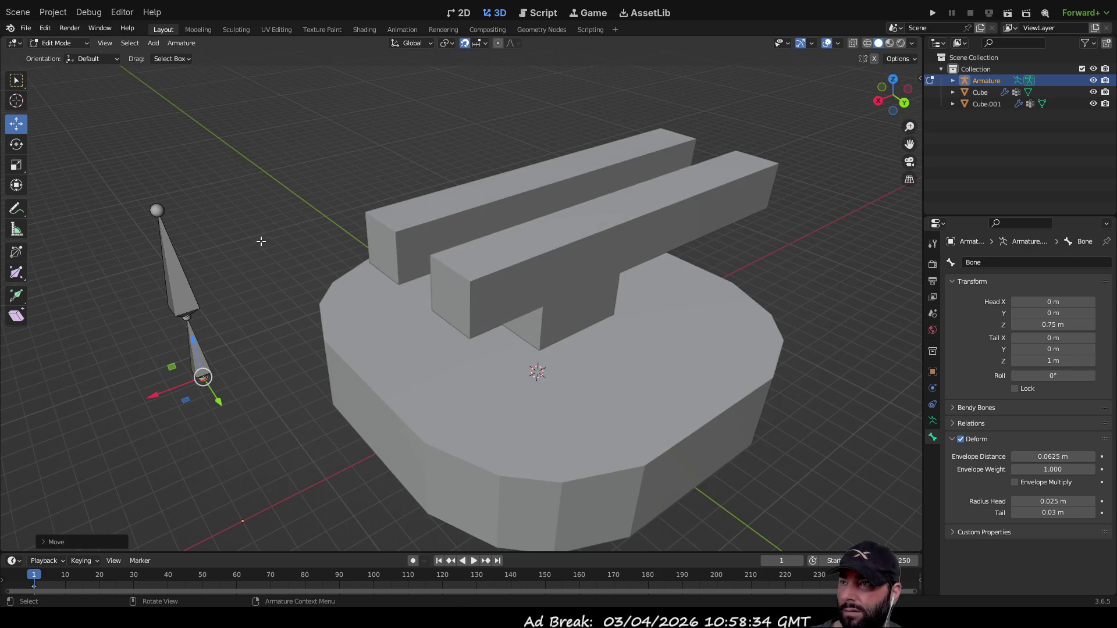
pyautogui.click(155, 211)
pyautogui.moveTo(143, 163); pyautogui.dragTo(169, 247)
pyautogui.moveTo(222, 310)
pyautogui.mouseDown(button='middle')
pyautogui.moveTo(290, 238)
pyautogui.moveTo(239, 252)
pyautogui.mouseUp(button='middle')
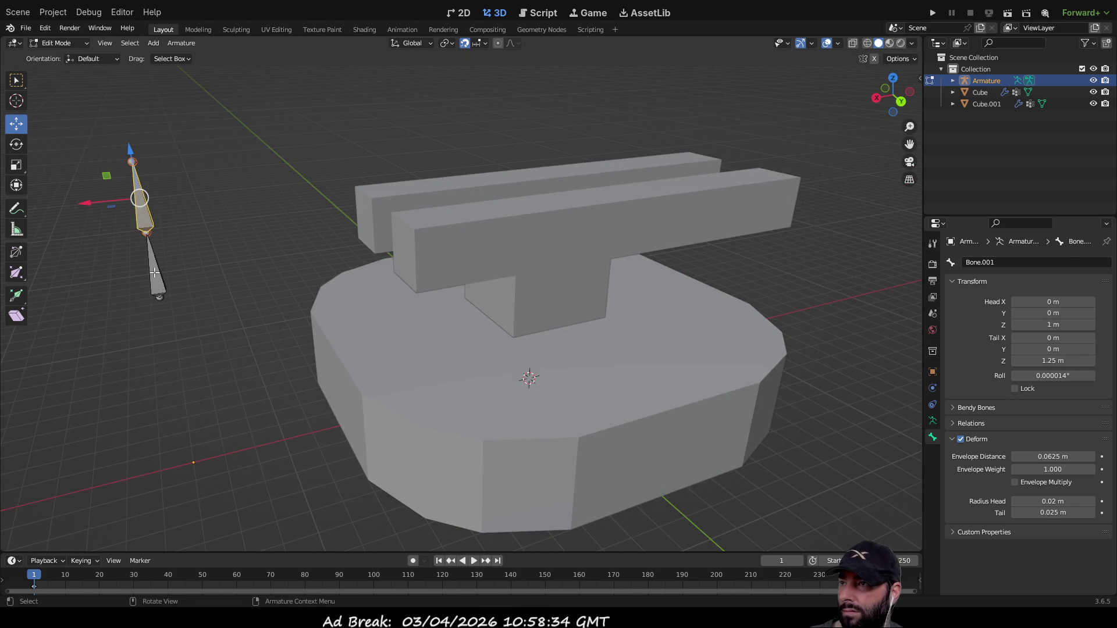
pyautogui.click(154, 272)
pyautogui.moveTo(99, 275)
pyautogui.mouseDown()
pyautogui.moveTo(187, 229)
pyautogui.moveTo(497, 217)
pyautogui.mouseUp()
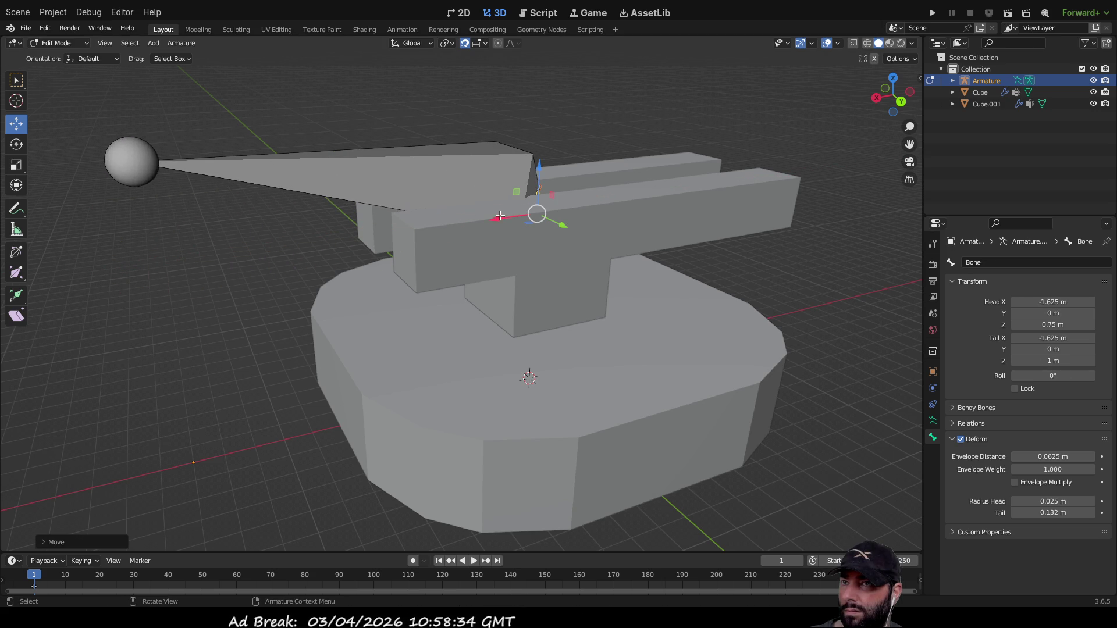
pyautogui.moveTo(540, 163); pyautogui.dragTo(542, 313)
# Place the upper bone's tip above the cannon at 0.5 m height, then reselect the lower bone.
pyautogui.click(114, 151)
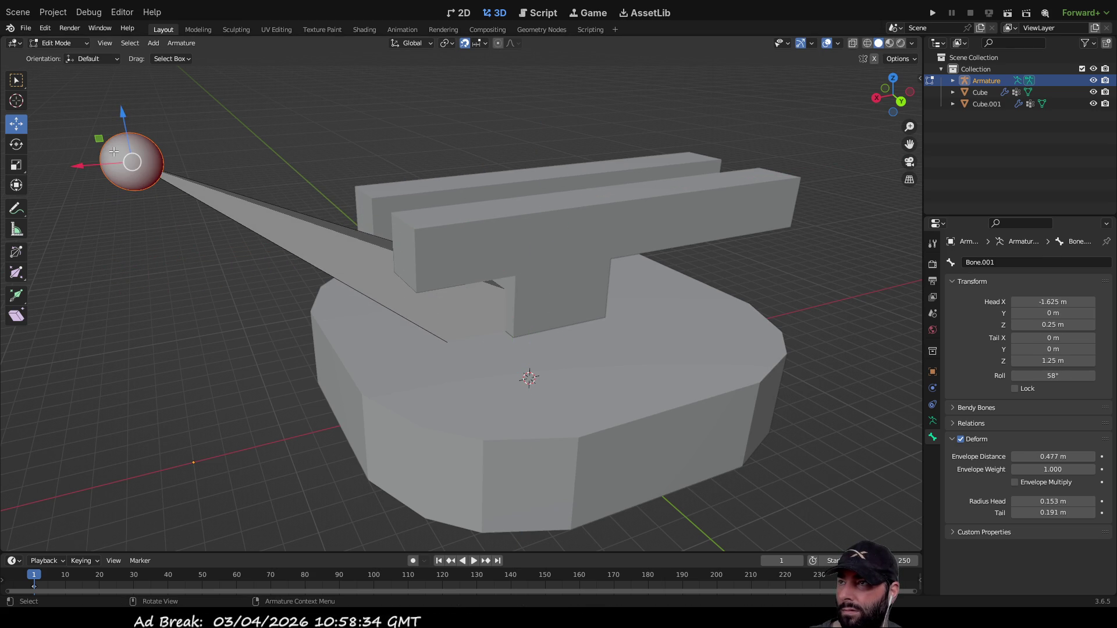
pyautogui.moveTo(76, 169)
pyautogui.mouseDown()
pyautogui.moveTo(351, 152)
pyautogui.moveTo(529, 110)
pyautogui.moveTo(546, 94)
pyautogui.mouseUp()
pyautogui.moveTo(544, 197); pyautogui.dragTo(531, 290)
pyautogui.scroll(5, 545, 338)
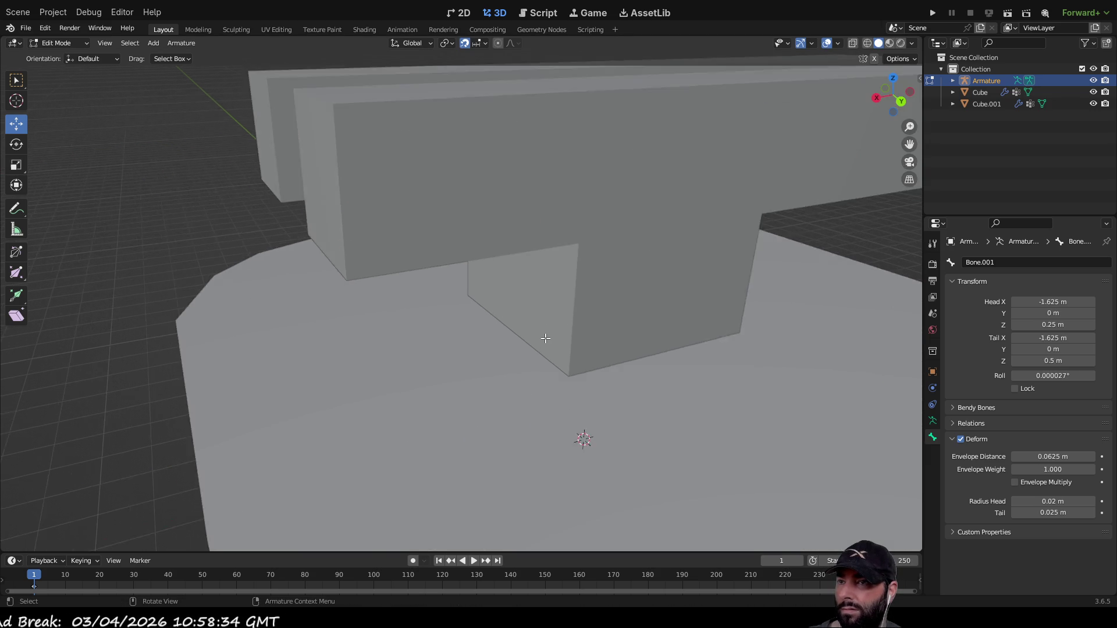
pyautogui.scroll(5, 545, 338)
pyautogui.moveTo(546, 320)
pyautogui.mouseDown(button='middle')
pyautogui.moveTo(523, 309)
pyautogui.moveTo(633, 399)
pyautogui.mouseUp(button='middle')
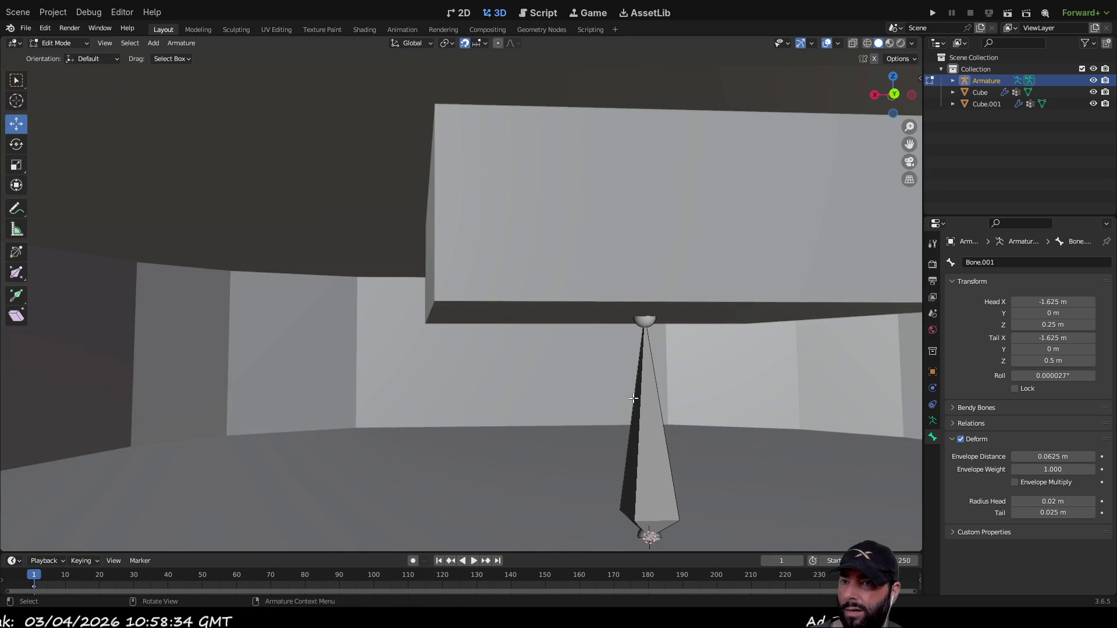
pyautogui.click(647, 460)
pyautogui.scroll(-2, 647, 460)
pyautogui.moveTo(647, 460); pyautogui.dragTo(412, 352, button='middle')
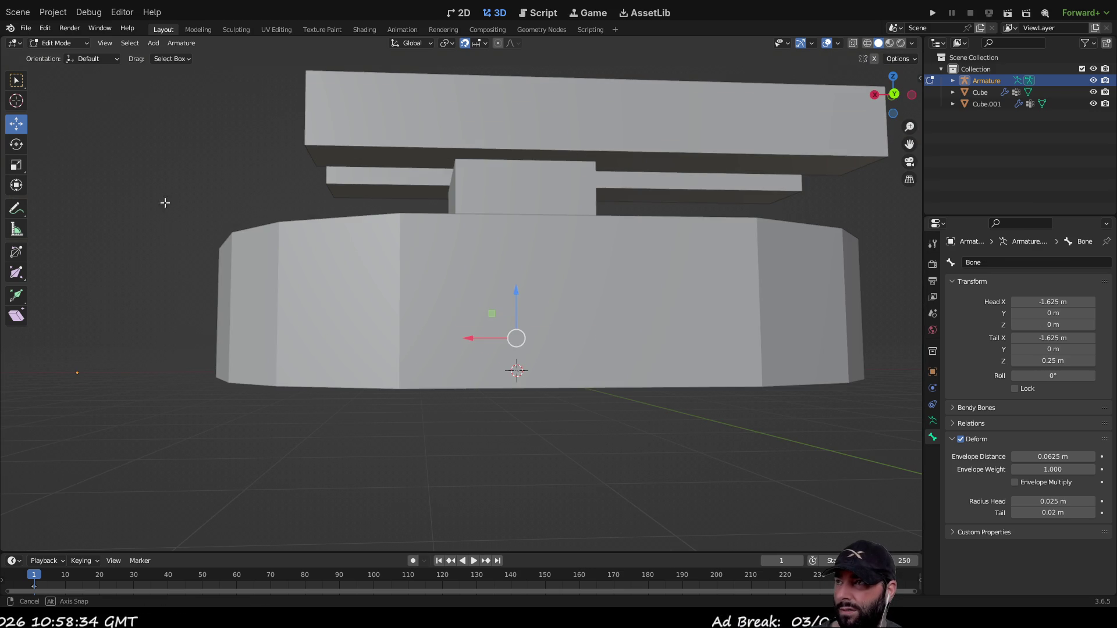
pyautogui.moveTo(161, 198); pyautogui.dragTo(168, 221, button='middle')
pyautogui.click(16, 80)
pyautogui.scroll(-3, 318, 404)
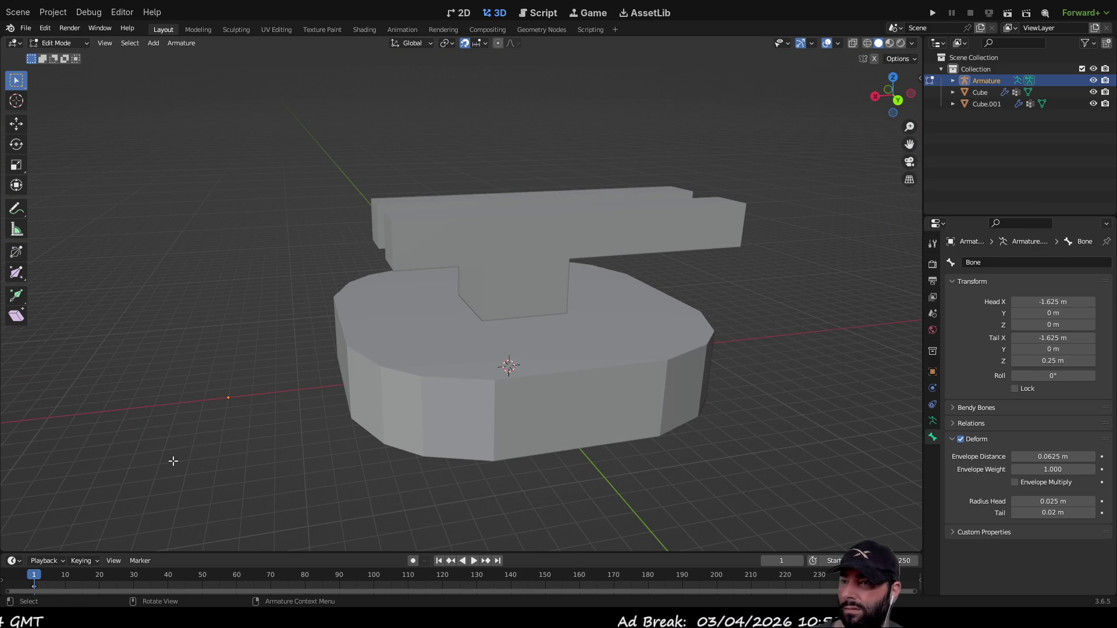
# Return to Object Mode and select the base mesh together with the armature.
pyautogui.press('Tab')
pyautogui.scroll(2, 355, 411)
pyautogui.click(335, 459)
pyautogui.moveTo(500, 433)
pyautogui.mouseDown(button='middle')
pyautogui.moveTo(464, 349)
pyautogui.moveTo(495, 367)
pyautogui.mouseUp(button='middle')
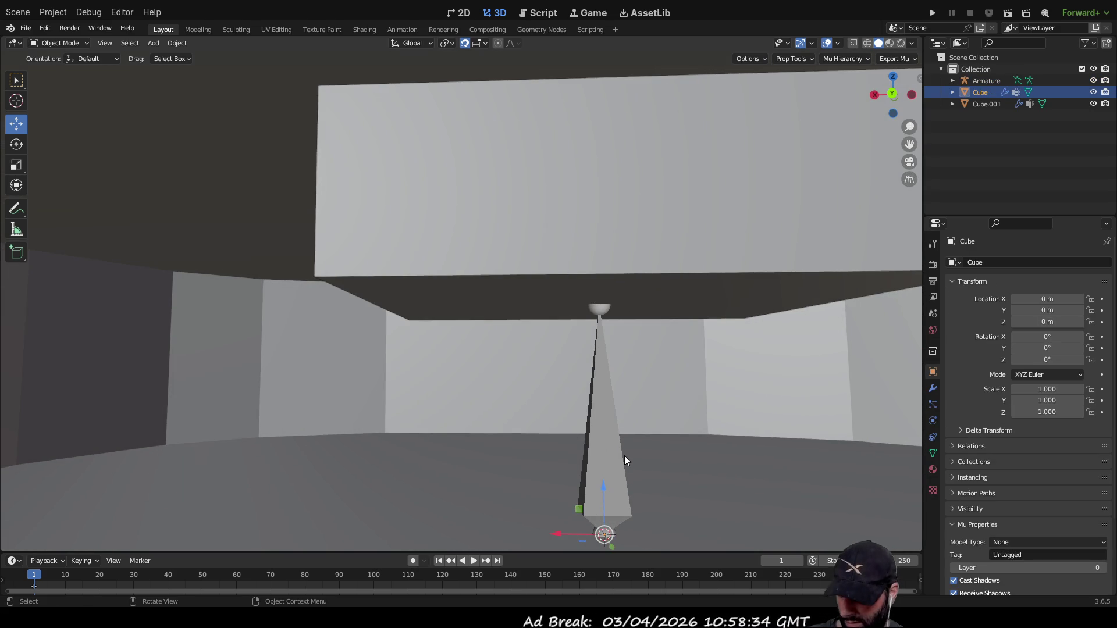
pyautogui.keyDown('shift'); pyautogui.click(603, 473); pyautogui.keyUp('shift')
# Select the T-shaped upper piece plus the armature, then glance at Bendy Bones settings.
pyautogui.scroll(-3, 479, 397)
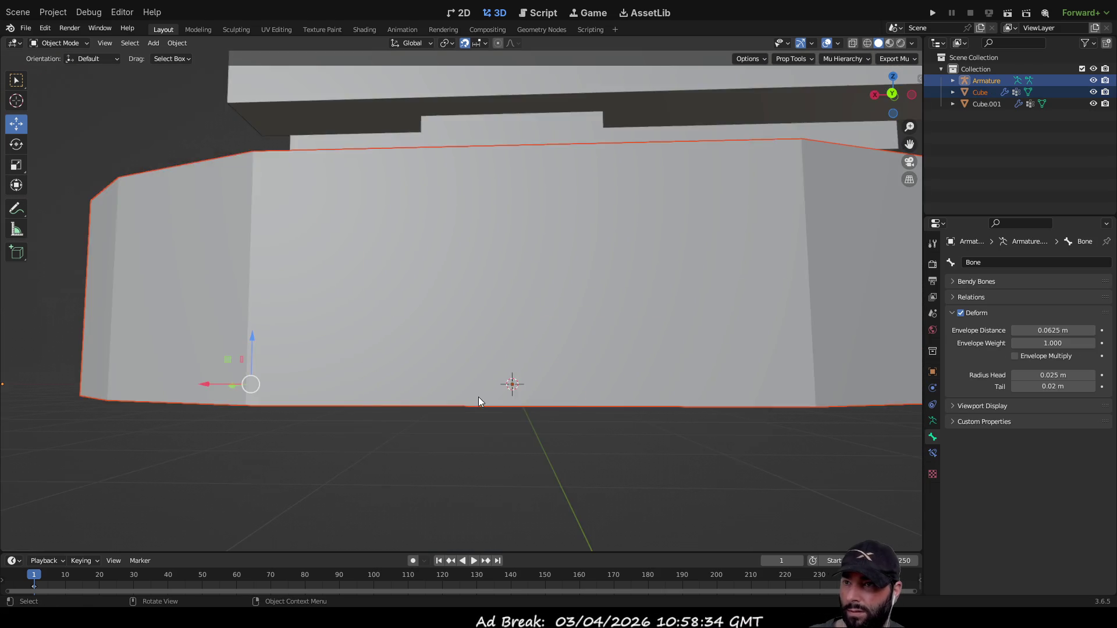
pyautogui.scroll(-3, 479, 398)
pyautogui.moveTo(204, 344); pyautogui.dragTo(273, 413, button='middle')
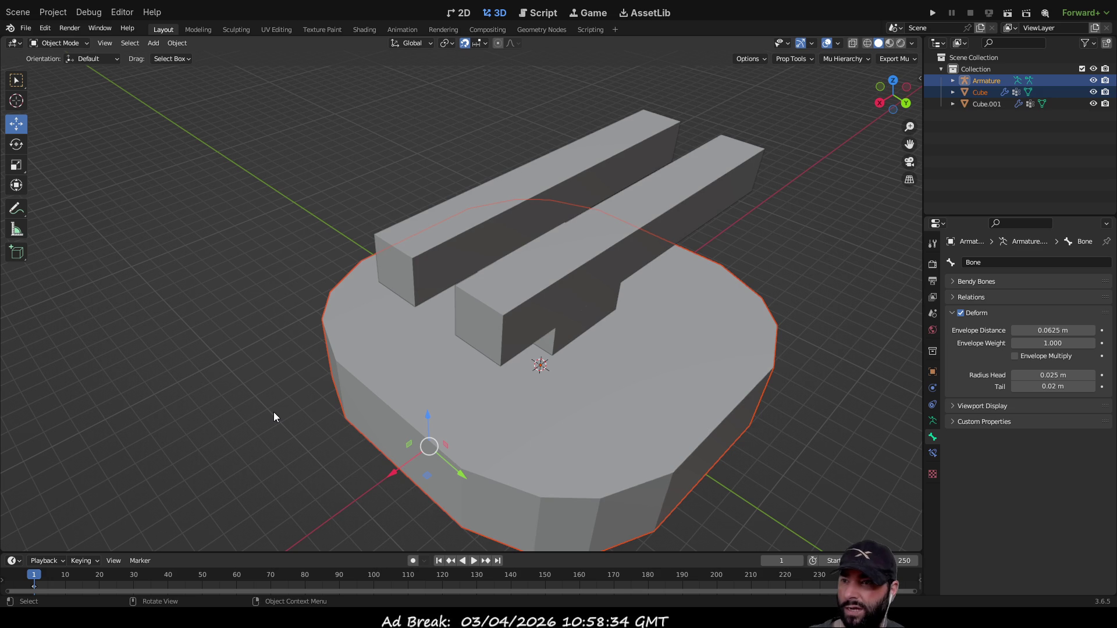
pyautogui.moveTo(274, 413)
pyautogui.mouseDown(button='middle')
pyautogui.moveTo(256, 347)
pyautogui.moveTo(292, 321)
pyautogui.mouseUp(button='middle')
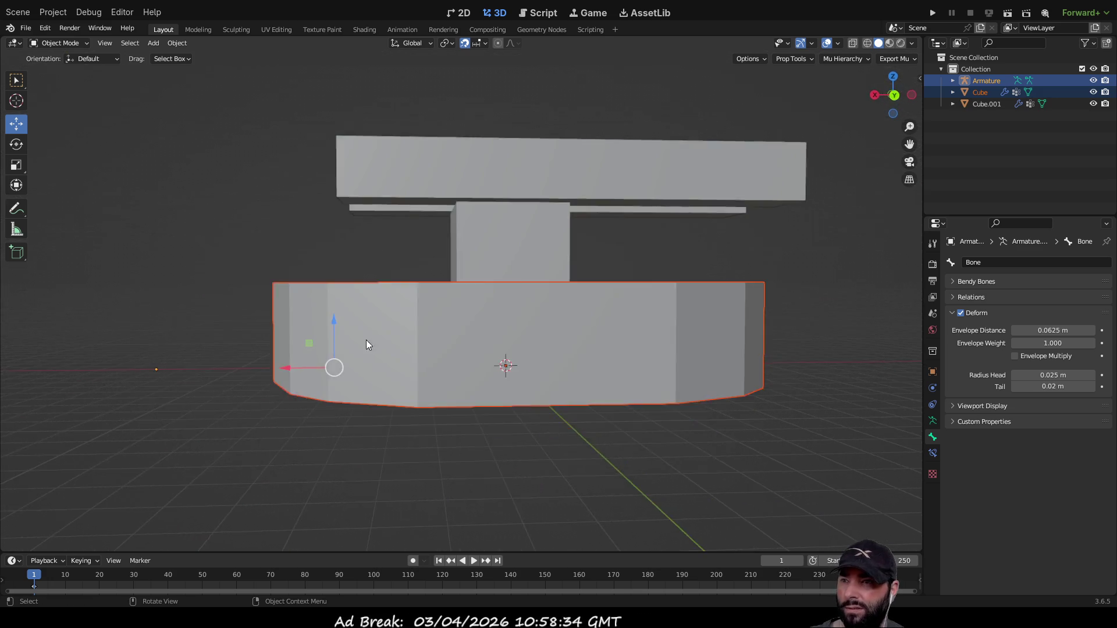
pyautogui.scroll(5, 591, 378)
pyautogui.moveTo(562, 402)
pyautogui.mouseDown(button='middle')
pyautogui.moveTo(506, 356)
pyautogui.moveTo(510, 256)
pyautogui.mouseUp(button='middle')
pyautogui.click(509, 252)
pyautogui.scroll(6, 507, 265)
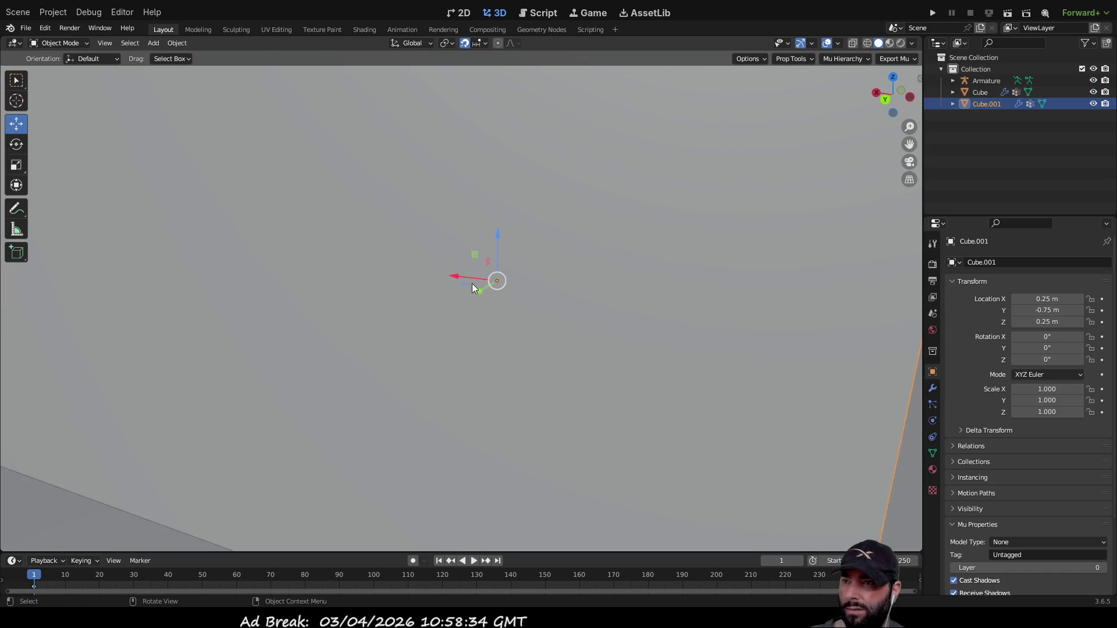
pyautogui.scroll(-5, 472, 285)
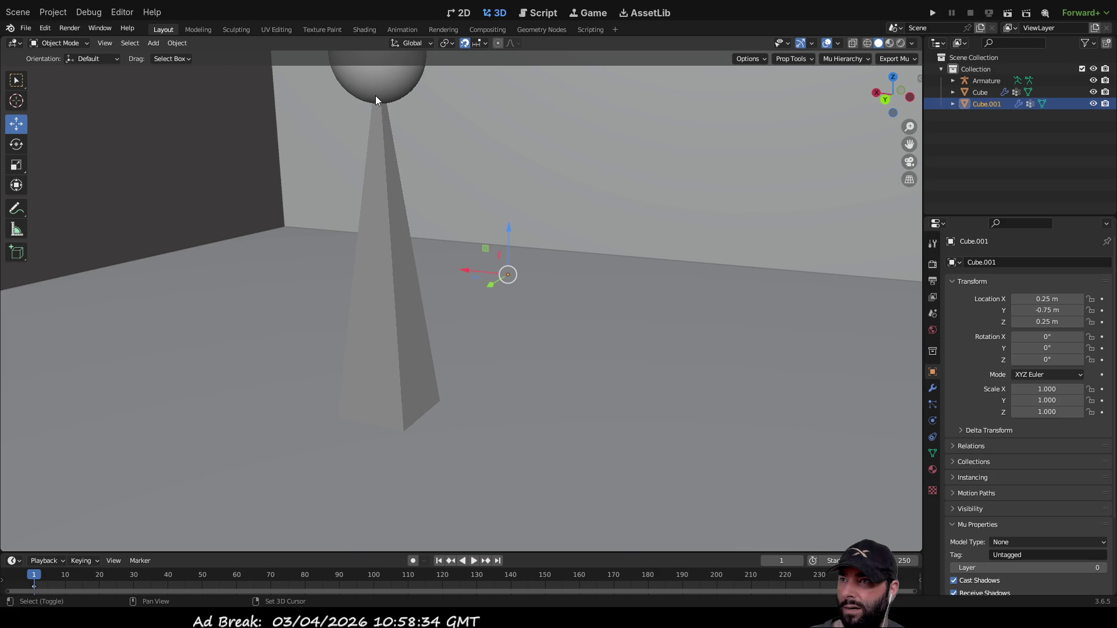
pyautogui.keyDown('shift'); pyautogui.click(383, 240); pyautogui.keyUp('shift')
pyautogui.scroll(-8, 473, 298)
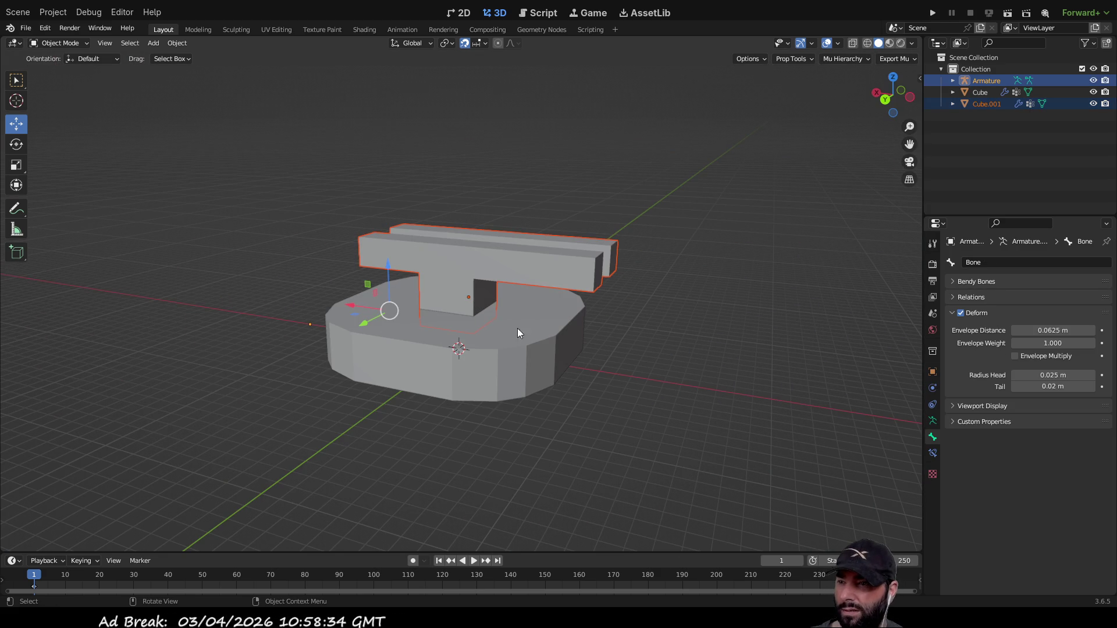
pyautogui.moveTo(609, 387); pyautogui.dragTo(647, 385, button='middle')
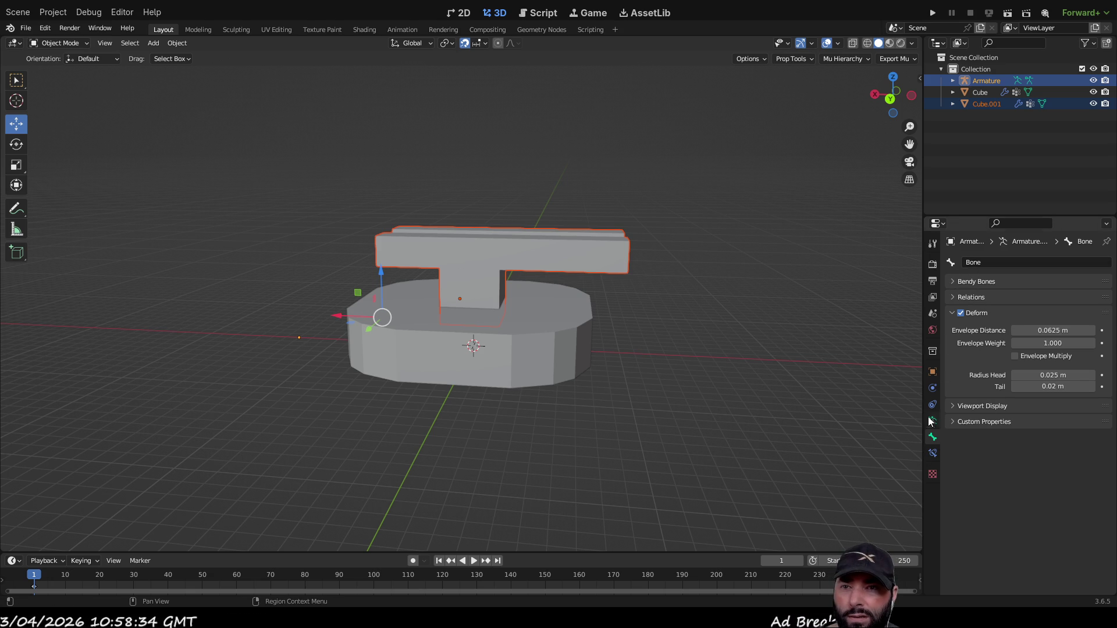
pyautogui.click(952, 281)
# Expand Armature.002 in the Outliner and select its bone named Bone.
pyautogui.click(952, 282)
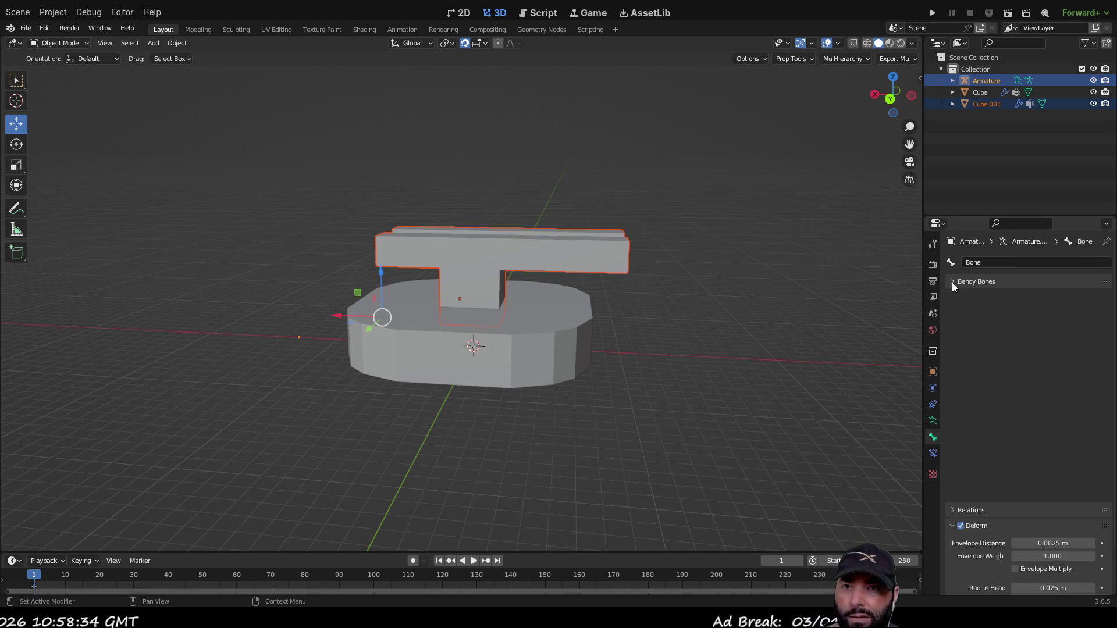
pyautogui.click(953, 92)
pyautogui.click(950, 139)
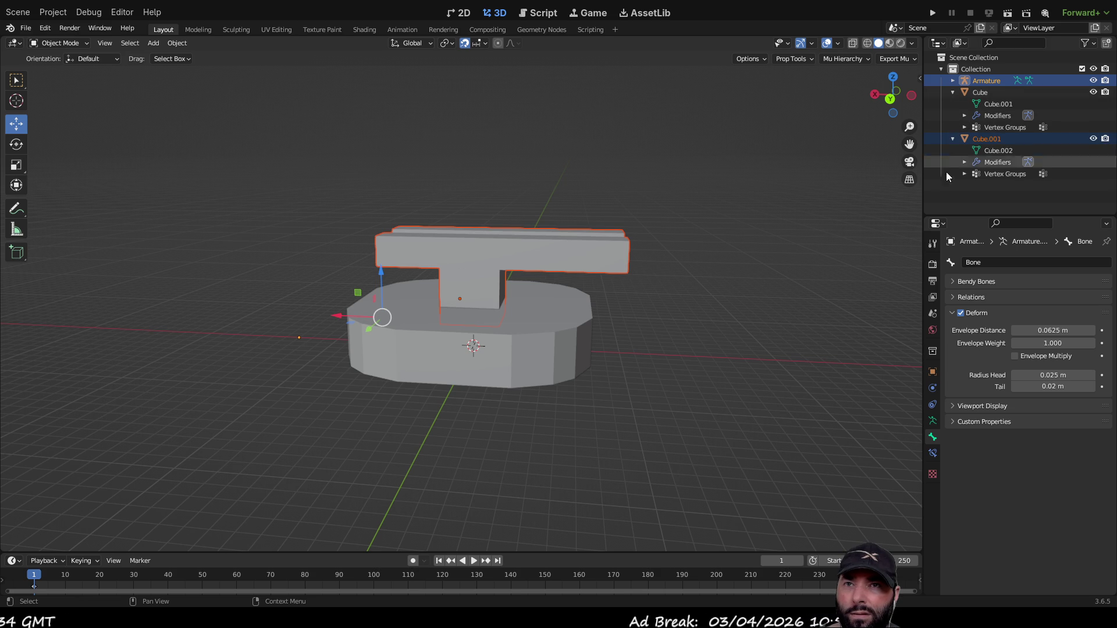
pyautogui.click(953, 81)
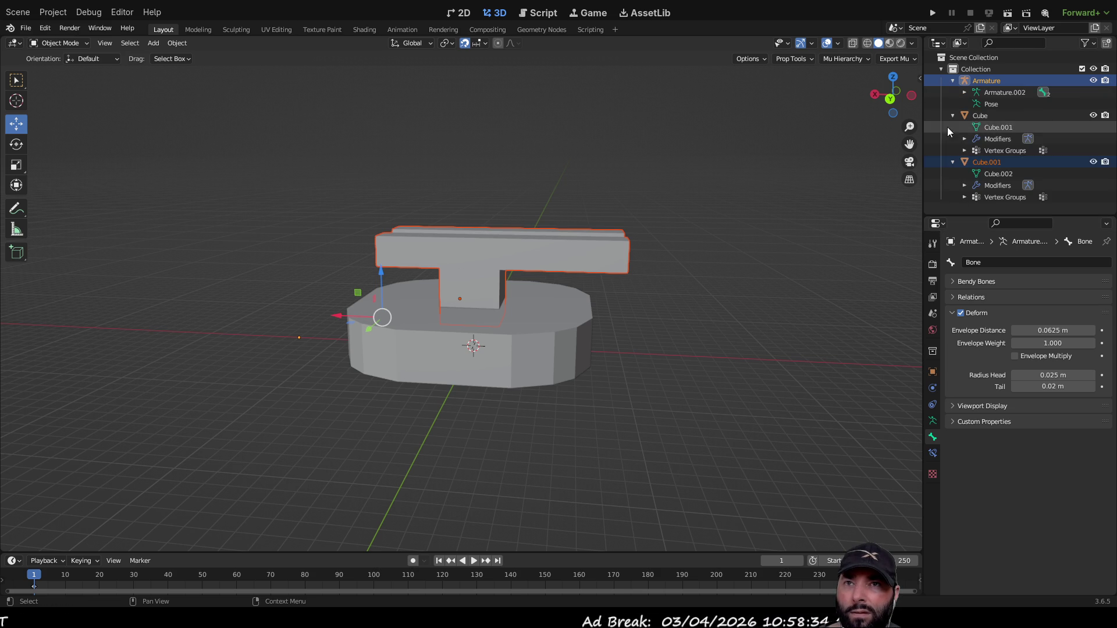
pyautogui.click(1014, 92)
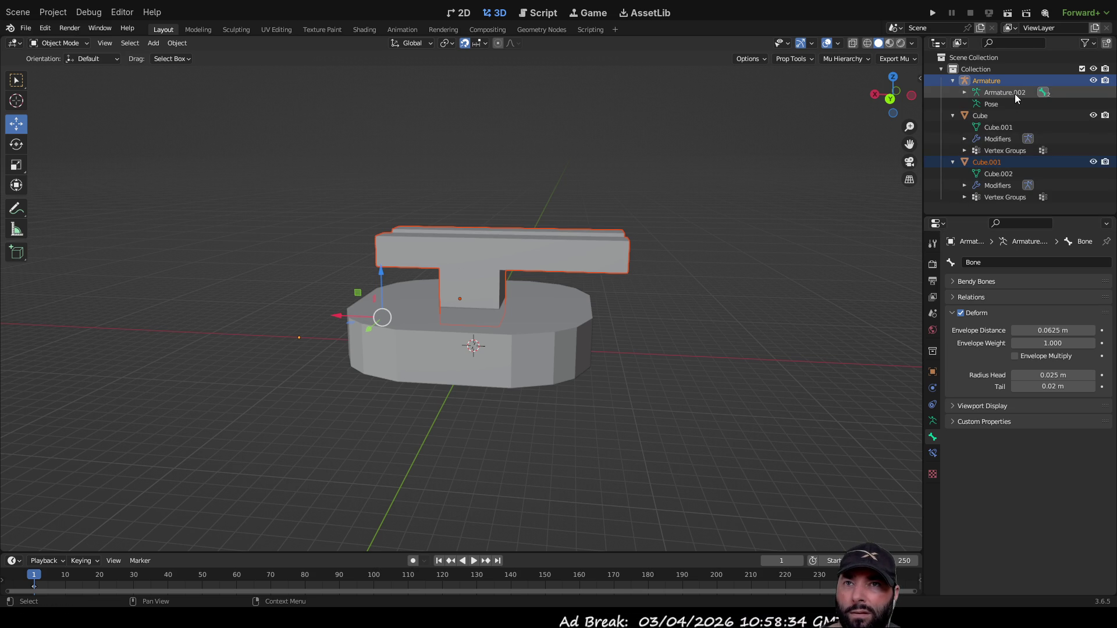
pyautogui.click(965, 92)
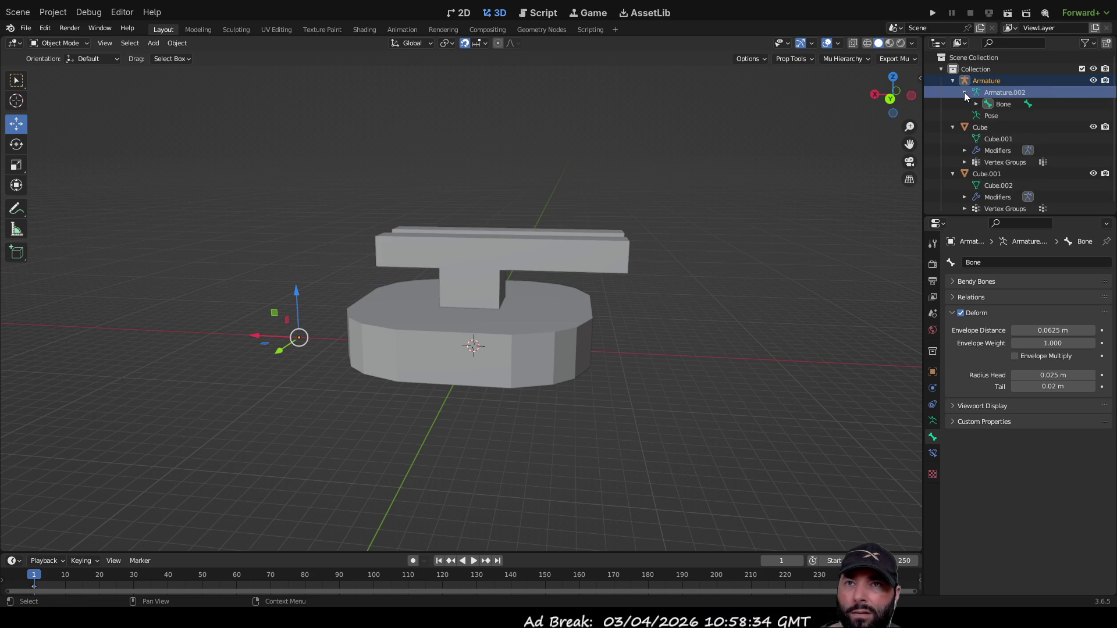
pyautogui.click(1011, 104)
# Rename the bone to bolt_yaw.
pyautogui.click(996, 261)
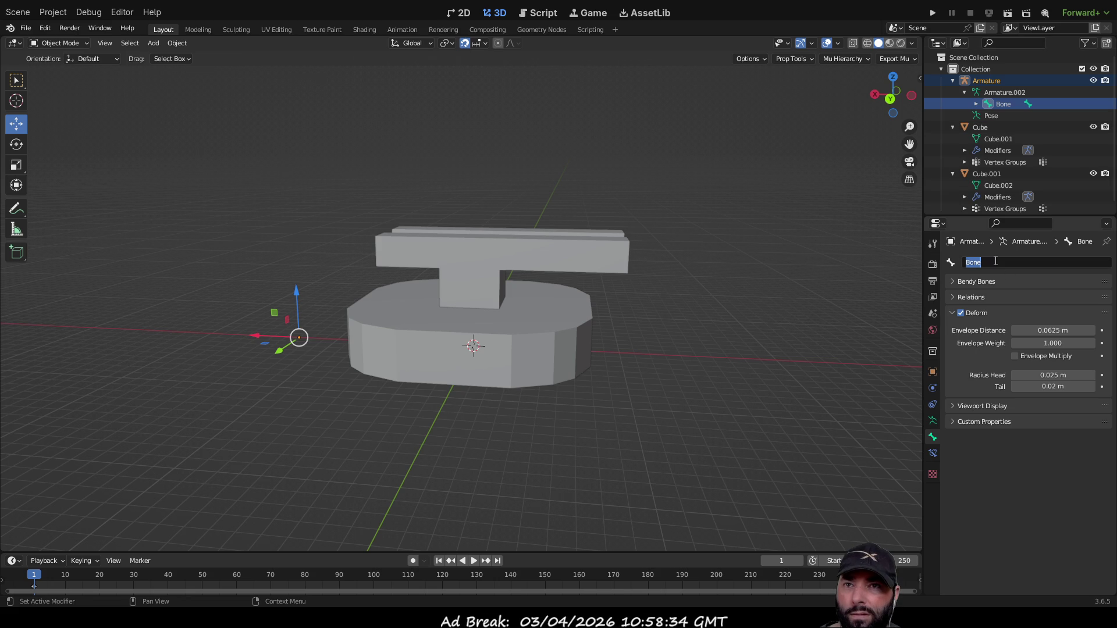
pyautogui.press('BackSpace')
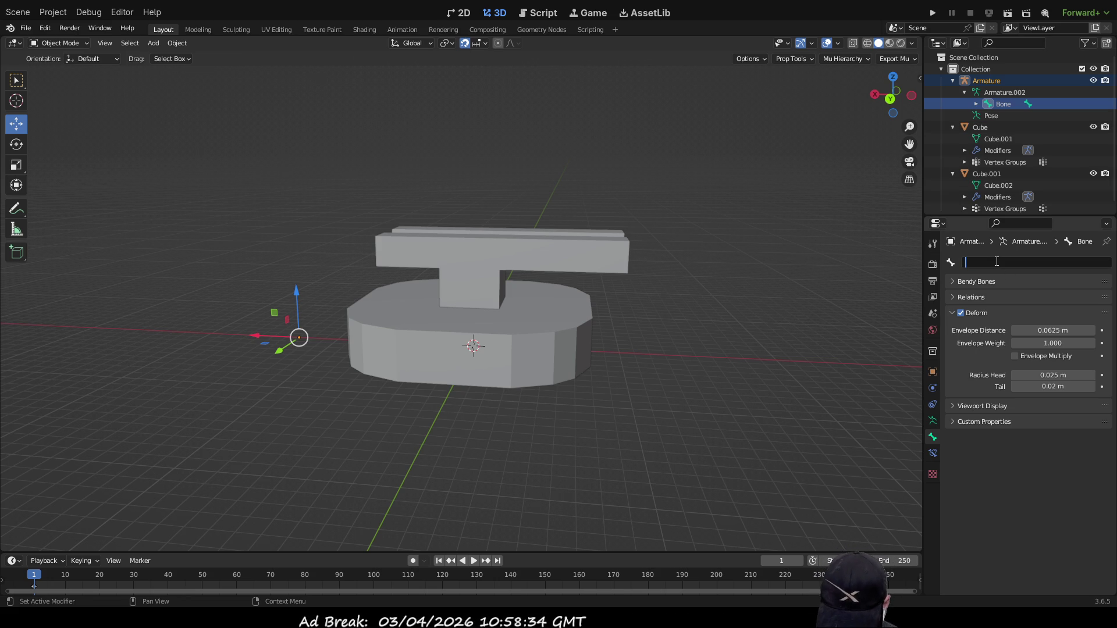
pyautogui.write('bolt_yaw')
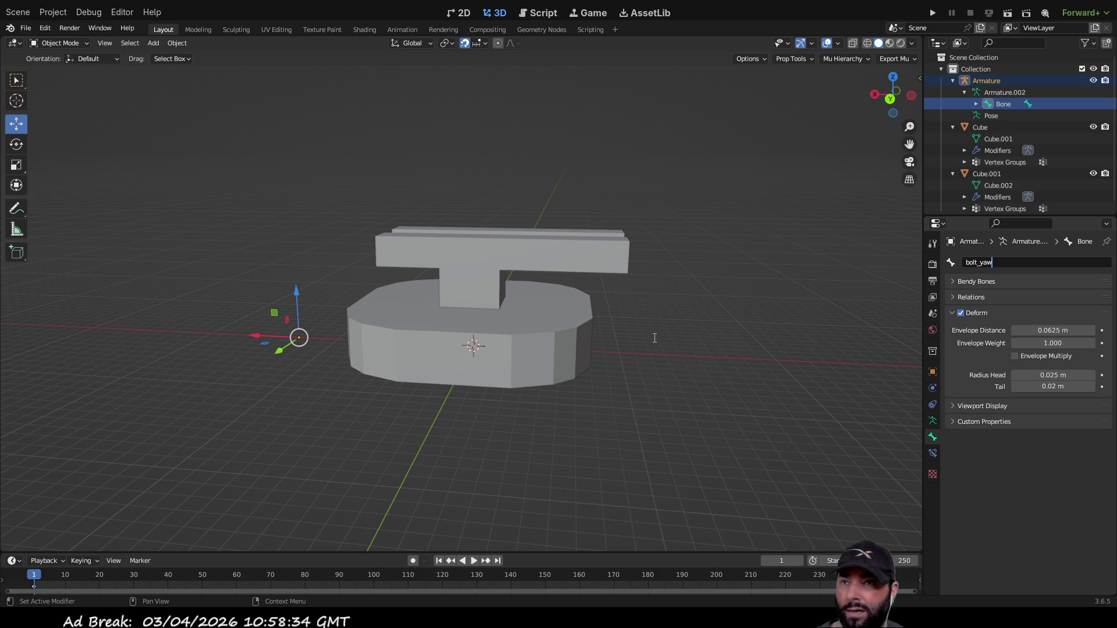
pyautogui.press('Return')
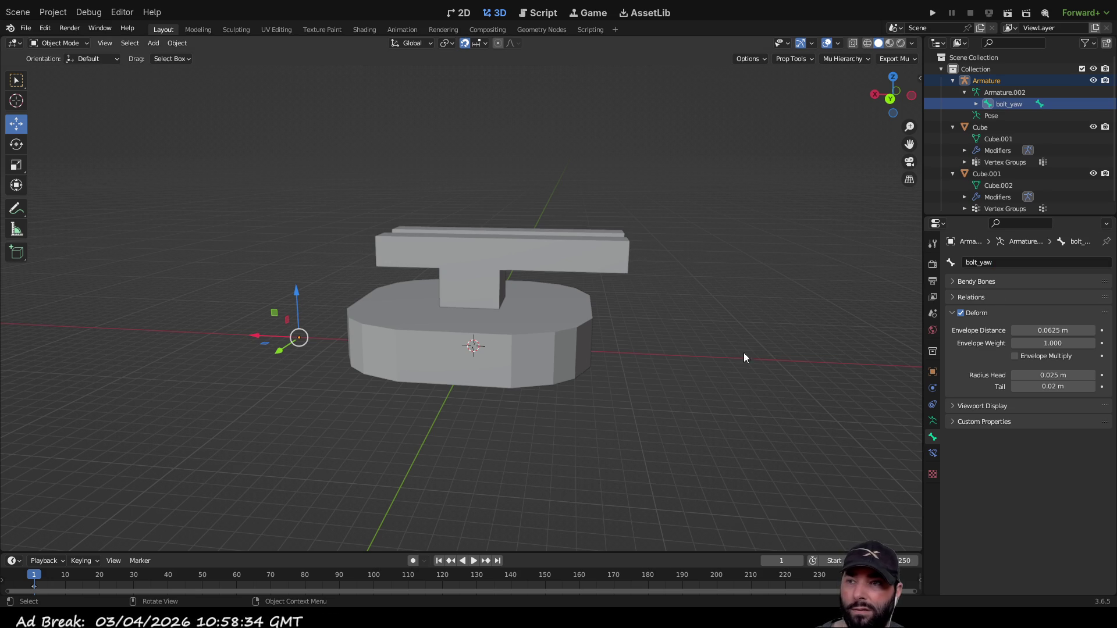
# Select the base mesh, then add the armature's bone to the selection for parenting.
pyautogui.scroll(10, 513, 382)
pyautogui.scroll(-5, 525, 382)
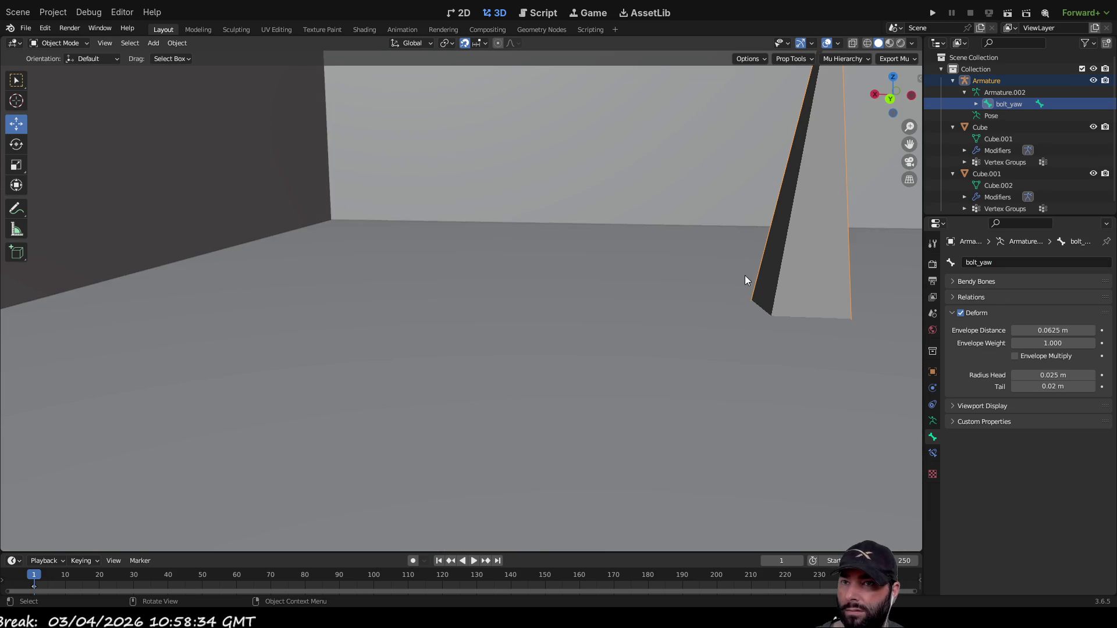
pyautogui.scroll(-8, 745, 275)
pyautogui.click(370, 365)
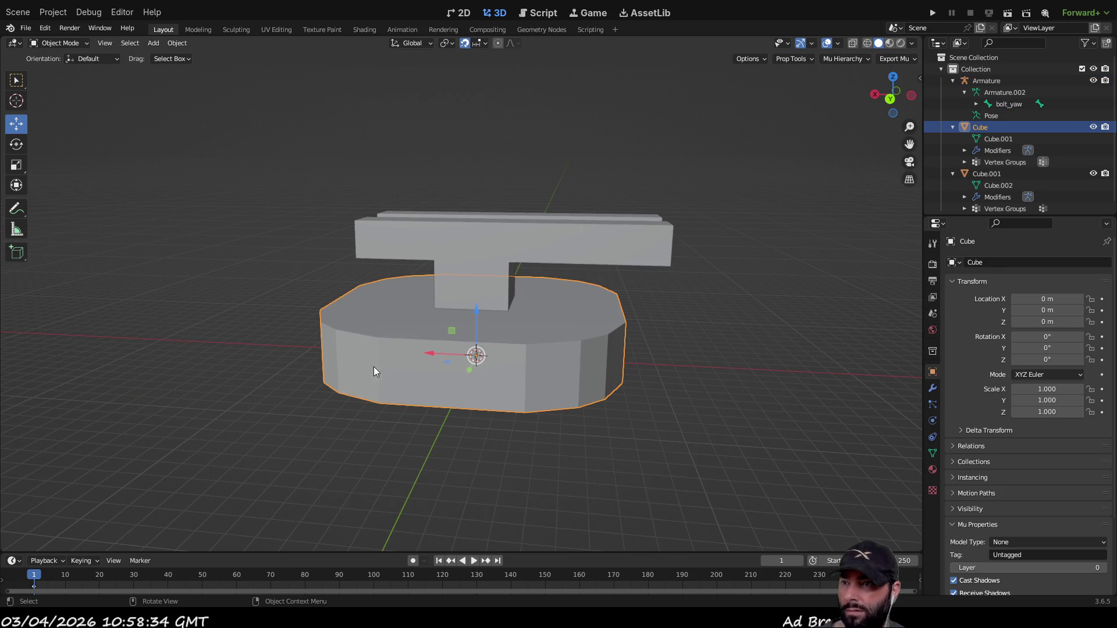
pyautogui.scroll(8, 525, 407)
pyautogui.moveTo(527, 394)
pyautogui.mouseDown(button='middle')
pyautogui.moveTo(532, 352)
pyautogui.moveTo(544, 359)
pyautogui.mouseUp(button='middle')
pyautogui.keyDown('shift'); pyautogui.click(637, 407); pyautogui.keyUp('shift')
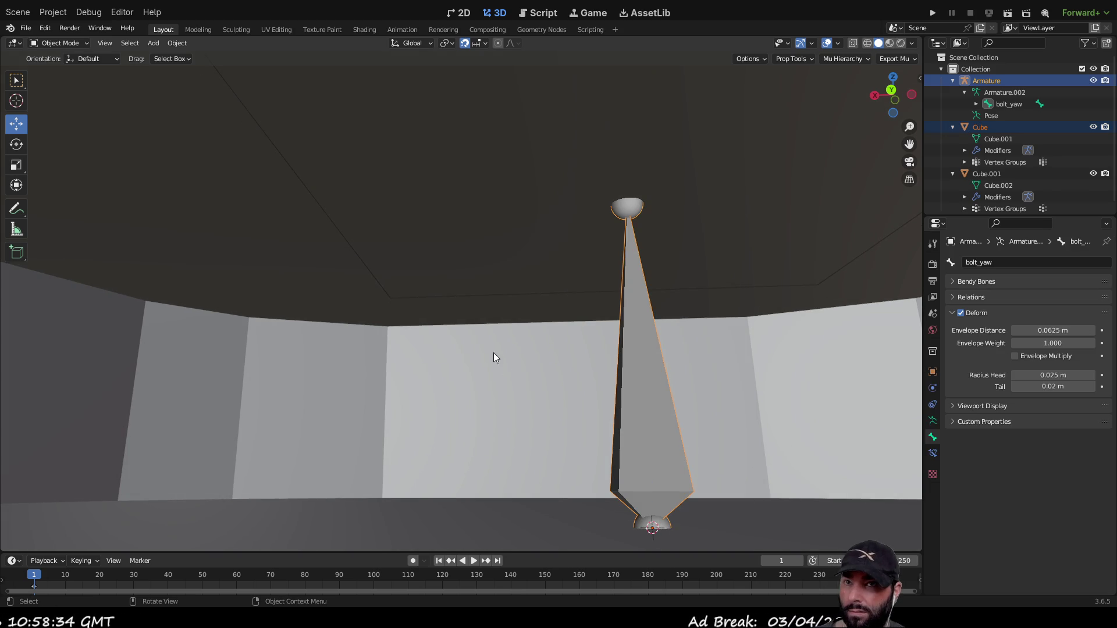
pyautogui.scroll(-8, 495, 358)
pyautogui.moveTo(340, 357); pyautogui.dragTo(317, 409, button='middle')
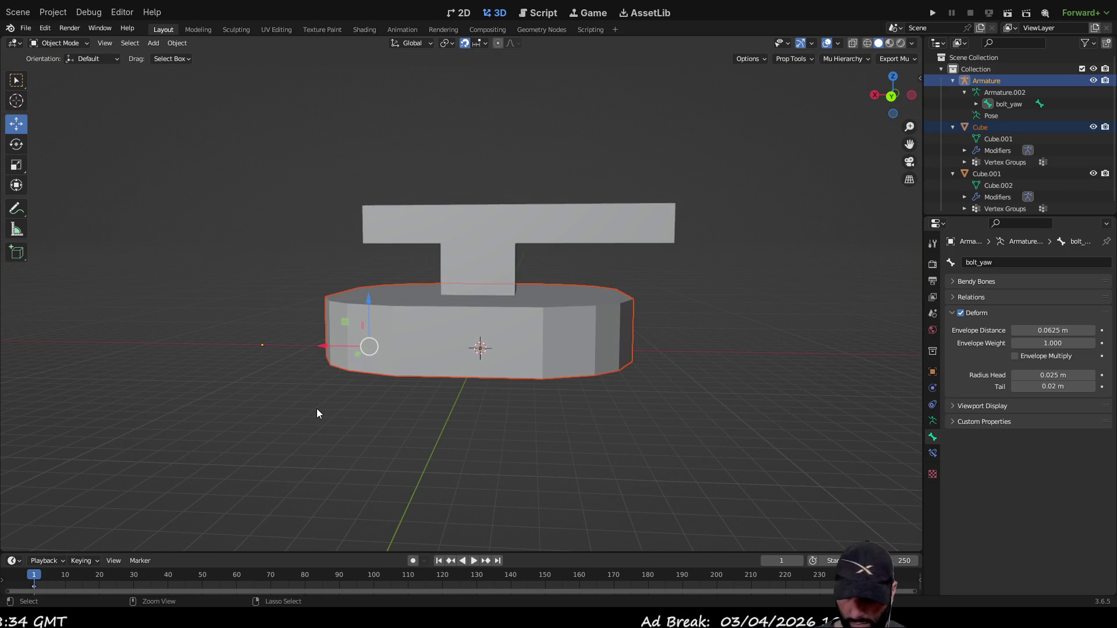
pyautogui.hotkey('ctrl', 'p')
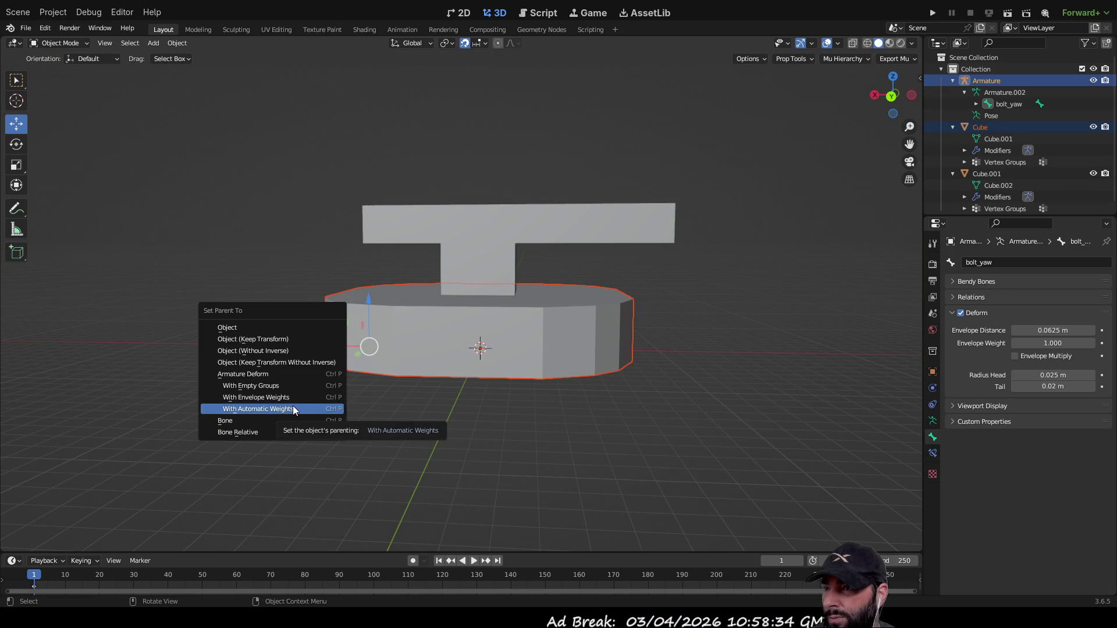
# Parent the base Cube with Automatic Weights, then select the T-shaped upper piece.
pyautogui.click(292, 406)
pyautogui.scroll(8, 516, 384)
pyautogui.moveTo(515, 388)
pyautogui.mouseDown(button='middle')
pyautogui.moveTo(584, 356)
pyautogui.moveTo(705, 351)
pyautogui.moveTo(540, 358)
pyautogui.moveTo(512, 312)
pyautogui.moveTo(512, 357)
pyautogui.moveTo(595, 374)
pyautogui.moveTo(595, 365)
pyautogui.mouseUp(button='middle')
pyautogui.click(631, 326)
pyautogui.scroll(5, 515, 357)
pyautogui.scroll(-10, 595, 367)
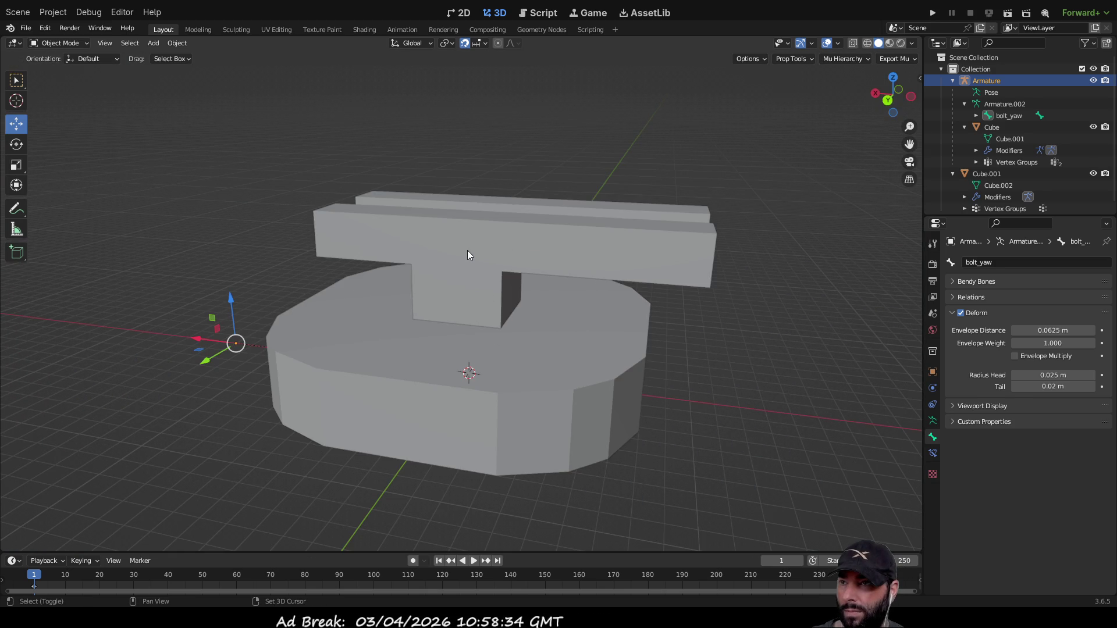
pyautogui.click(467, 250)
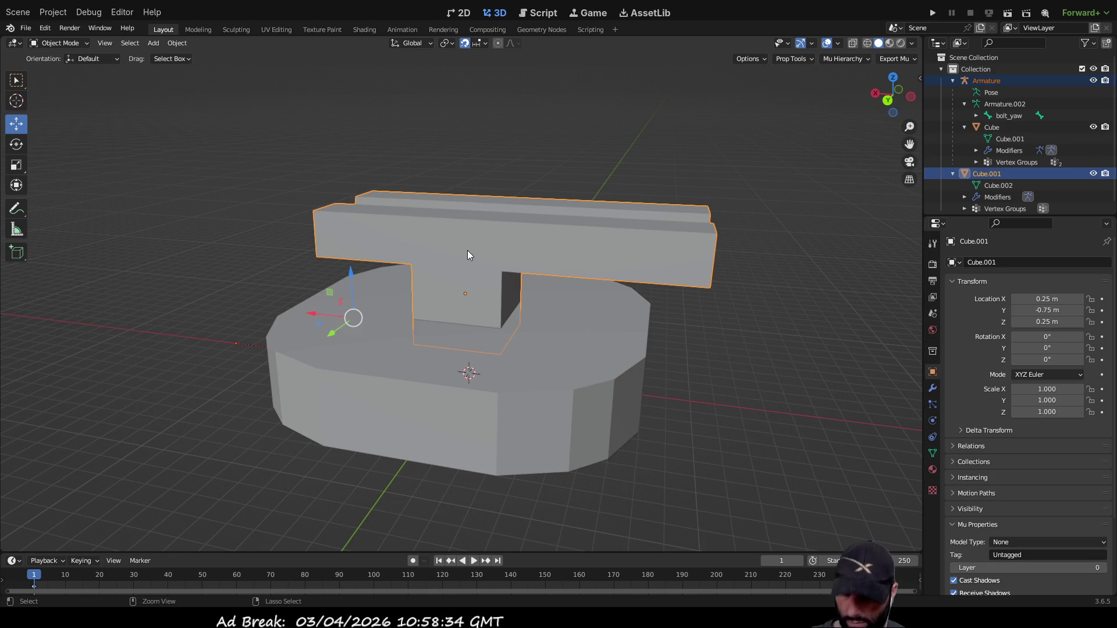
# Parent the selected parts with Keep Transform Without Inverse, then clear the selection.
pyautogui.hotkey('ctrl', 'p')
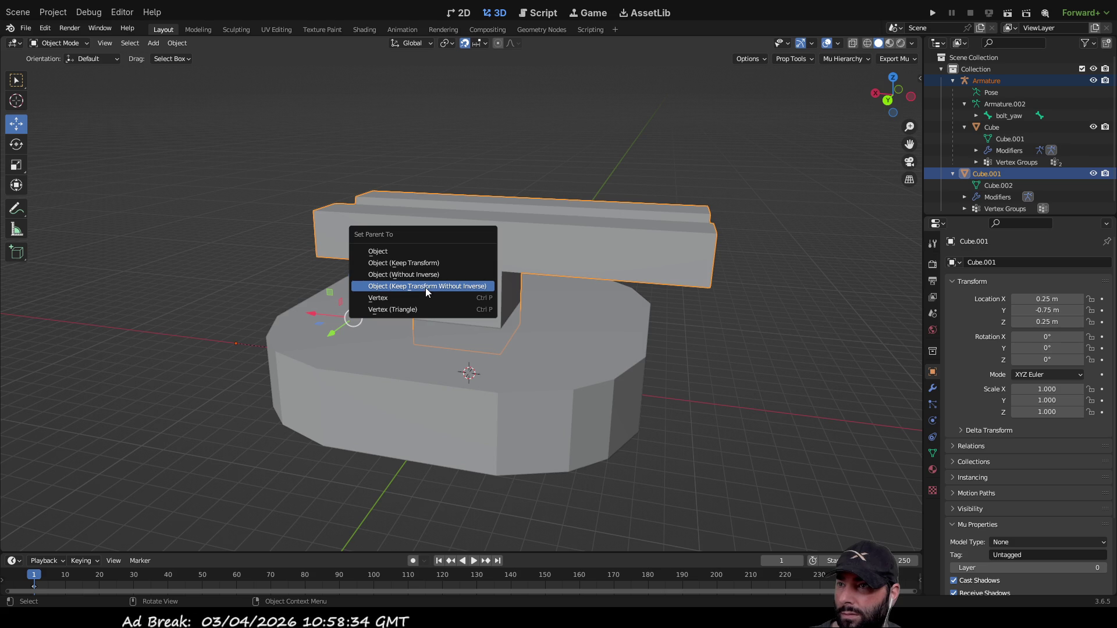
pyautogui.click(425, 288)
pyautogui.click(280, 309)
# Select the bolt_yaw bone and T-shaped crossbar, bring up parenting options, then deselect.
pyautogui.scroll(10, 517, 284)
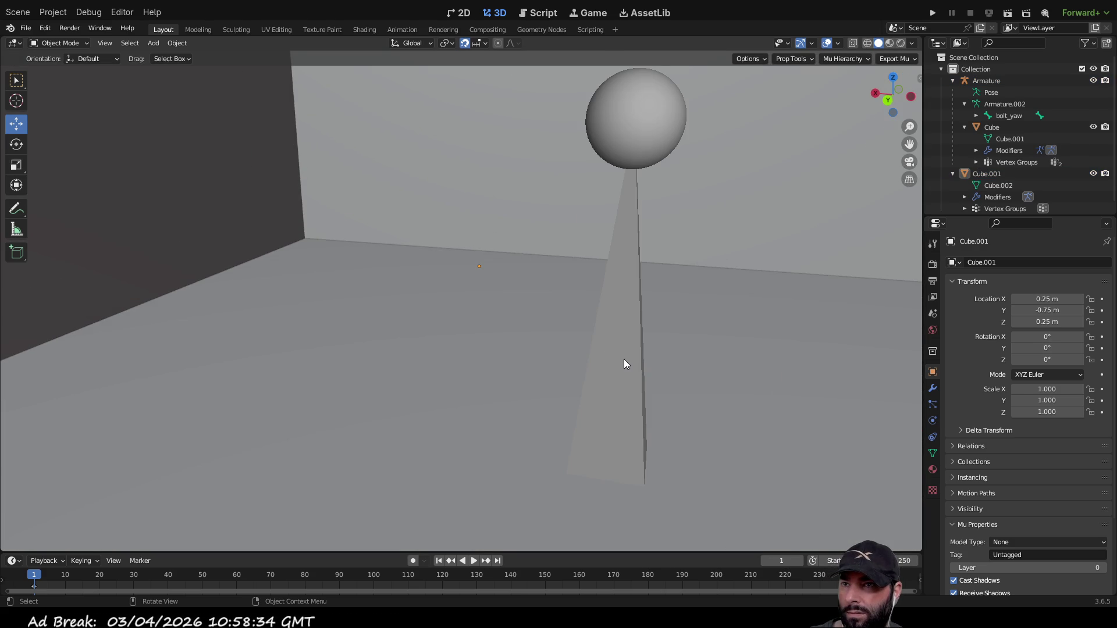
pyautogui.click(620, 356)
pyautogui.scroll(-6, 621, 356)
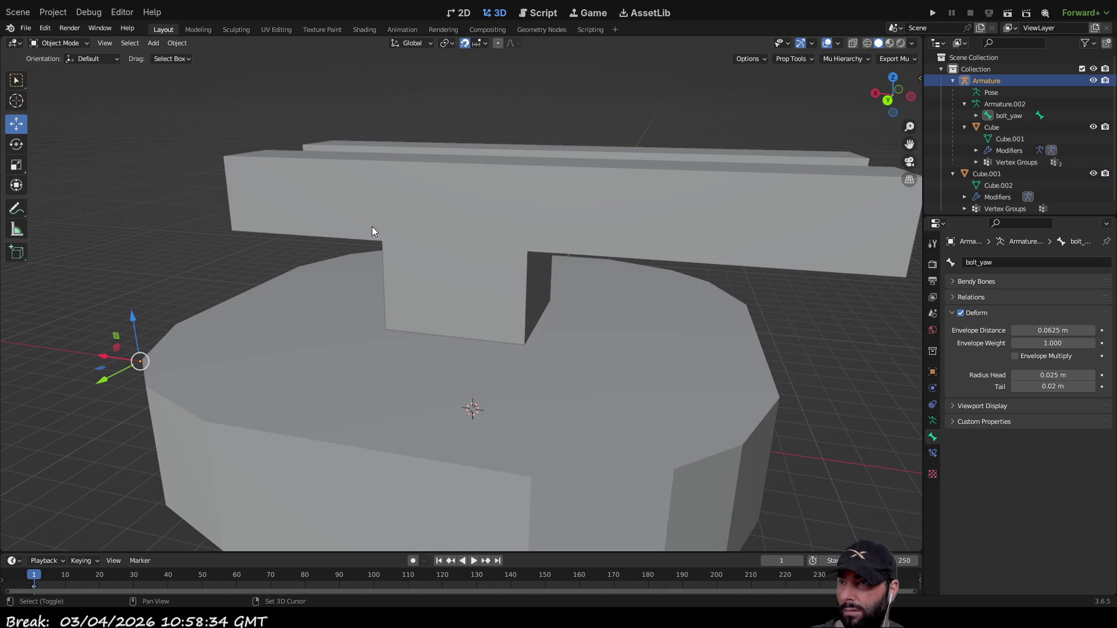
pyautogui.click(335, 178)
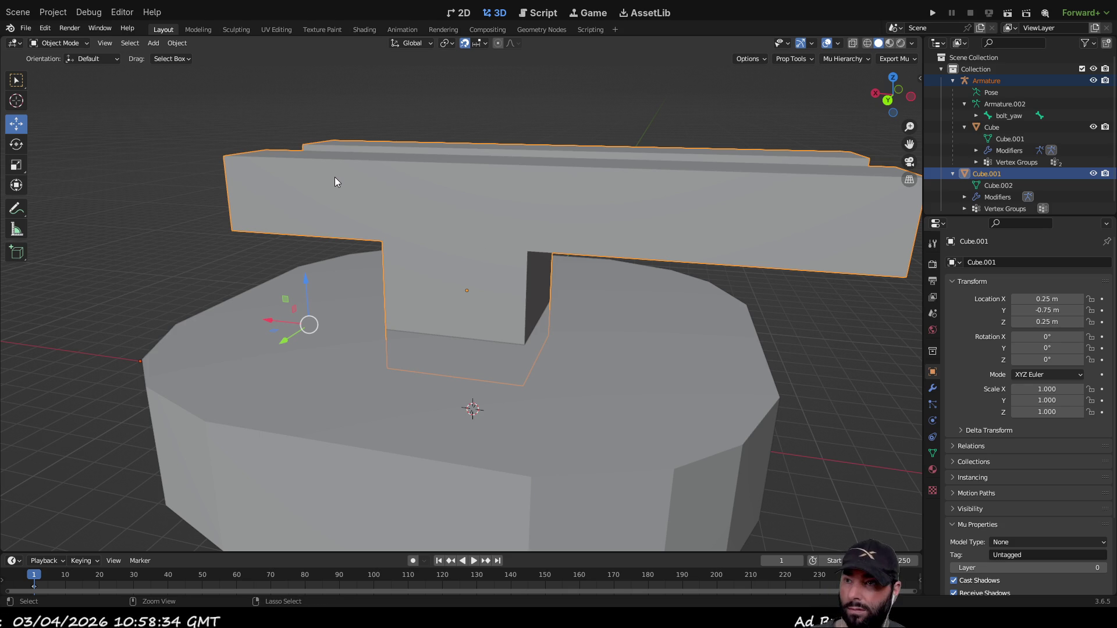
pyautogui.hotkey('ctrl', 'p')
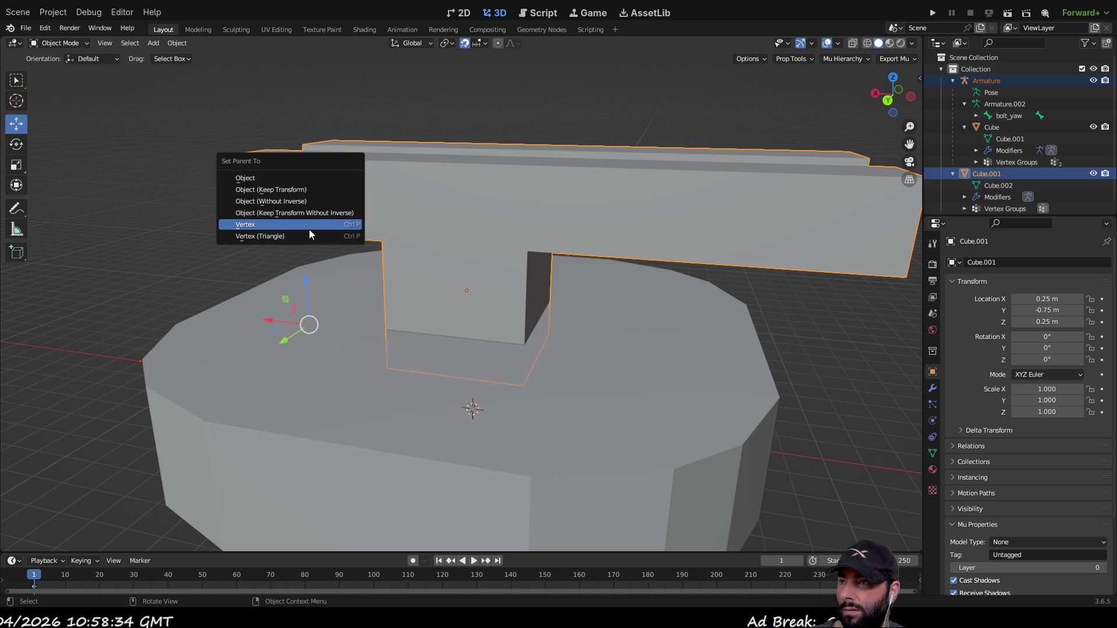
pyautogui.click(204, 240)
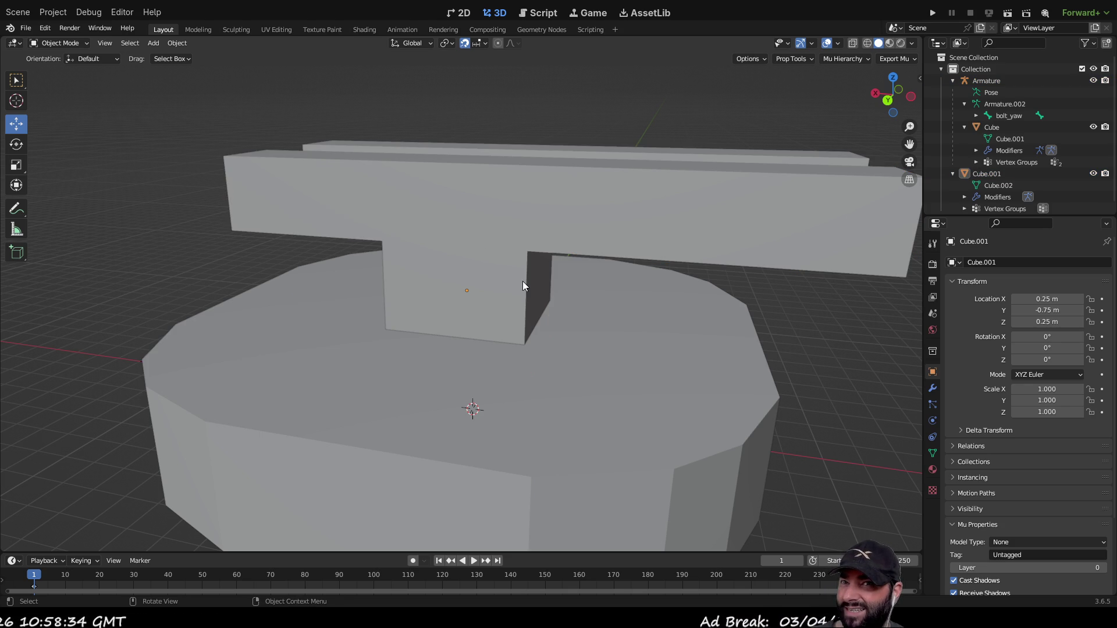
# Select the round base piece and the T-shaped crossbar piece.
pyautogui.scroll(8, 455, 336)
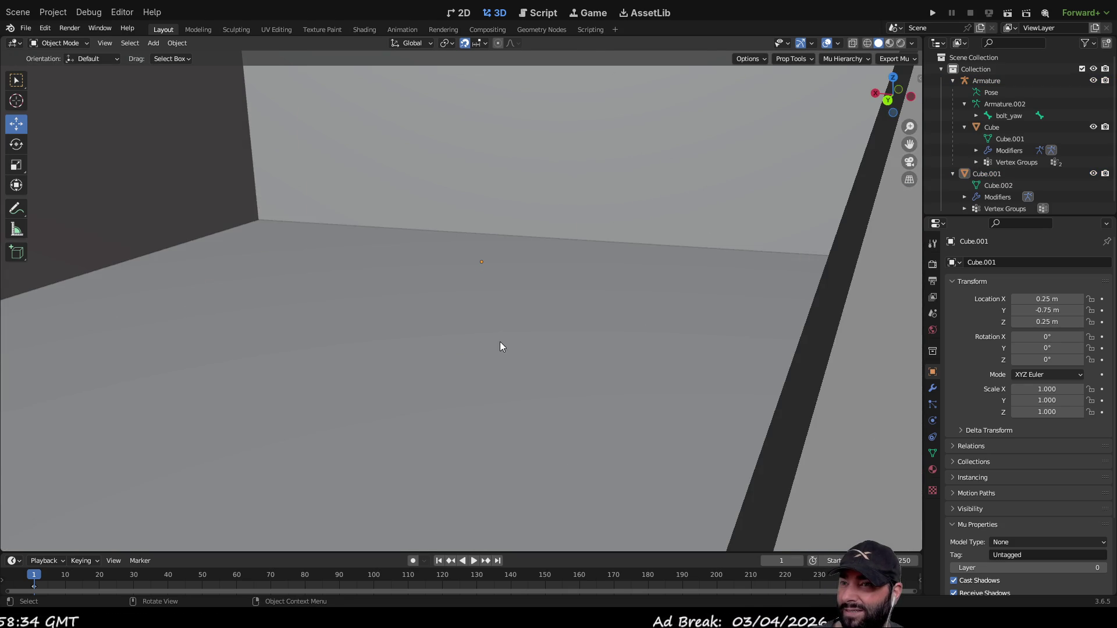
pyautogui.scroll(-8, 499, 348)
pyautogui.click(375, 355)
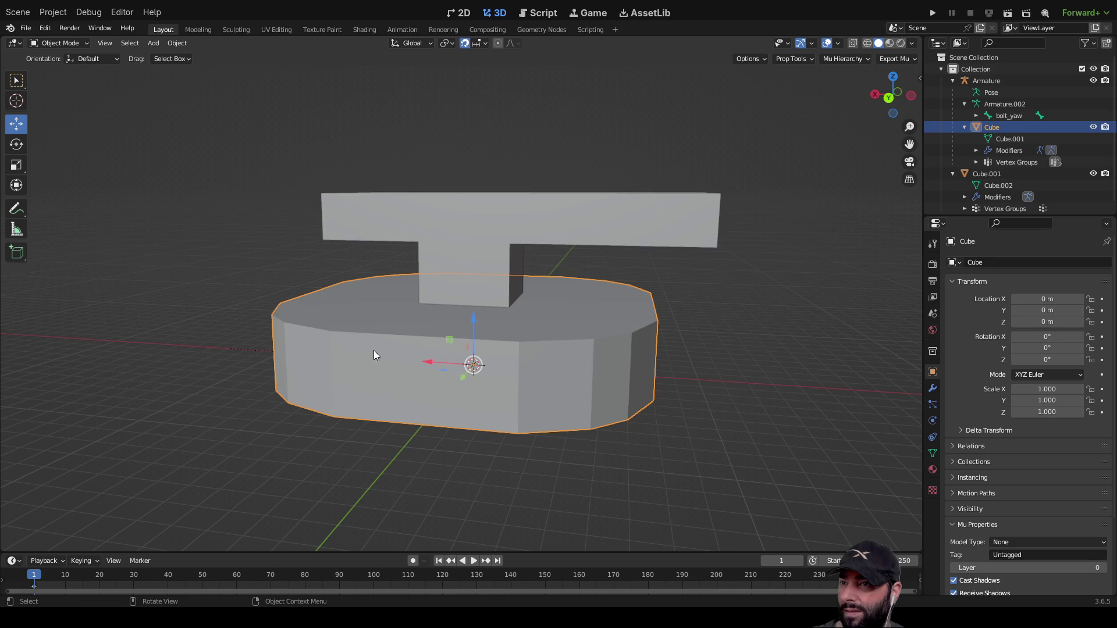
pyautogui.click(457, 203)
# Reselect the bolt_yaw bone alone, then add the Cube.001 crossbar to the selection.
pyautogui.click(155, 253)
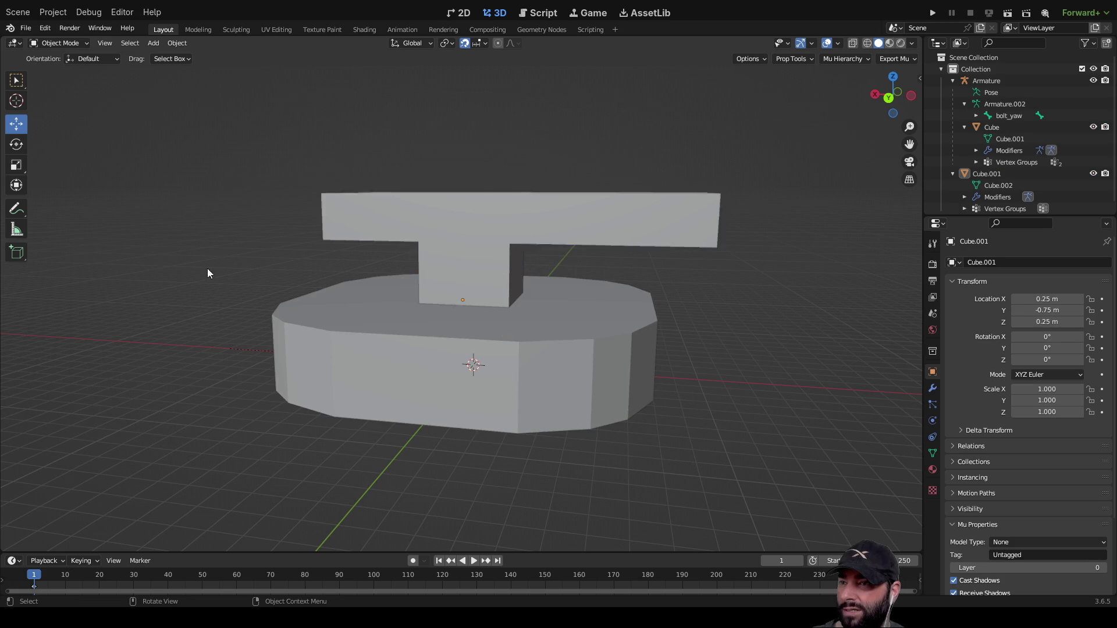
pyautogui.scroll(10, 585, 480)
pyautogui.scroll(-6, 542, 398)
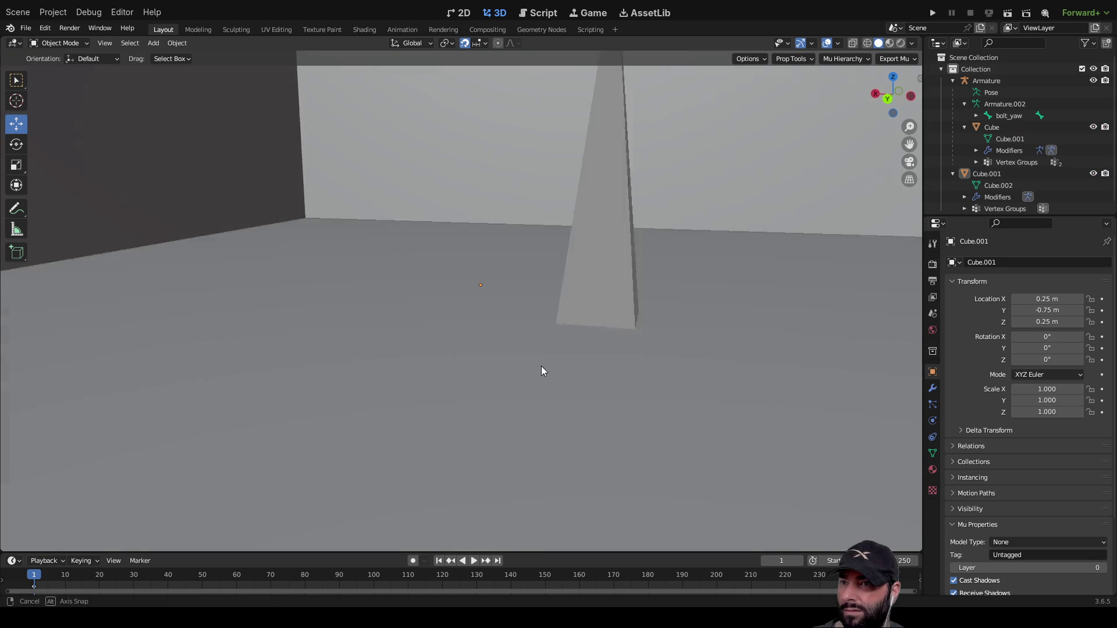
pyautogui.click(485, 303)
pyautogui.scroll(-10, 484, 301)
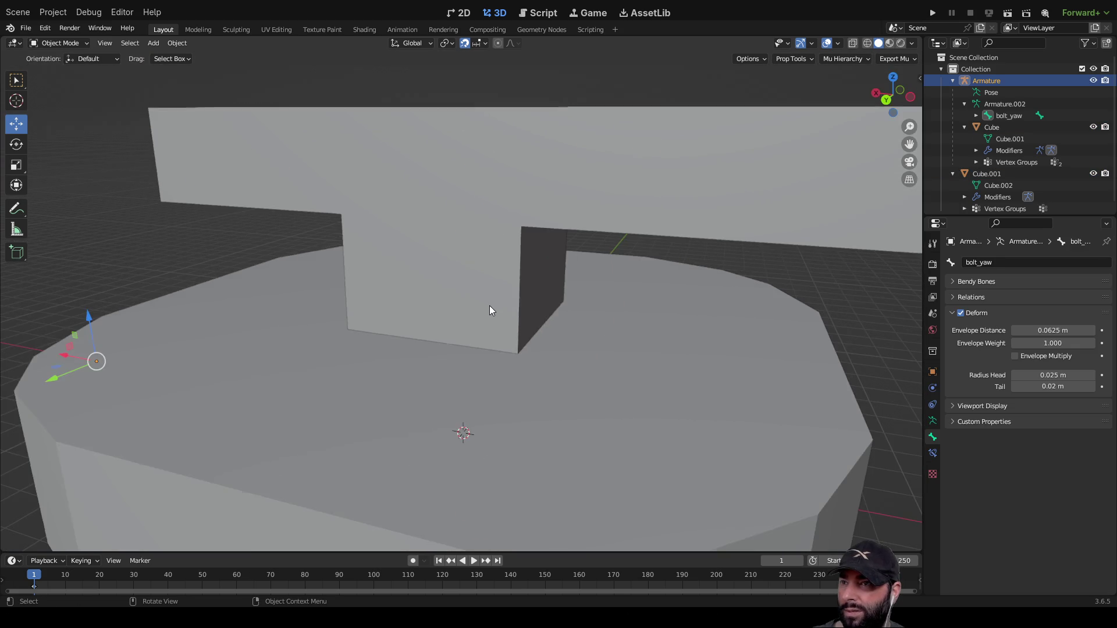
pyautogui.click(408, 227)
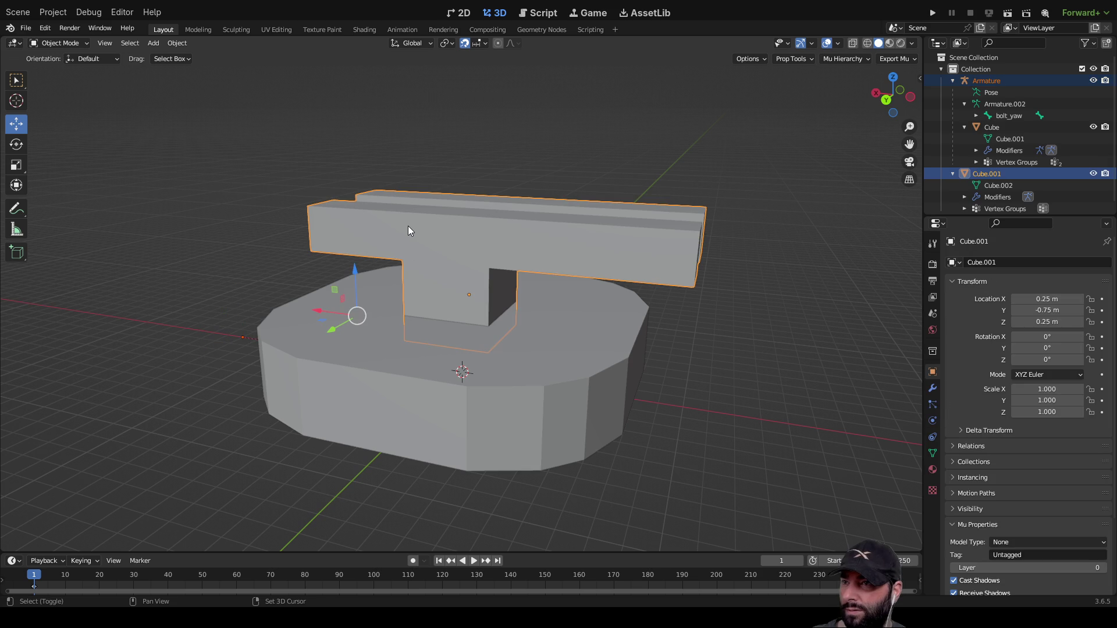
pyautogui.hotkey('ctrl', 'p')
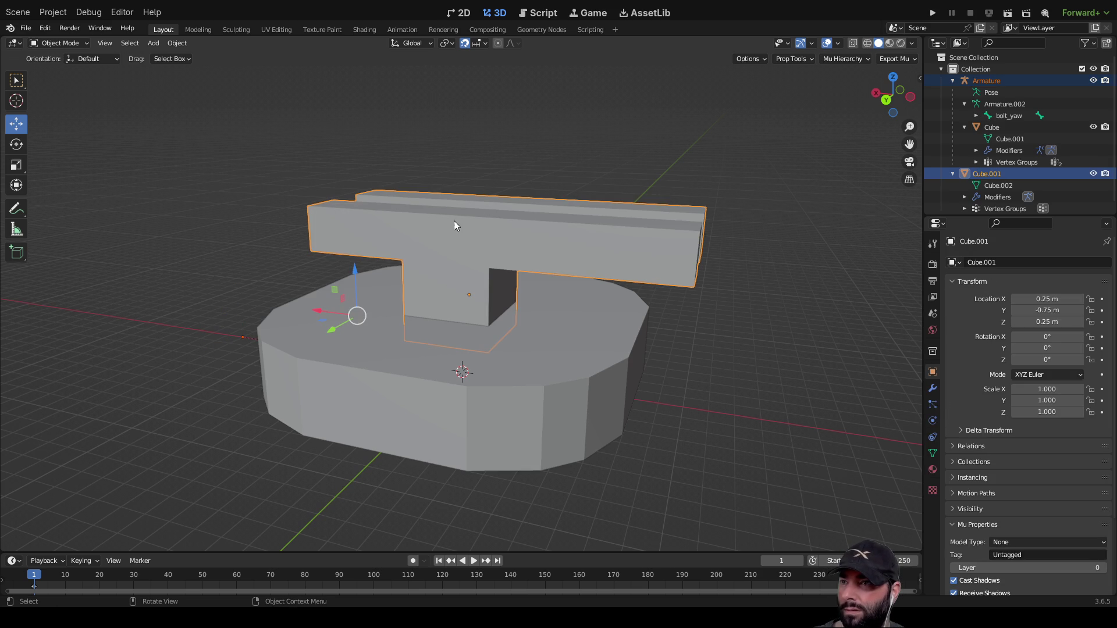
pyautogui.press('KP_Decimal')
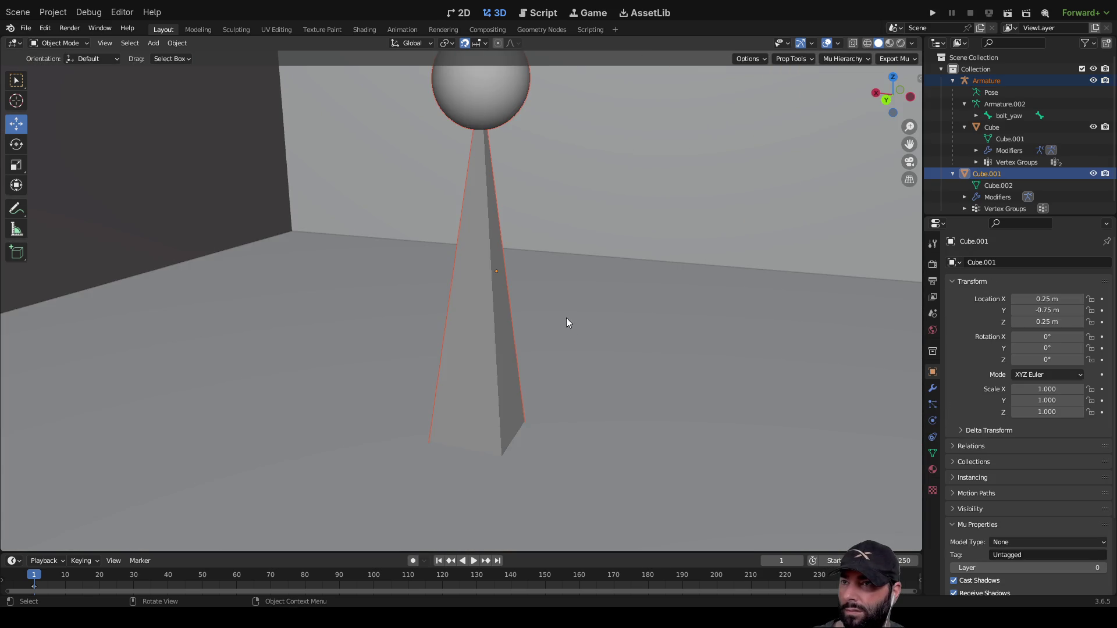
pyautogui.moveTo(566, 323)
pyautogui.mouseDown(button='middle')
pyautogui.moveTo(567, 334)
pyautogui.moveTo(570, 279)
pyautogui.moveTo(559, 345)
pyautogui.mouseUp(button='middle')
pyautogui.keyDown('shift'); pyautogui.click(561, 356); pyautogui.keyUp('shift')
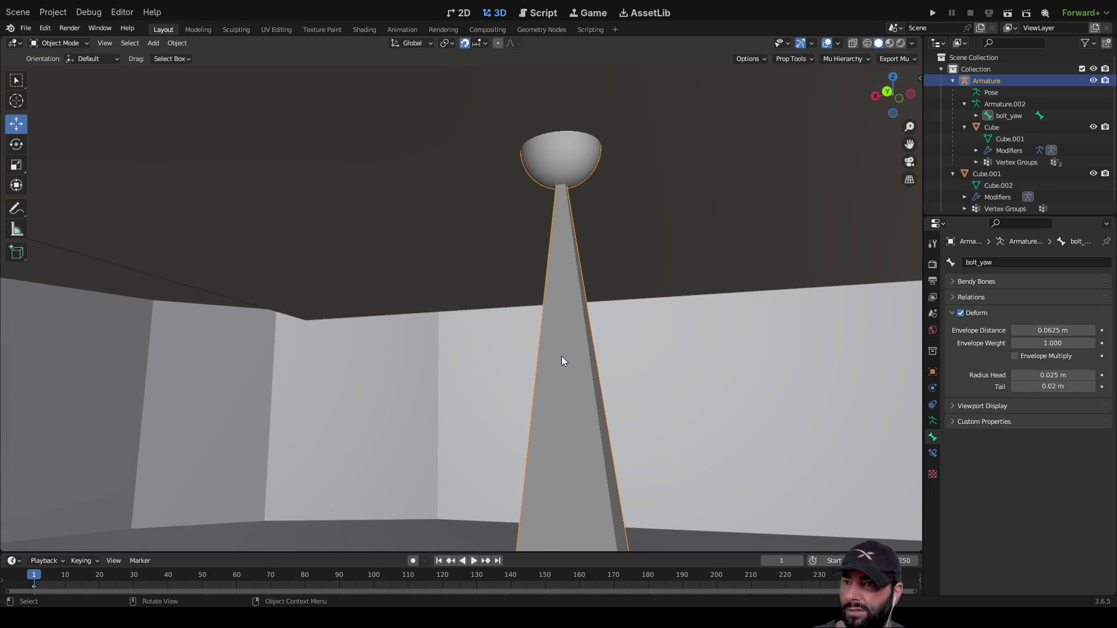
pyautogui.scroll(-10, 562, 361)
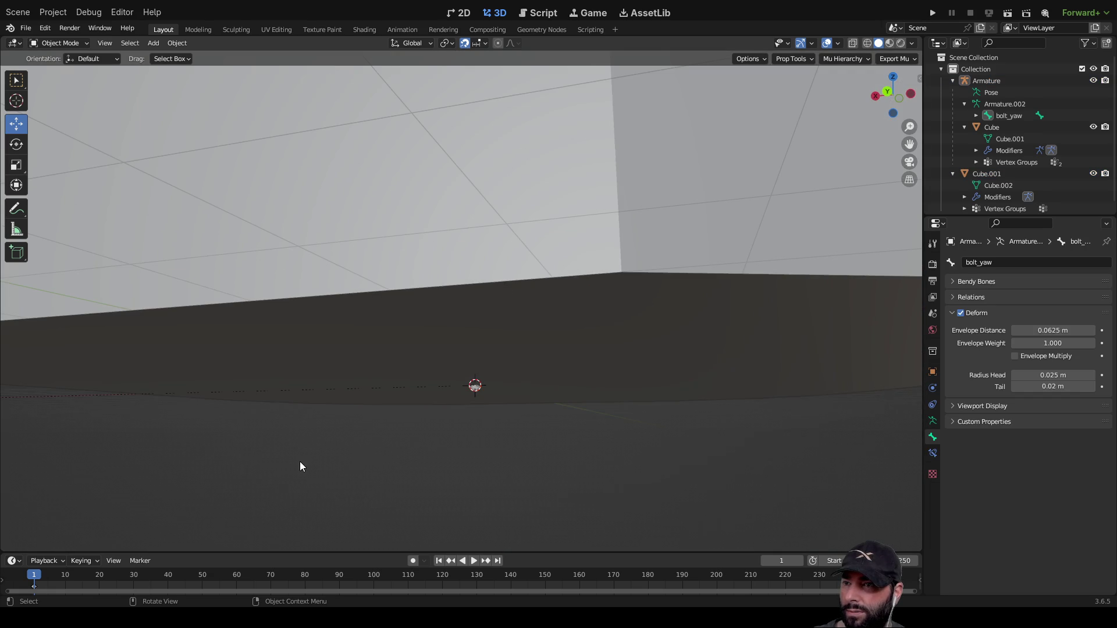
pyautogui.moveTo(301, 466)
pyautogui.mouseDown(button='middle')
pyautogui.moveTo(501, 444)
pyautogui.moveTo(499, 341)
pyautogui.moveTo(490, 391)
pyautogui.moveTo(429, 367)
pyautogui.moveTo(428, 240)
pyautogui.moveTo(484, 391)
pyautogui.moveTo(479, 342)
pyautogui.moveTo(487, 367)
pyautogui.moveTo(486, 355)
pyautogui.moveTo(487, 412)
pyautogui.moveTo(490, 369)
pyautogui.mouseUp(button='middle')
pyautogui.scroll(-5, 490, 369)
pyautogui.click(490, 368)
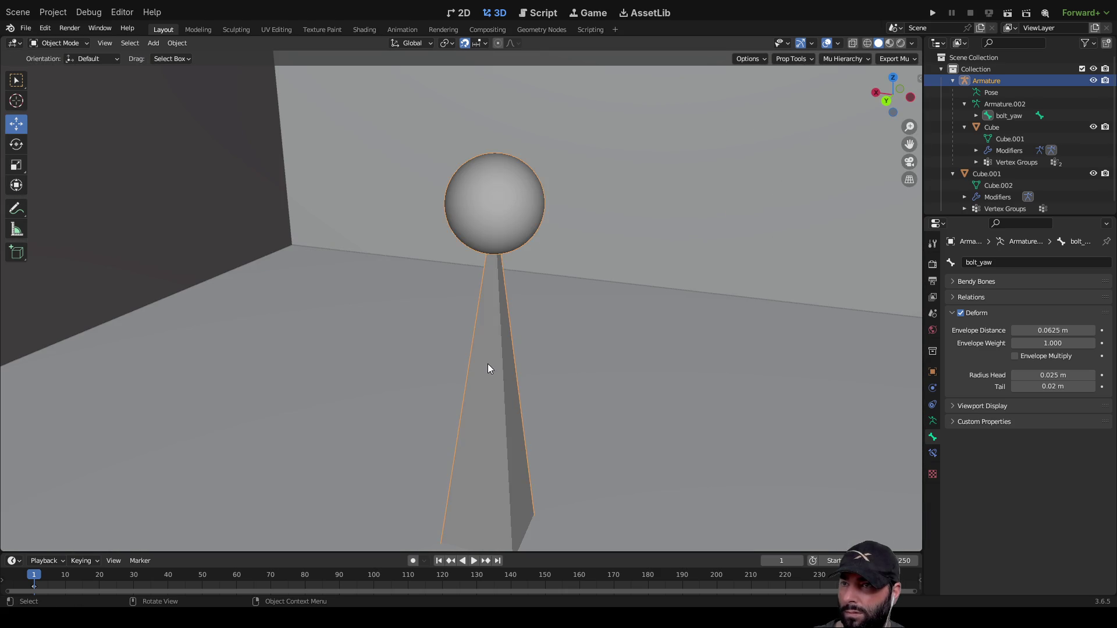
pyautogui.scroll(-10, 393, 294)
pyautogui.click(380, 256)
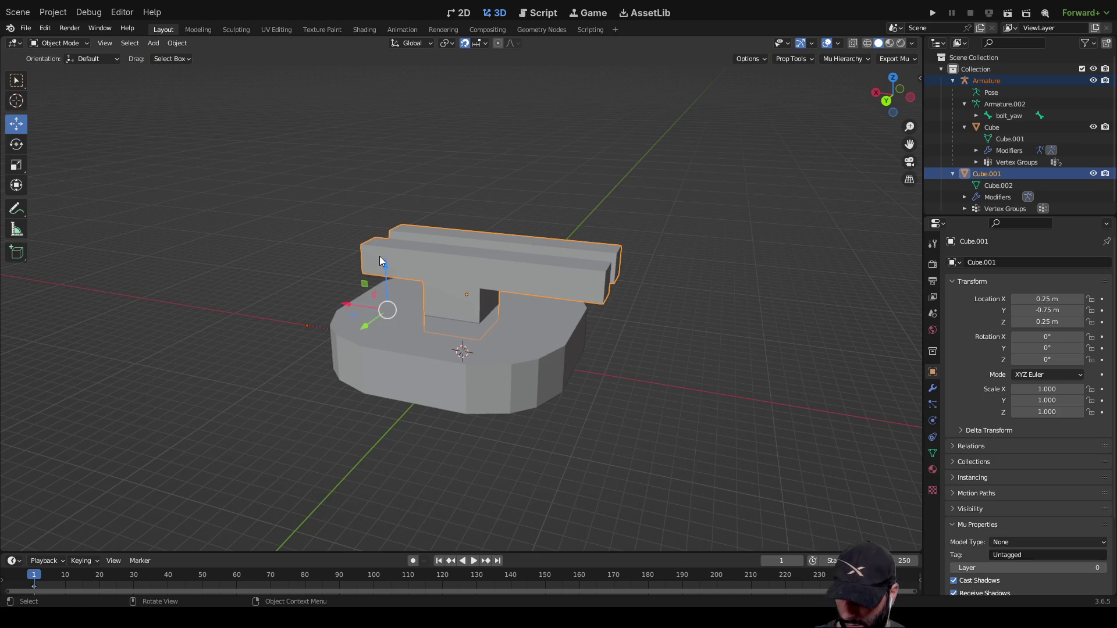
pyautogui.hotkey('ctrl', 'p')
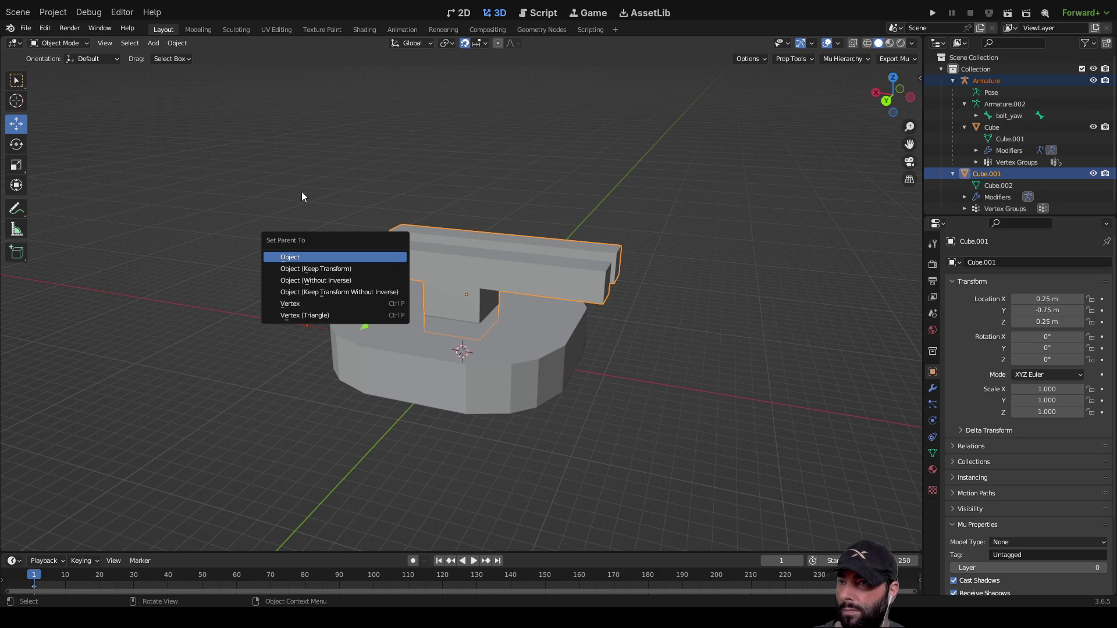
pyautogui.click(288, 194)
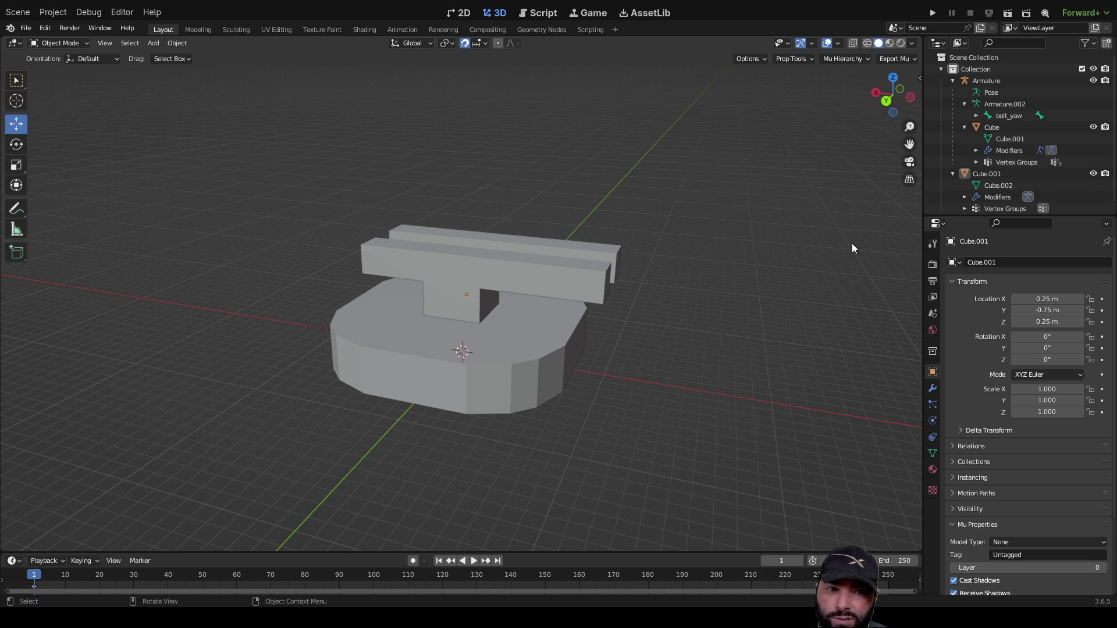
pyautogui.hotkey('ctrl', 'z')
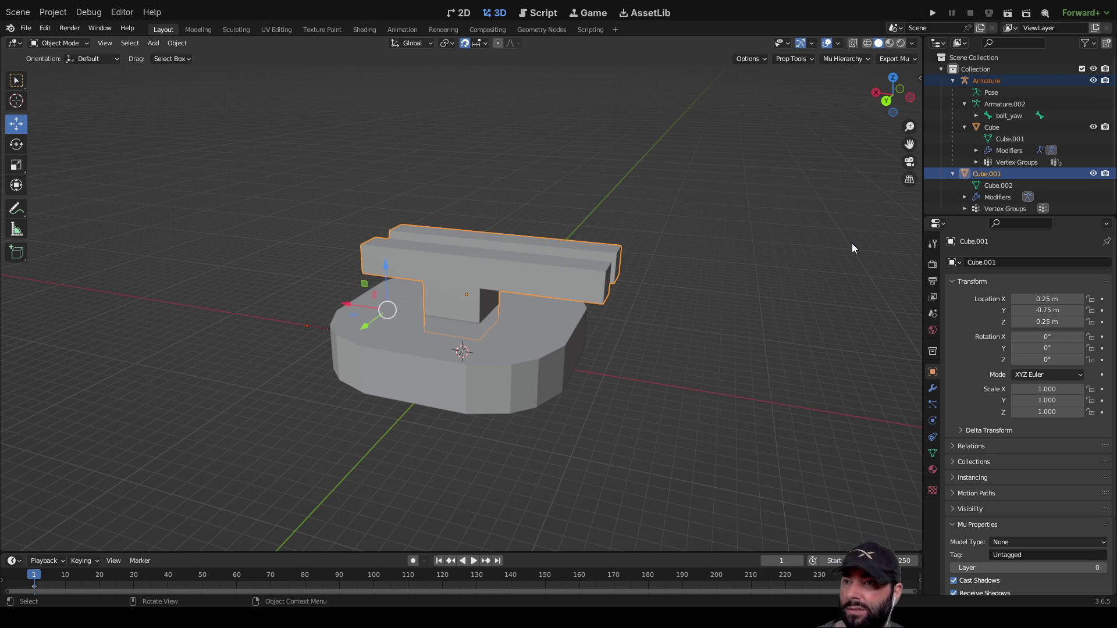
pyautogui.hotkey('ctrl', 'z')
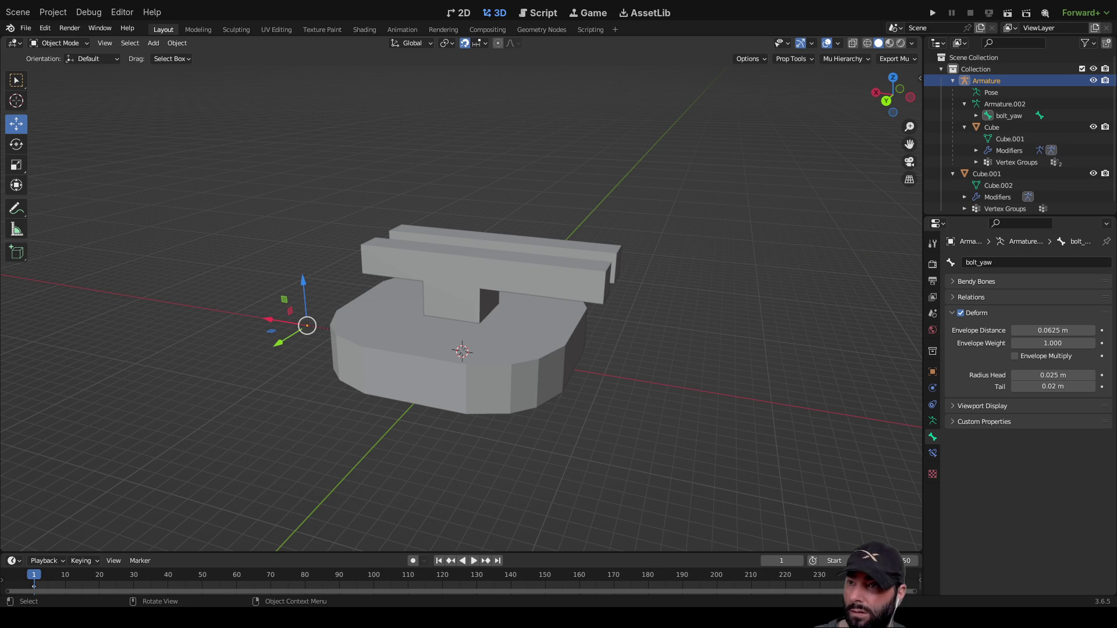
pyautogui.click(471, 268)
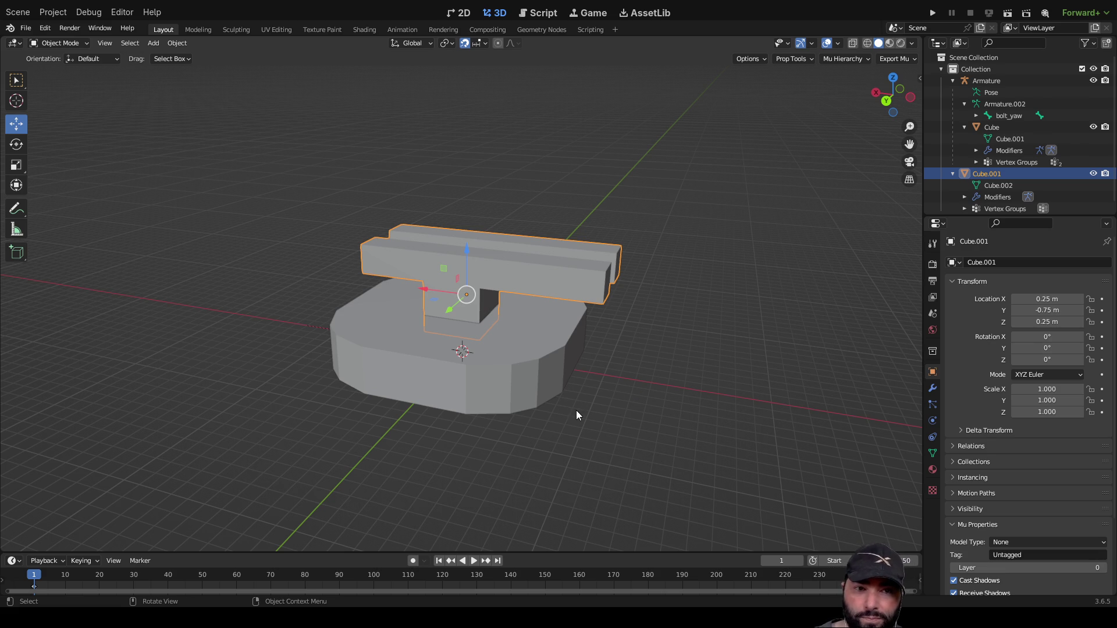
pyautogui.moveTo(437, 407)
pyautogui.mouseDown(button='middle')
pyautogui.moveTo(504, 401)
pyautogui.moveTo(628, 351)
pyautogui.moveTo(636, 317)
pyautogui.moveTo(589, 319)
pyautogui.moveTo(568, 361)
pyautogui.moveTo(549, 284)
pyautogui.mouseUp(button='middle')
pyautogui.scroll(6, 637, 360)
pyautogui.scroll(-8, 553, 291)
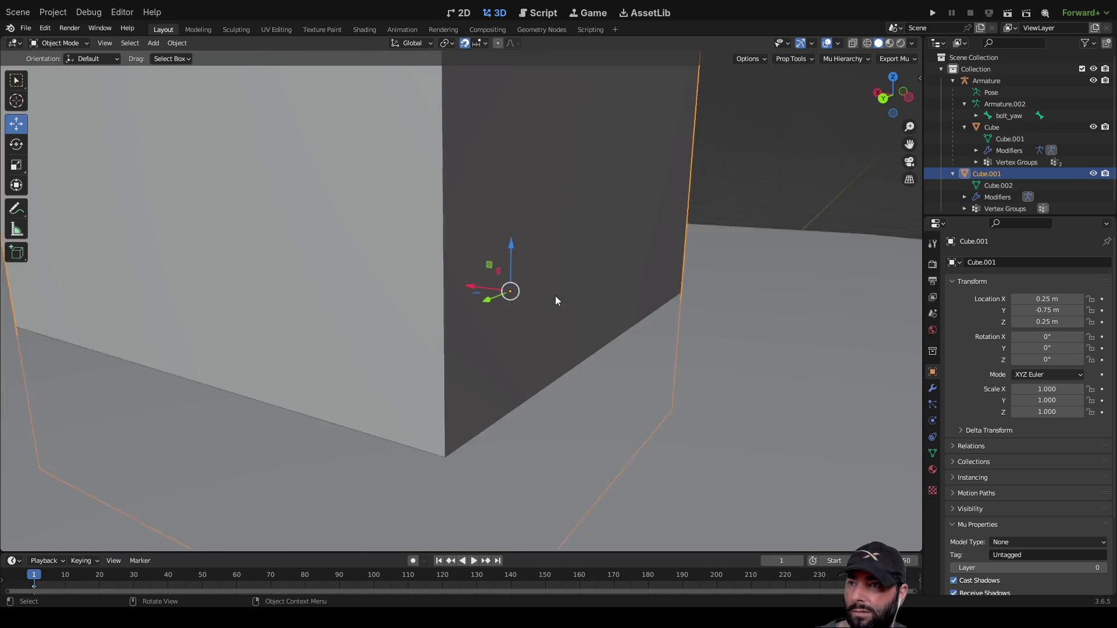
# Delete the old armature from the Outliner.
pyautogui.click(680, 326)
pyautogui.click(983, 81)
pyautogui.rightClick(987, 84)
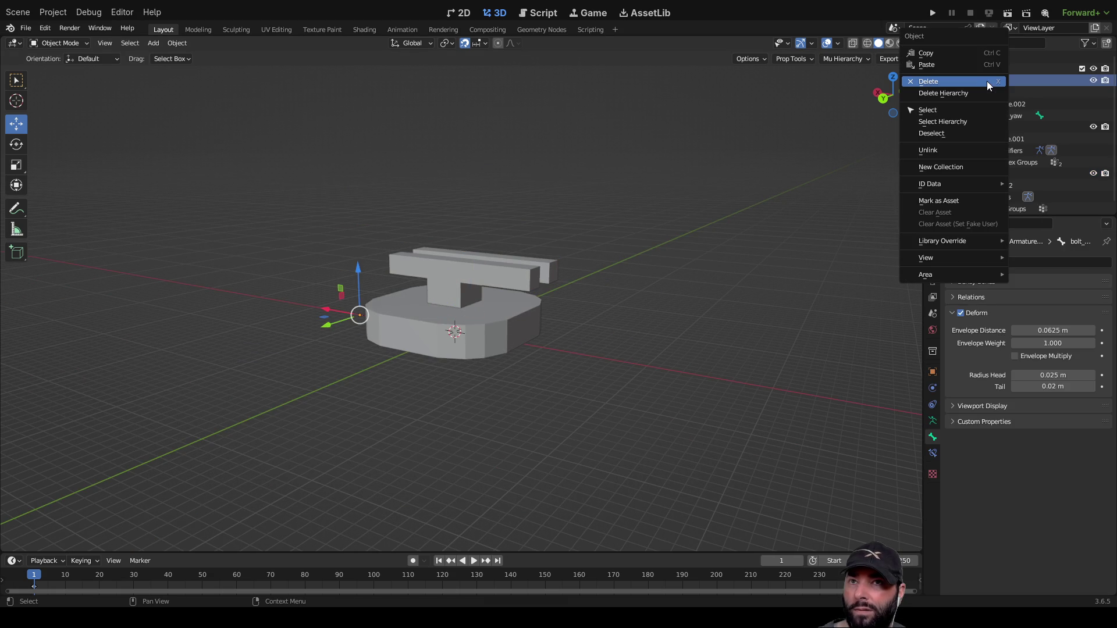
pyautogui.click(944, 84)
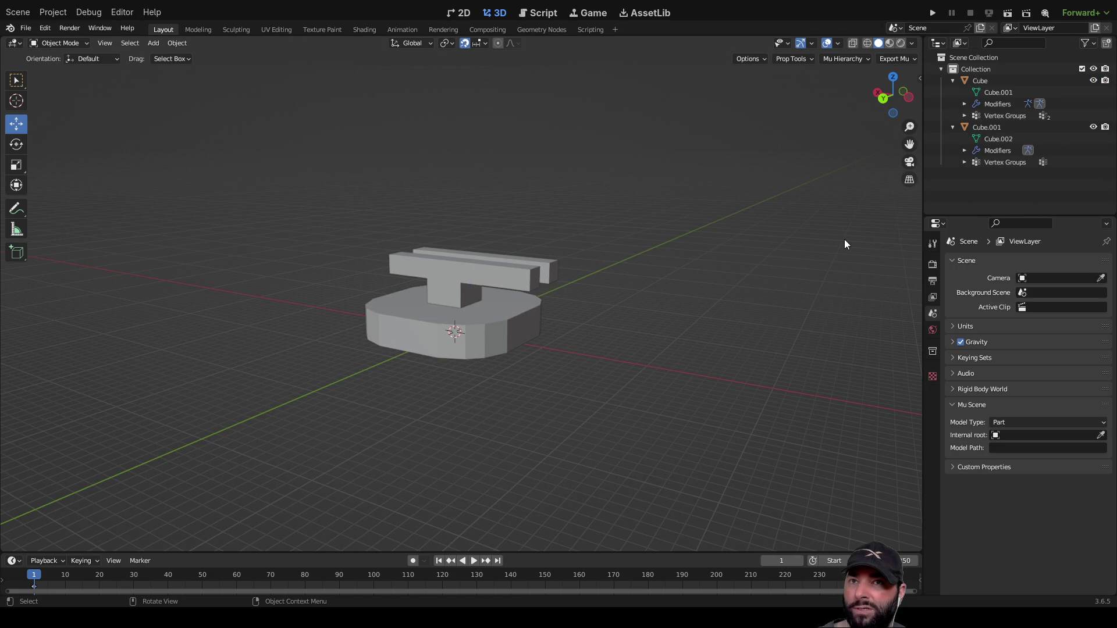
# Select the T-shaped top and round base pieces in turn, then clear the selection.
pyautogui.click(441, 266)
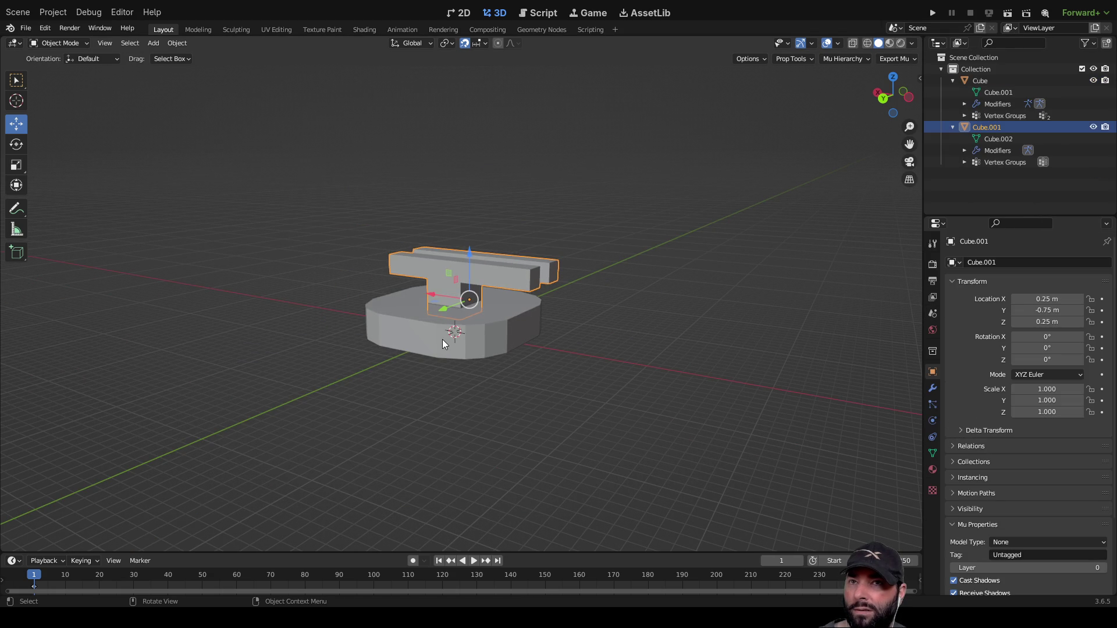
pyautogui.click(442, 340)
pyautogui.click(459, 257)
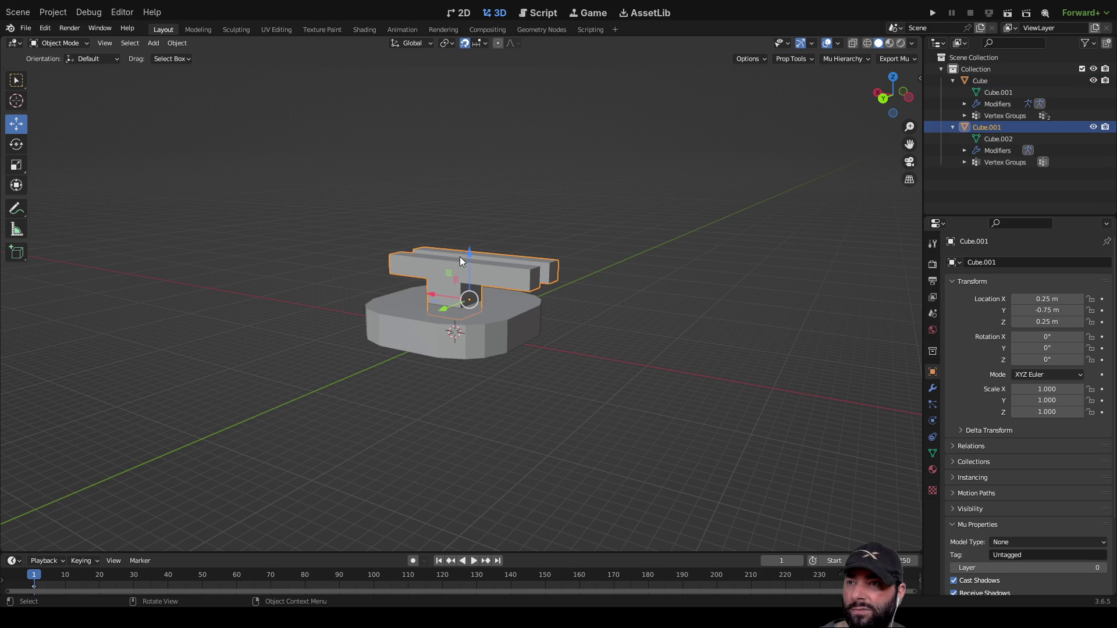
pyautogui.click(445, 321)
pyautogui.click(445, 271)
pyautogui.click(304, 270)
pyautogui.moveTo(304, 270); pyautogui.dragTo(320, 255, button='middle')
# Add a new single-bone armature, move it left beside the turret, and enter Edit Mode.
pyautogui.hotkey('shift', 'a')
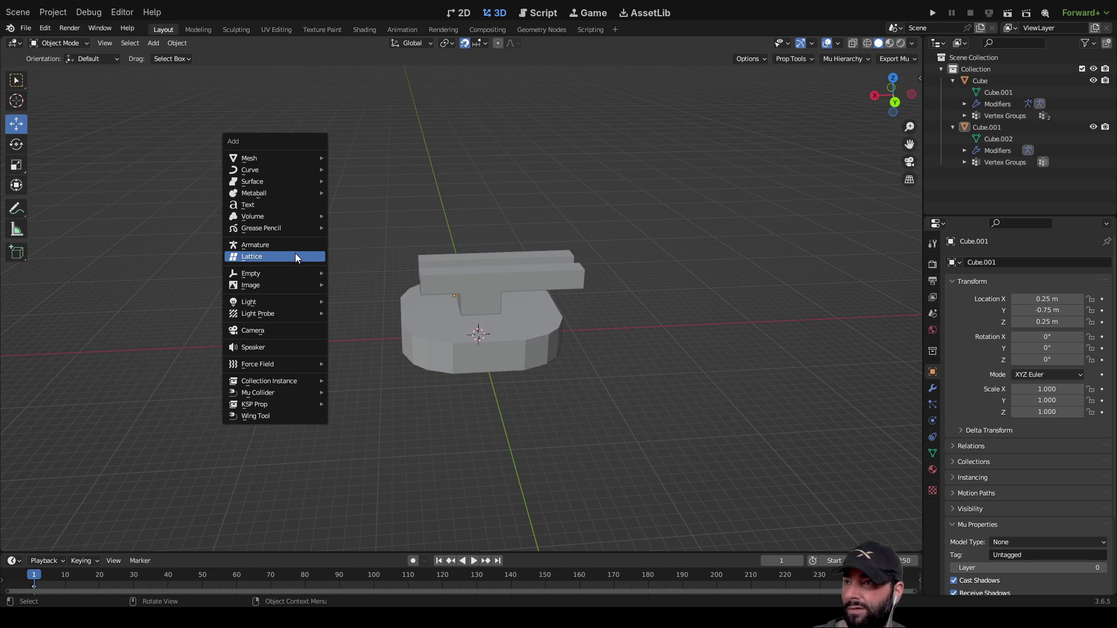
pyautogui.click(284, 246)
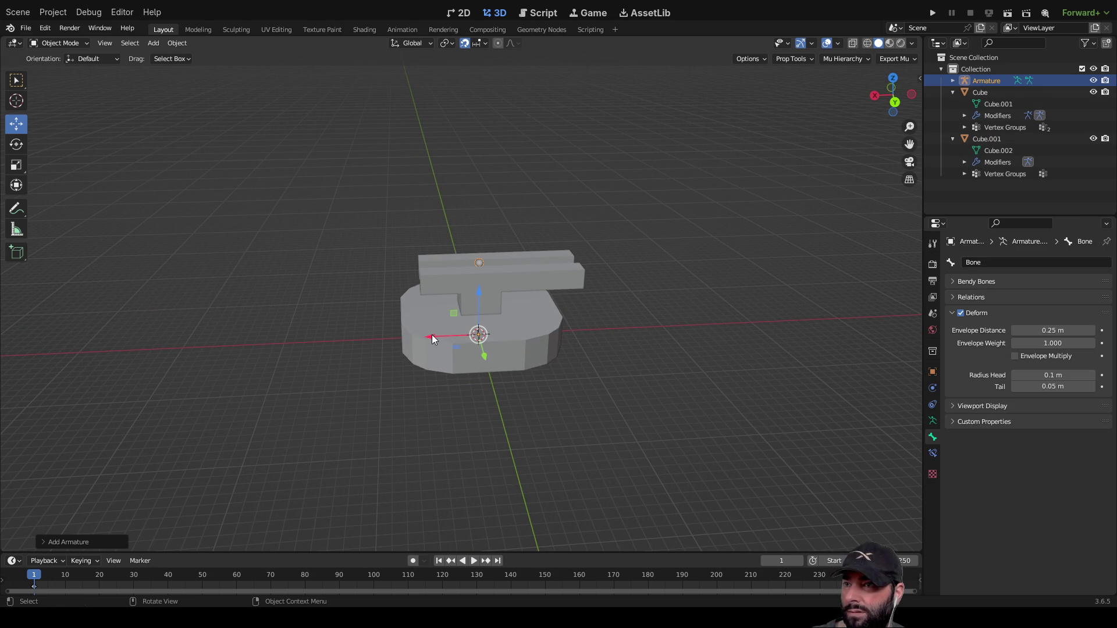
pyautogui.moveTo(433, 331); pyautogui.dragTo(290, 340)
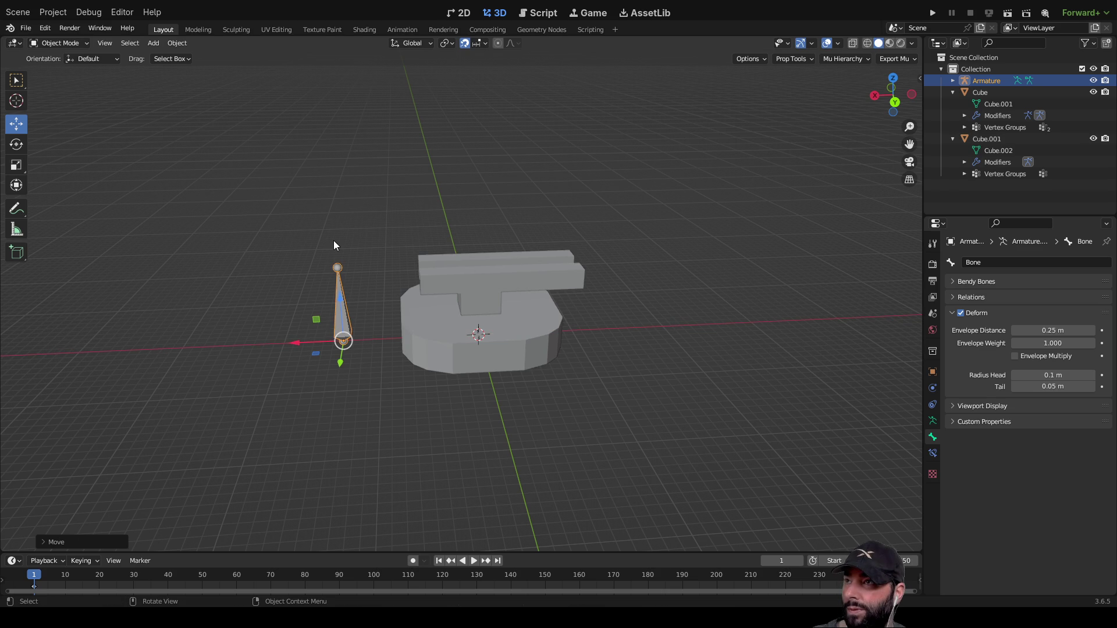
pyautogui.press('Tab')
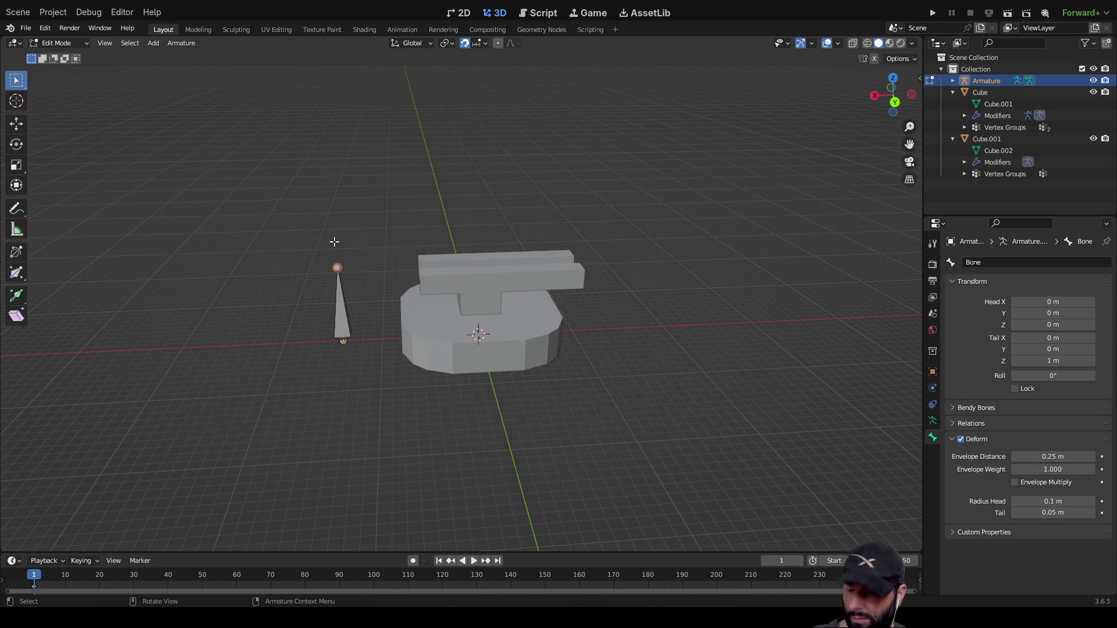
# Extrude a second bone from the first bone's tip and nudge its tip with the move gizmo.
pyautogui.press('e')
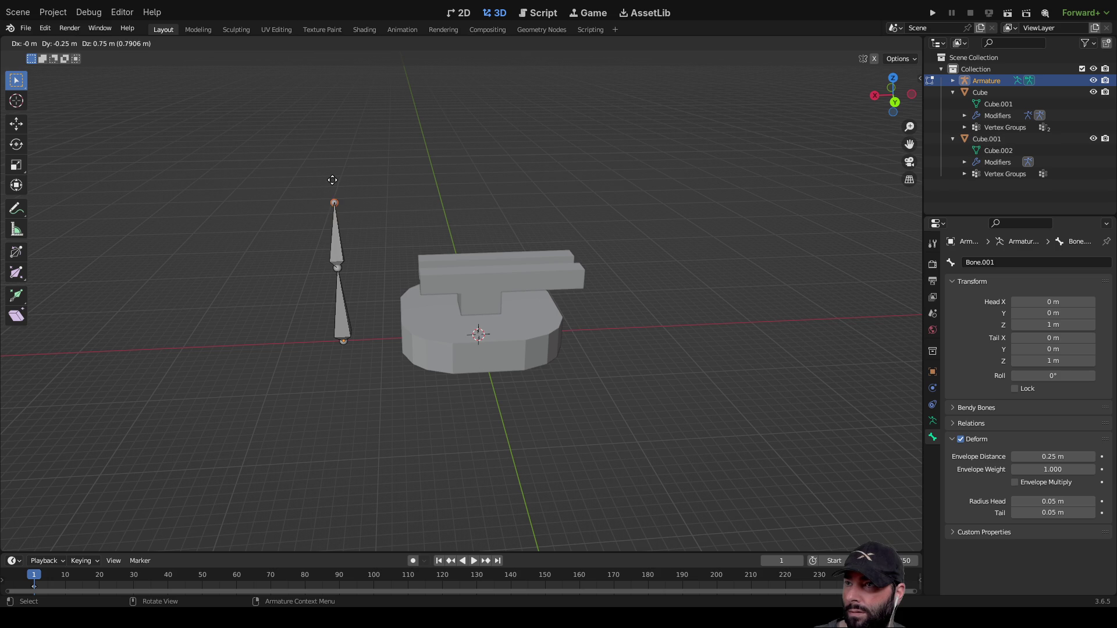
pyautogui.click(332, 180)
pyautogui.moveTo(247, 252); pyautogui.dragTo(394, 255, button='middle')
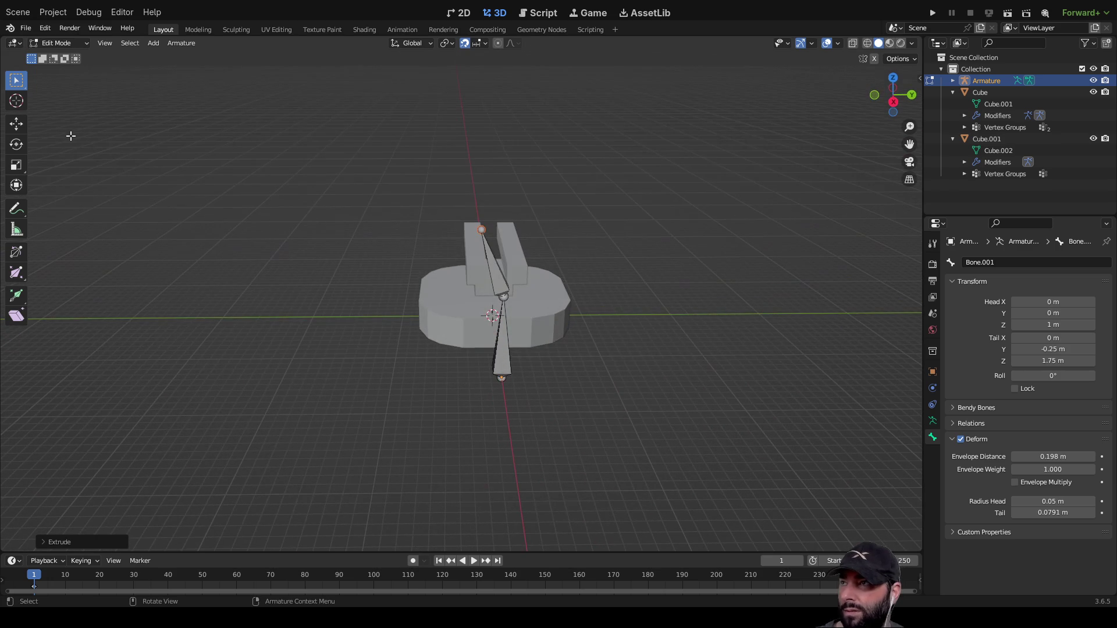
pyautogui.click(17, 124)
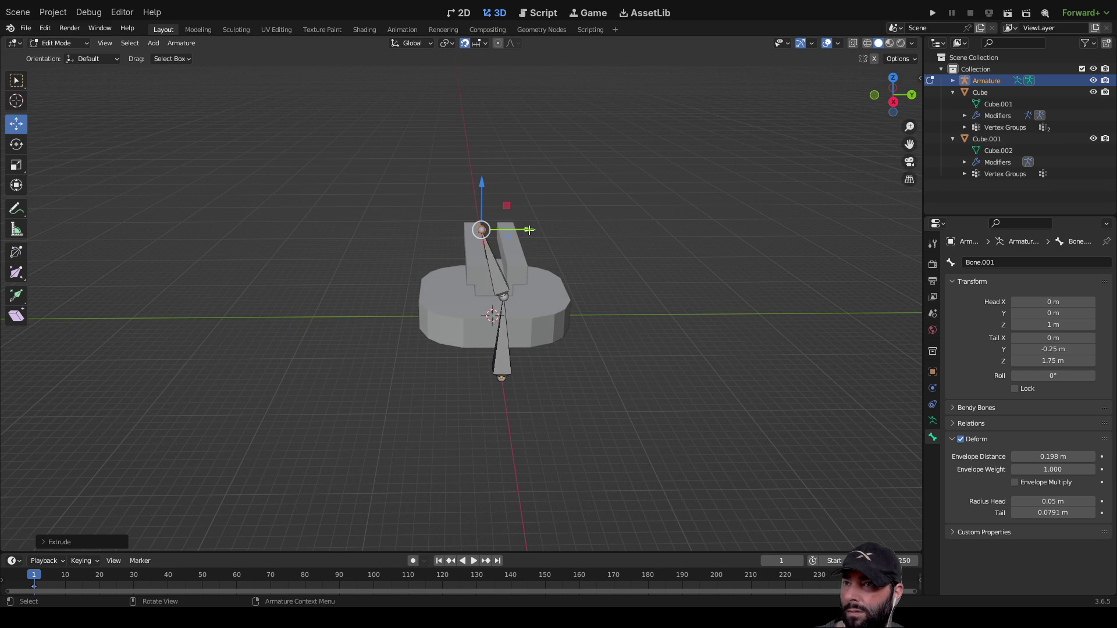
pyautogui.moveTo(530, 231)
pyautogui.mouseDown()
pyautogui.moveTo(545, 229)
pyautogui.moveTo(505, 195)
pyautogui.moveTo(504, 221)
pyautogui.mouseUp()
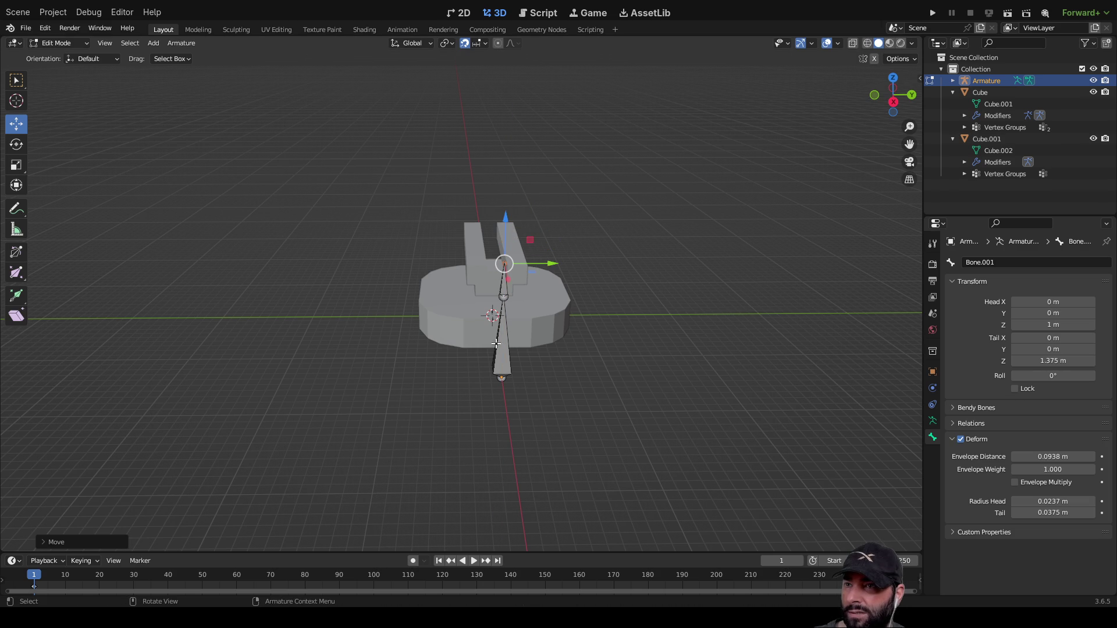
# Select the first bone and raise its base to 0.75 m along Z.
pyautogui.click(502, 382)
pyautogui.moveTo(501, 382); pyautogui.dragTo(333, 373, button='middle')
pyautogui.scroll(3, 333, 372)
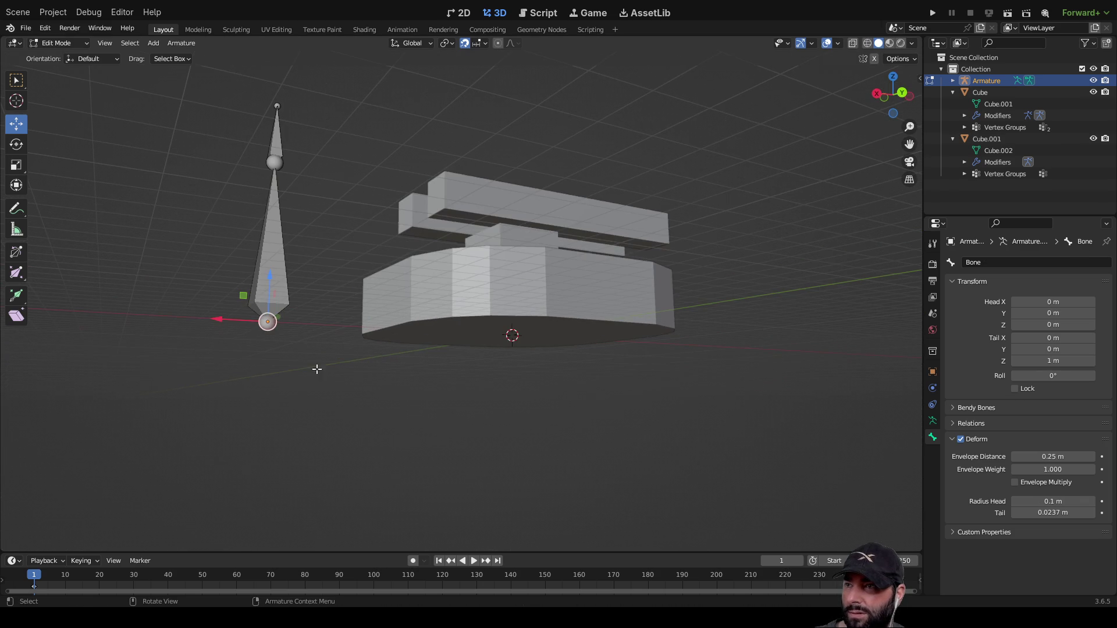
pyautogui.moveTo(270, 275); pyautogui.dragTo(266, 232)
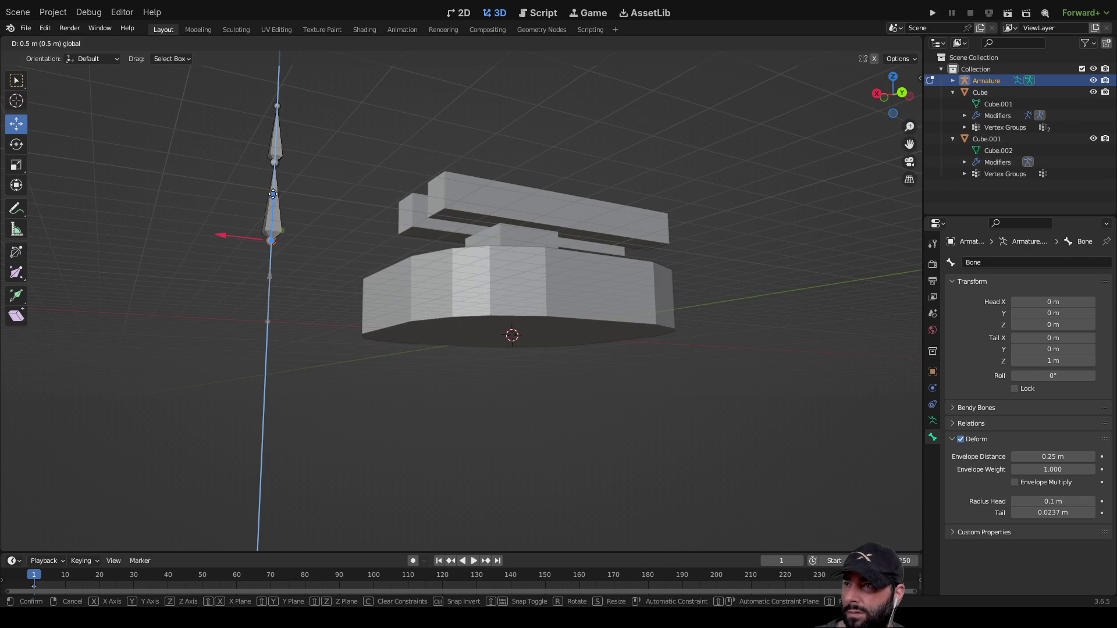
pyautogui.moveTo(284, 165); pyautogui.dragTo(286, 158)
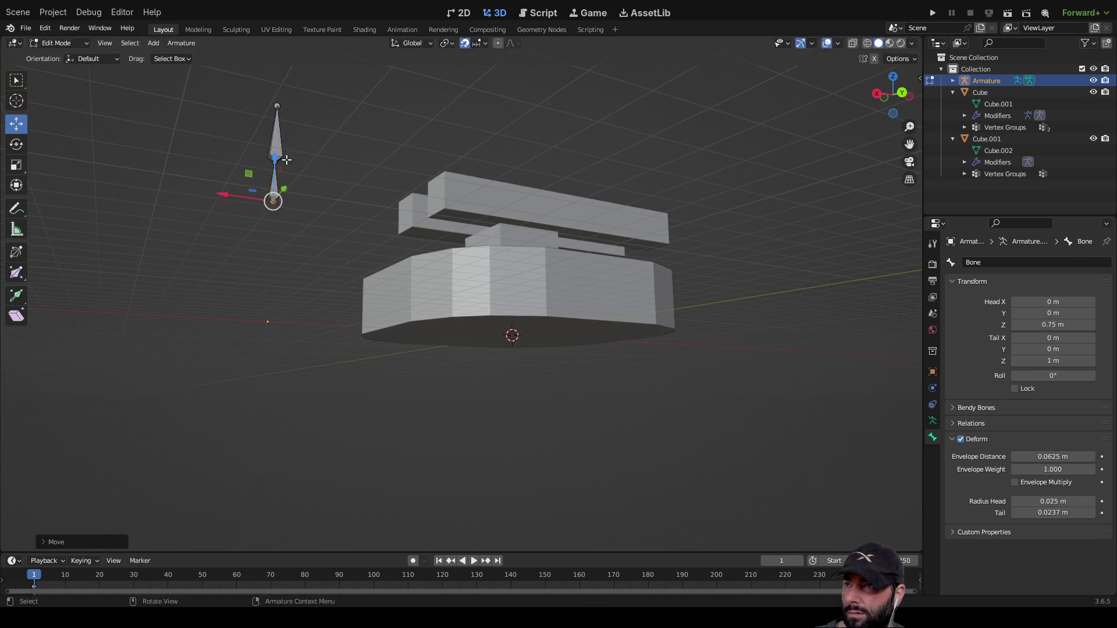
pyautogui.moveTo(326, 154)
pyautogui.mouseDown(button='middle')
pyautogui.moveTo(317, 190)
pyautogui.moveTo(257, 162)
pyautogui.mouseUp(button='middle')
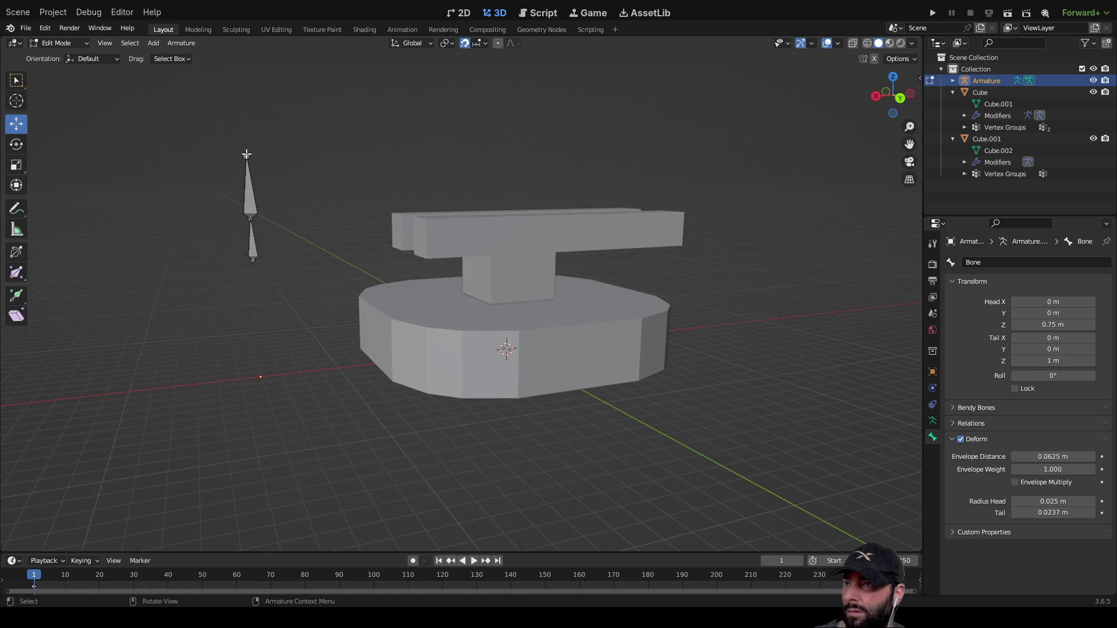
pyautogui.moveTo(245, 107); pyautogui.dragTo(249, 174)
# Slide the bone and upper joint -1.75 m along X, lowering the tail to 0.5 m.
pyautogui.click(273, 232)
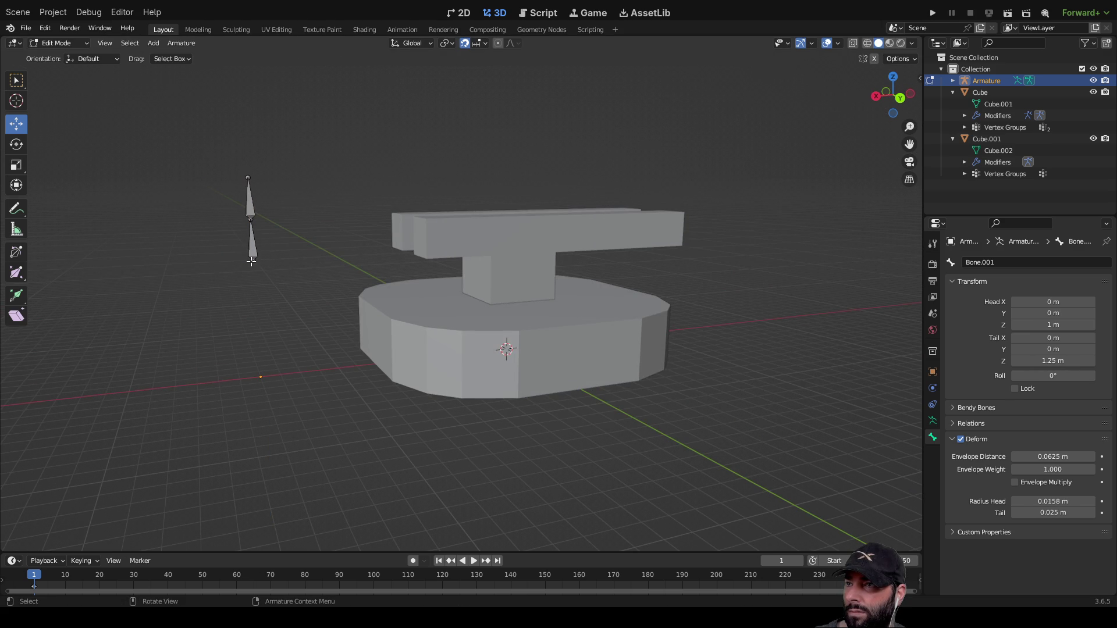
pyautogui.moveTo(200, 243)
pyautogui.mouseDown()
pyautogui.moveTo(239, 227)
pyautogui.moveTo(469, 231)
pyautogui.mouseUp()
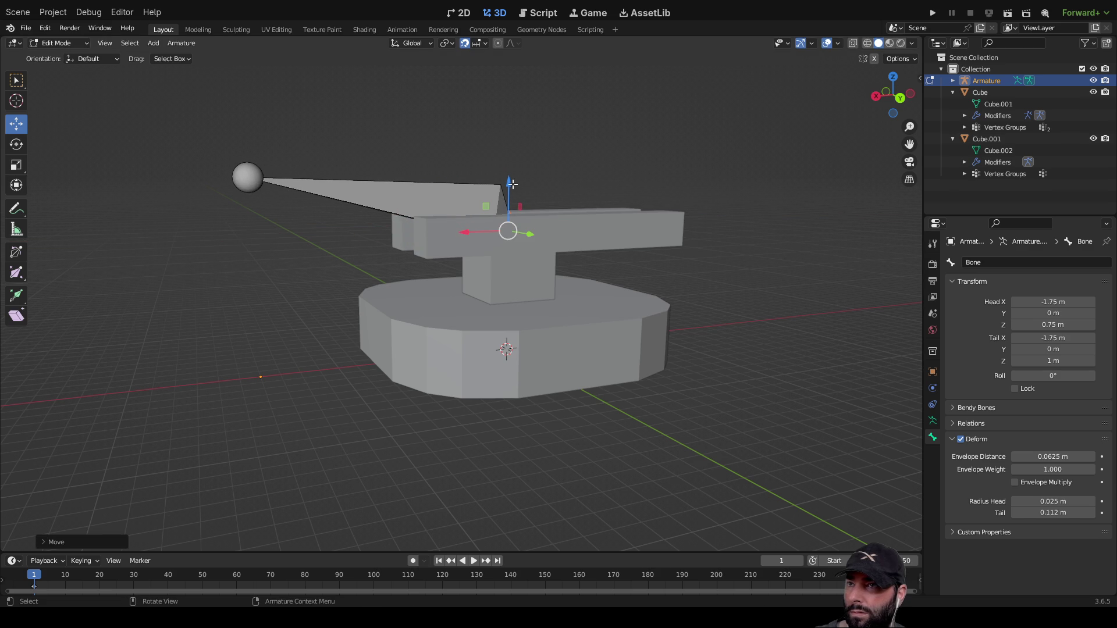
pyautogui.moveTo(509, 182); pyautogui.dragTo(503, 272)
pyautogui.click(249, 172)
pyautogui.moveTo(199, 180); pyautogui.dragTo(455, 167)
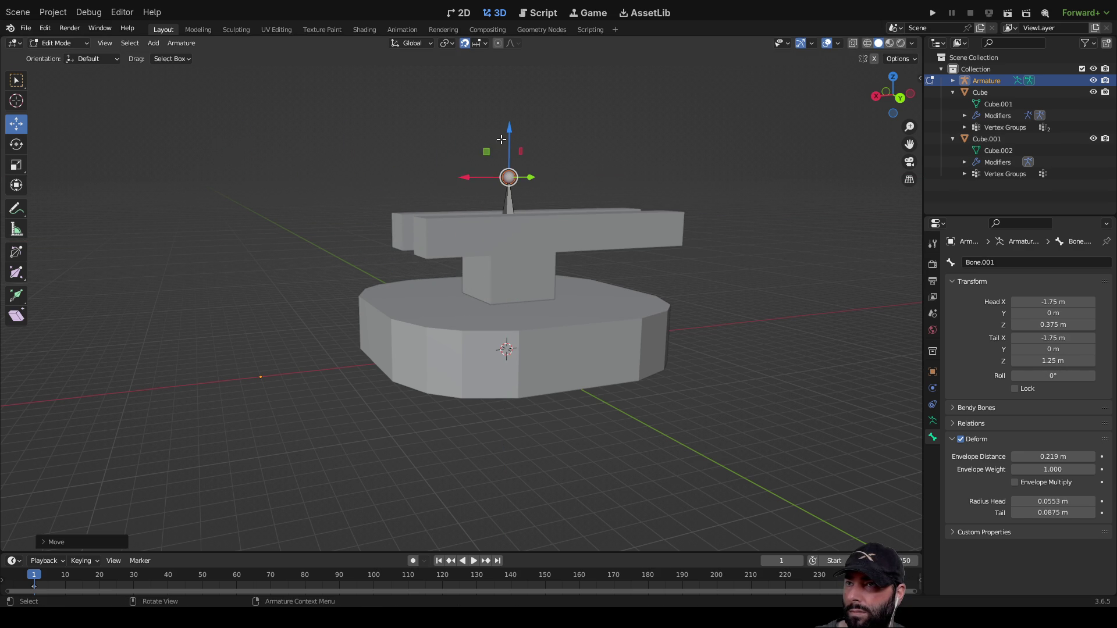
pyautogui.moveTo(510, 127); pyautogui.dragTo(505, 234)
# Check the bones from beneath the model and return to Object Mode.
pyautogui.scroll(6, 505, 234)
pyautogui.moveTo(605, 366)
pyautogui.mouseDown(button='middle')
pyautogui.moveTo(538, 304)
pyautogui.moveTo(529, 364)
pyautogui.mouseUp(button='middle')
pyautogui.scroll(-8, 529, 364)
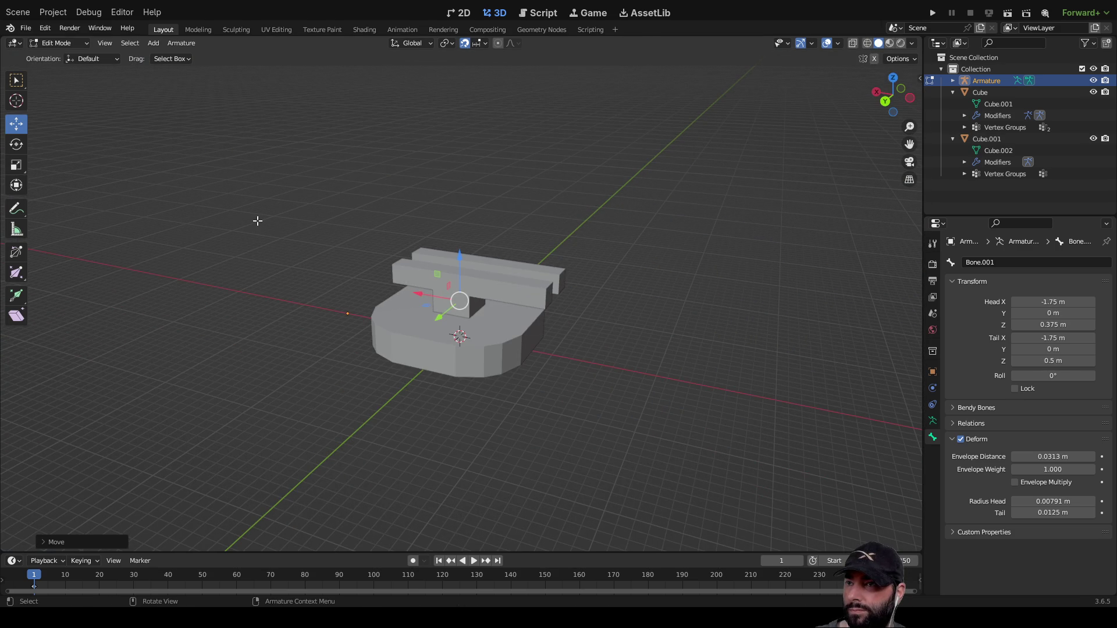
pyautogui.scroll(4, 369, 249)
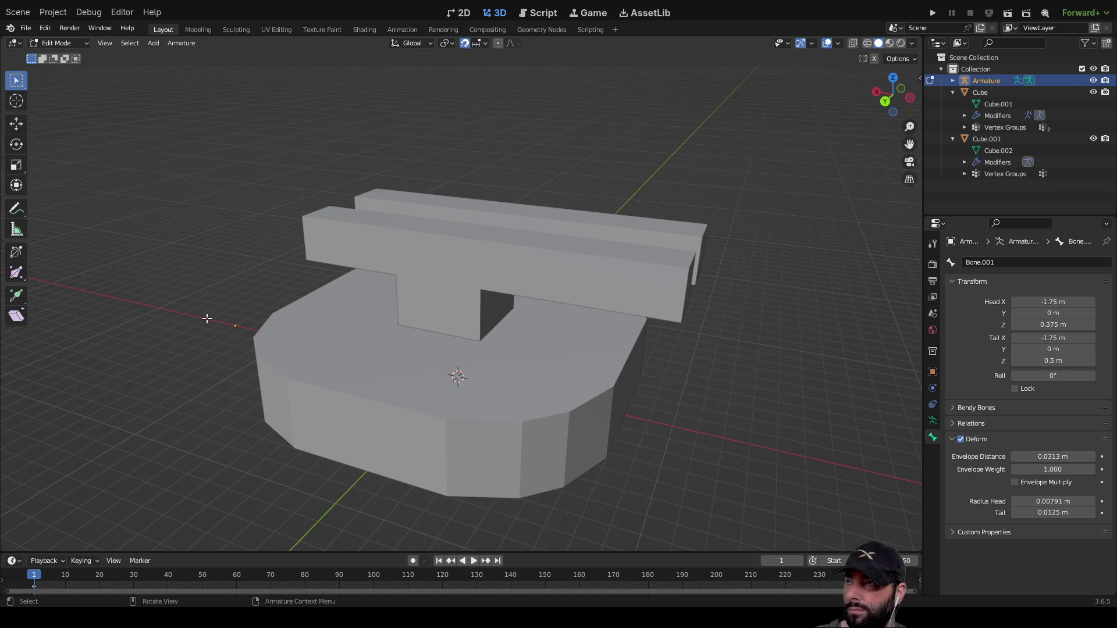
pyautogui.press('Tab')
pyautogui.moveTo(238, 287)
pyautogui.mouseDown(button='middle')
pyautogui.moveTo(312, 234)
pyautogui.moveTo(529, 325)
pyautogui.mouseUp(button='middle')
pyautogui.scroll(4, 524, 320)
# Parent Cube to the armature bone with Armature Deform With Automatic Weights, then deselect.
pyautogui.click(461, 358)
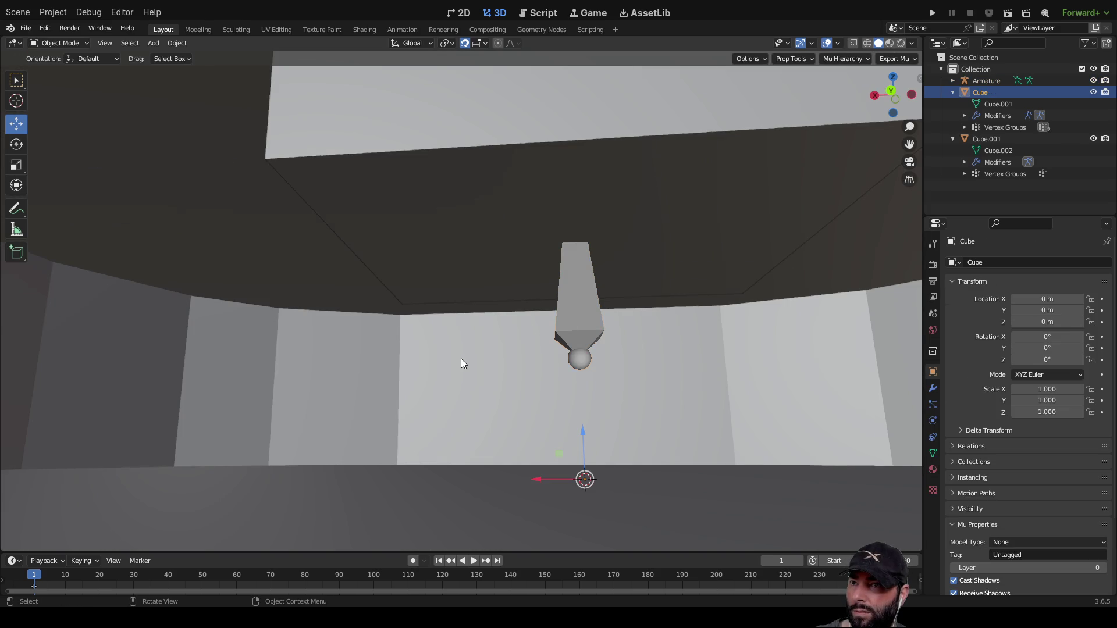
pyautogui.scroll(-5, 498, 368)
pyautogui.scroll(8, 498, 367)
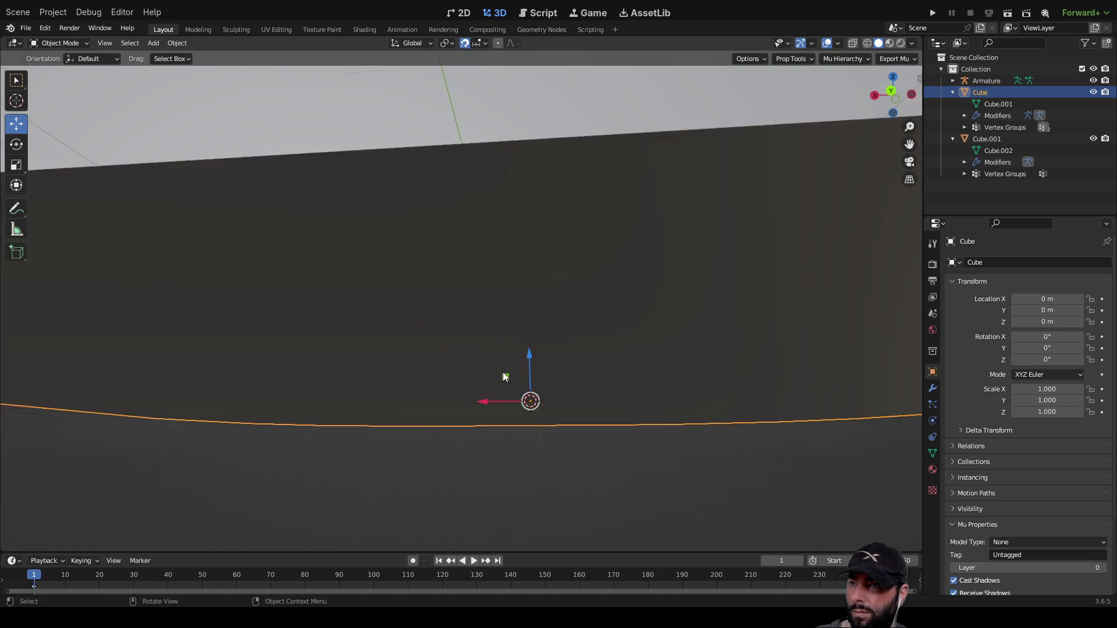
pyautogui.keyDown('shift'); pyautogui.click(578, 325); pyautogui.keyUp('shift')
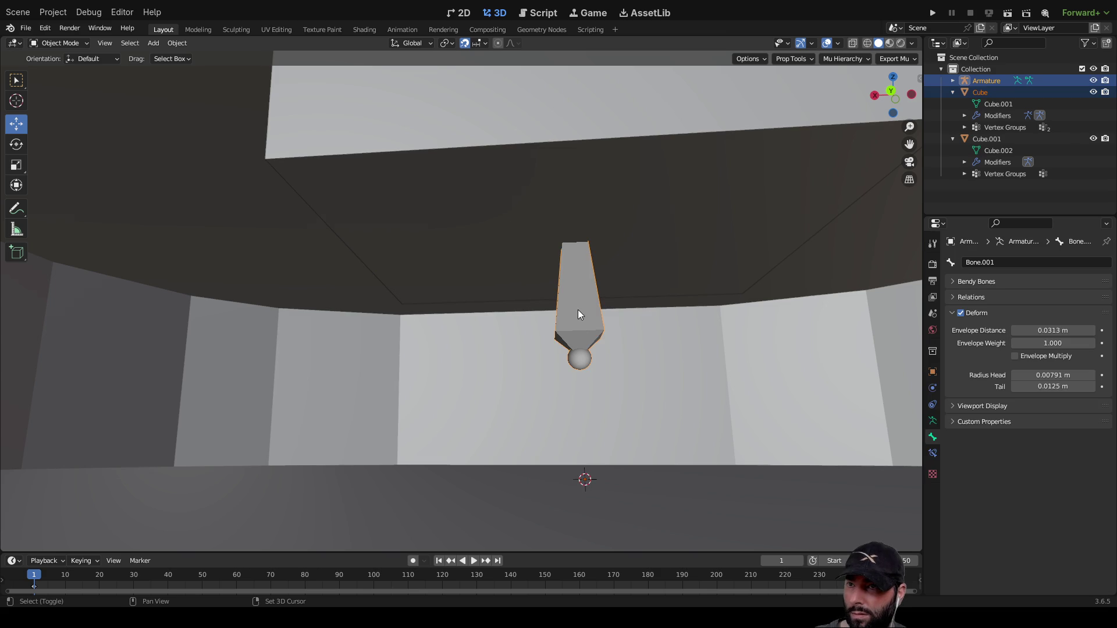
pyautogui.scroll(-5, 479, 376)
pyautogui.scroll(-5, 478, 375)
pyautogui.moveTo(180, 198)
pyautogui.mouseDown(button='middle')
pyautogui.moveTo(223, 239)
pyautogui.moveTo(181, 247)
pyautogui.mouseUp(button='middle')
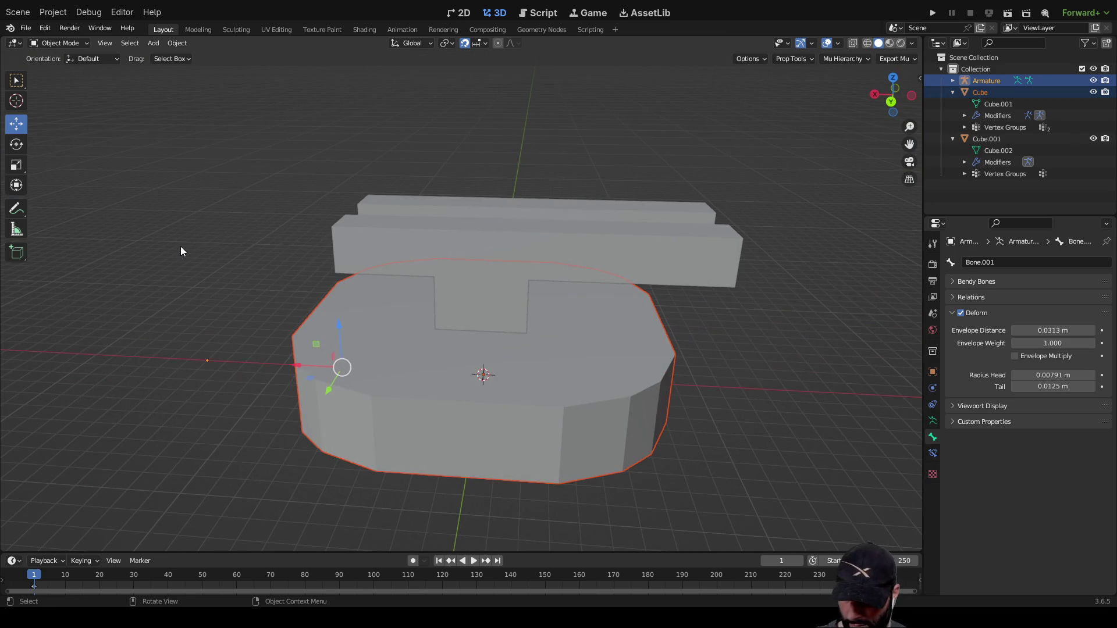
pyautogui.hotkey('ctrl', 'p')
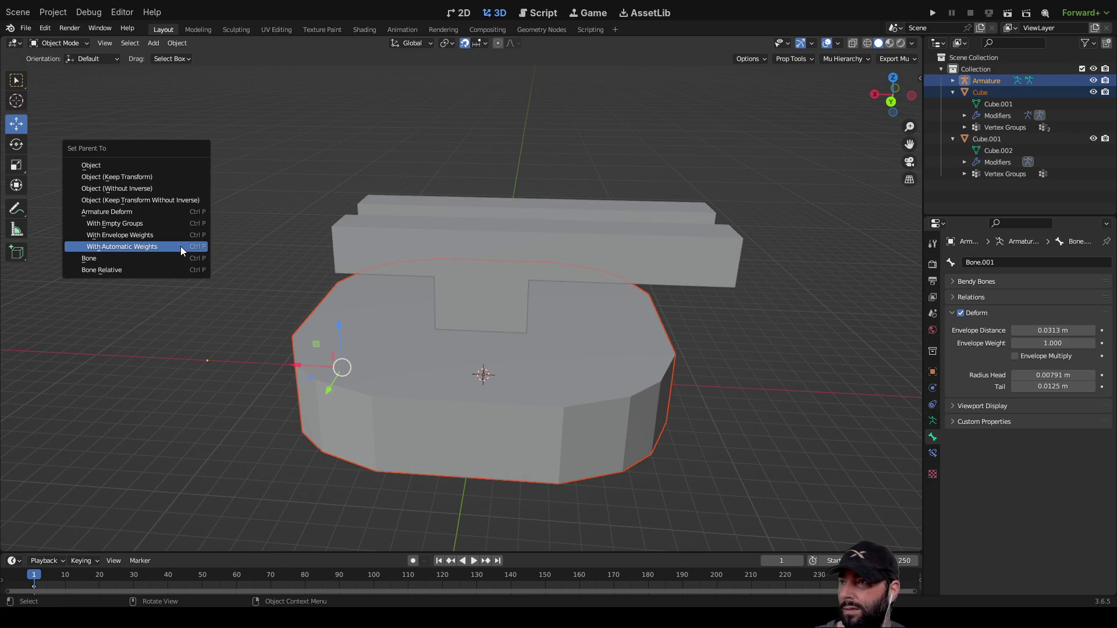
pyautogui.click(138, 247)
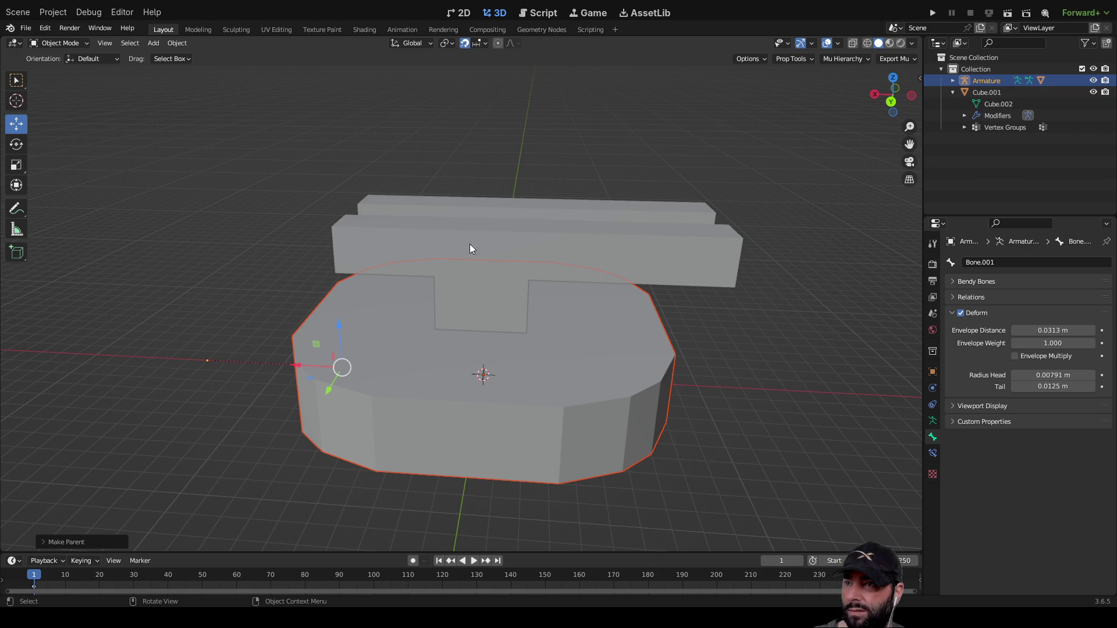
pyautogui.click(495, 237)
pyautogui.click(240, 138)
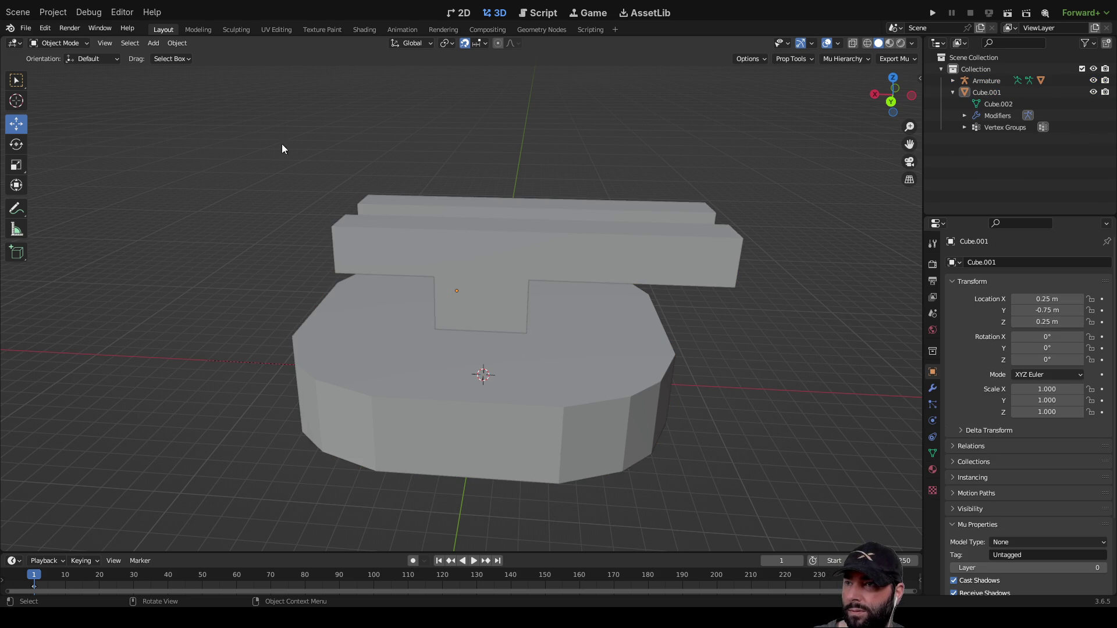
# Select Cube.001 together with the armature and frame them, orbiting around the model.
pyautogui.click(482, 239)
pyautogui.press('KP_Decimal')
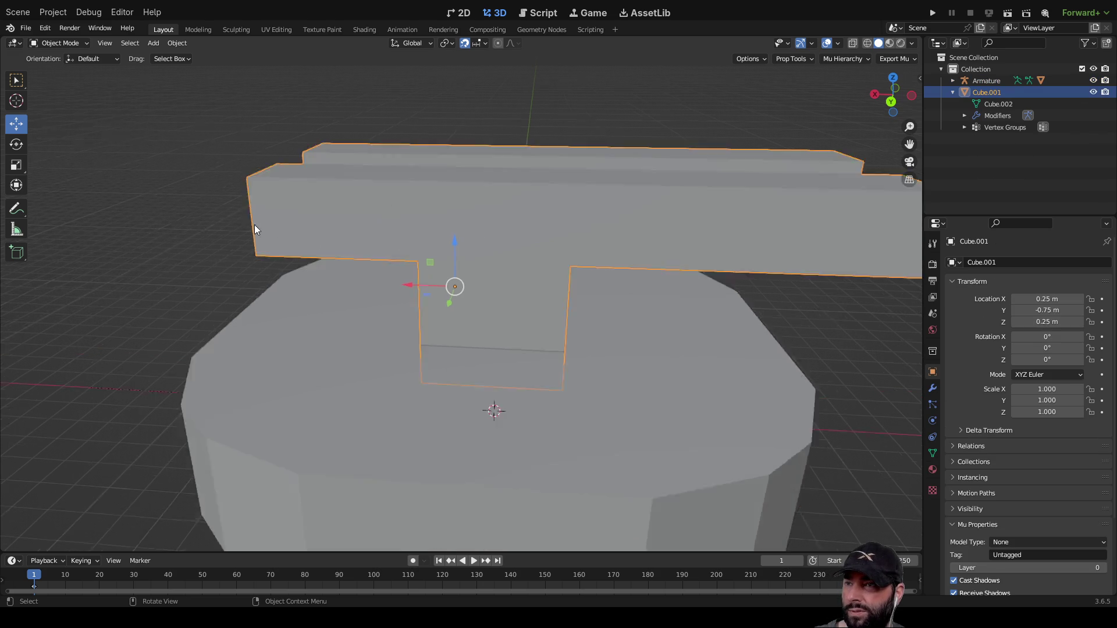
pyautogui.scroll(1, 598, 338)
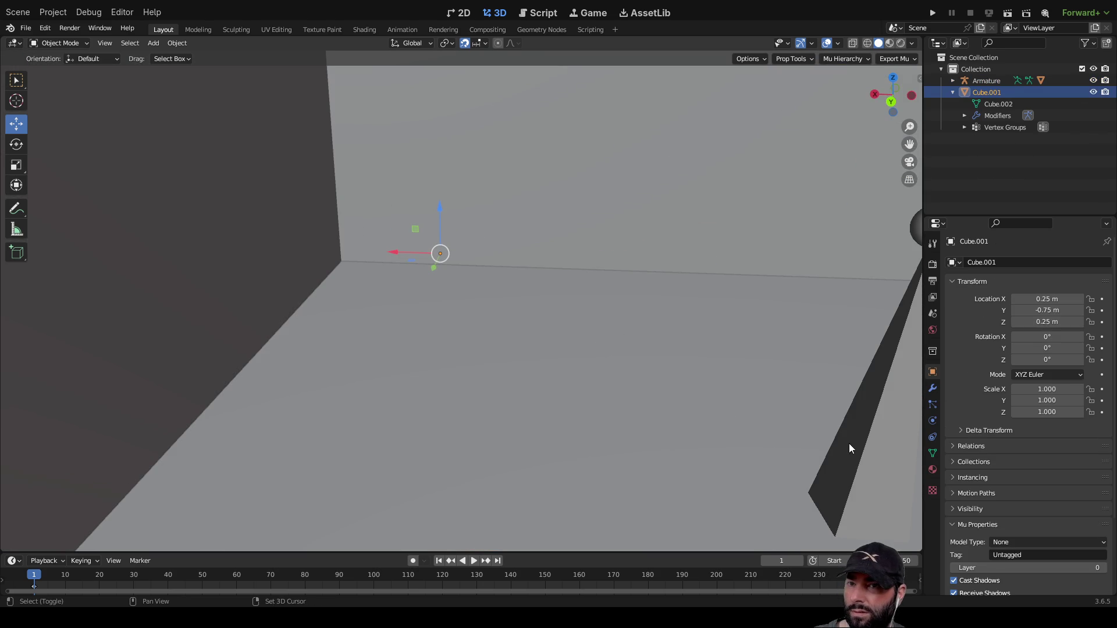
pyautogui.keyDown('shift'); pyautogui.click(871, 448); pyautogui.keyUp('shift')
pyautogui.press('KP_Decimal')
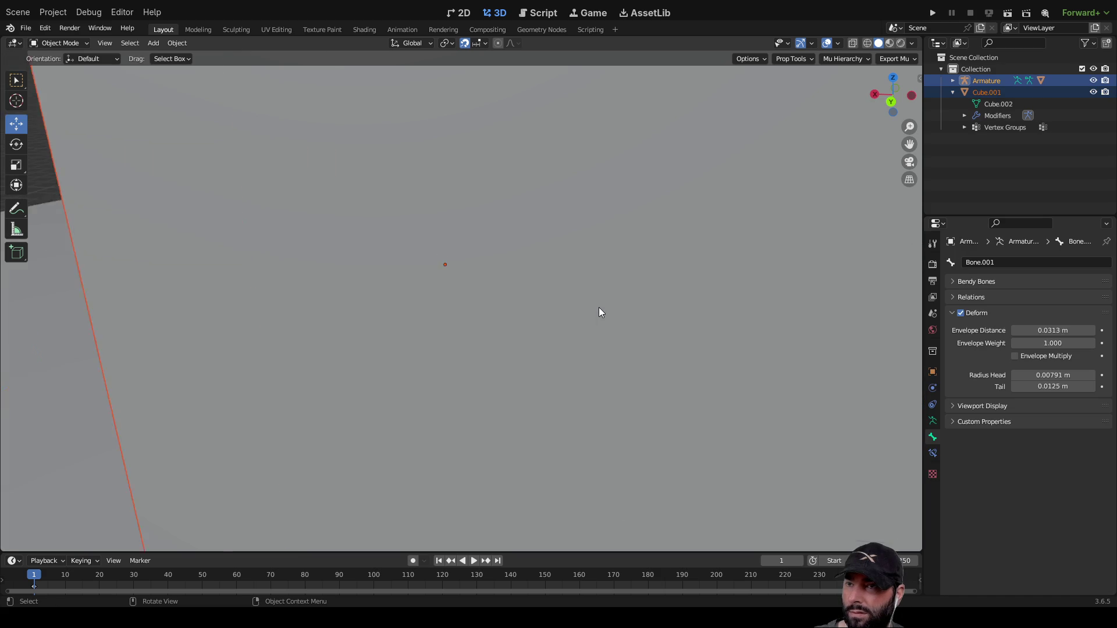
pyautogui.scroll(-5, 597, 307)
pyautogui.moveTo(597, 306); pyautogui.dragTo(522, 269, button='middle')
pyautogui.scroll(5, 469, 291)
pyautogui.moveTo(469, 293)
pyautogui.mouseDown(button='middle')
pyautogui.moveTo(422, 286)
pyautogui.moveTo(417, 272)
pyautogui.moveTo(437, 312)
pyautogui.moveTo(437, 215)
pyautogui.moveTo(490, 343)
pyautogui.moveTo(496, 334)
pyautogui.moveTo(743, 386)
pyautogui.moveTo(600, 318)
pyautogui.mouseUp(button='middle')
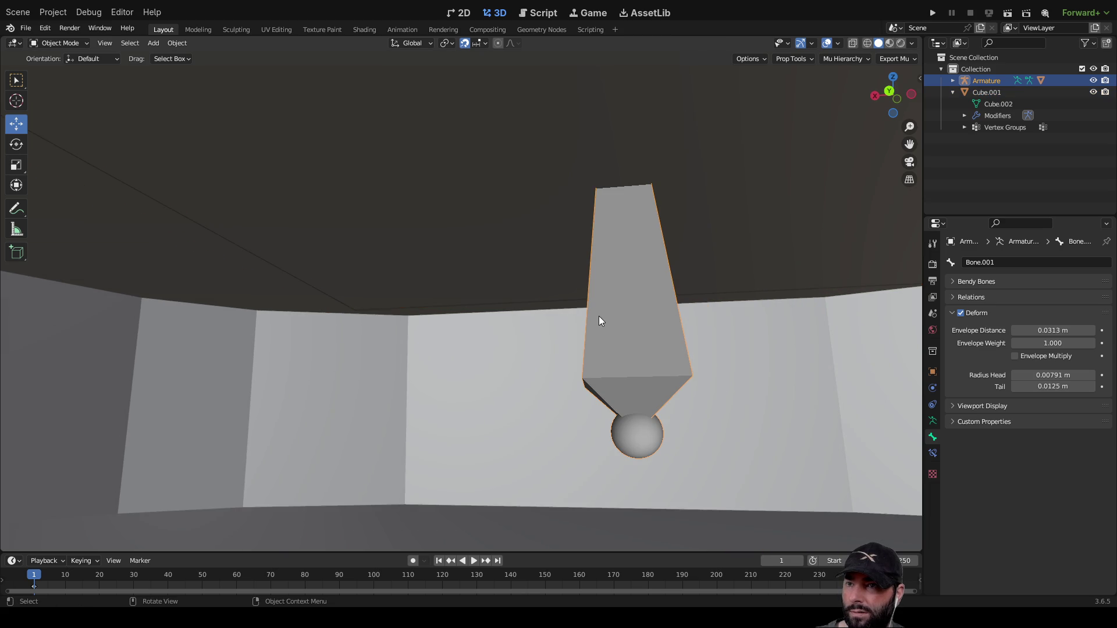
# Reselect the armature bone and frame it from a side view.
pyautogui.click(736, 363)
pyautogui.click(654, 346)
pyautogui.moveTo(721, 302)
pyautogui.mouseDown(button='middle')
pyautogui.moveTo(746, 337)
pyautogui.moveTo(726, 358)
pyautogui.moveTo(728, 338)
pyautogui.moveTo(536, 334)
pyautogui.mouseUp(button='middle')
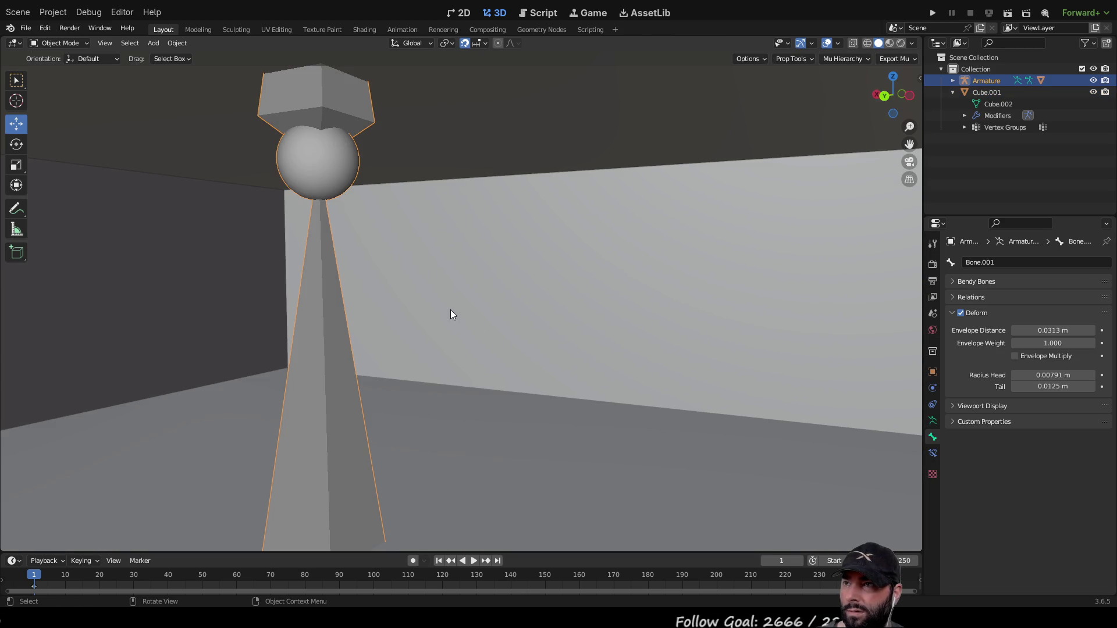
pyautogui.click(470, 284)
pyautogui.click(325, 381)
pyautogui.press('KP_Decimal')
pyautogui.scroll(-8, 528, 298)
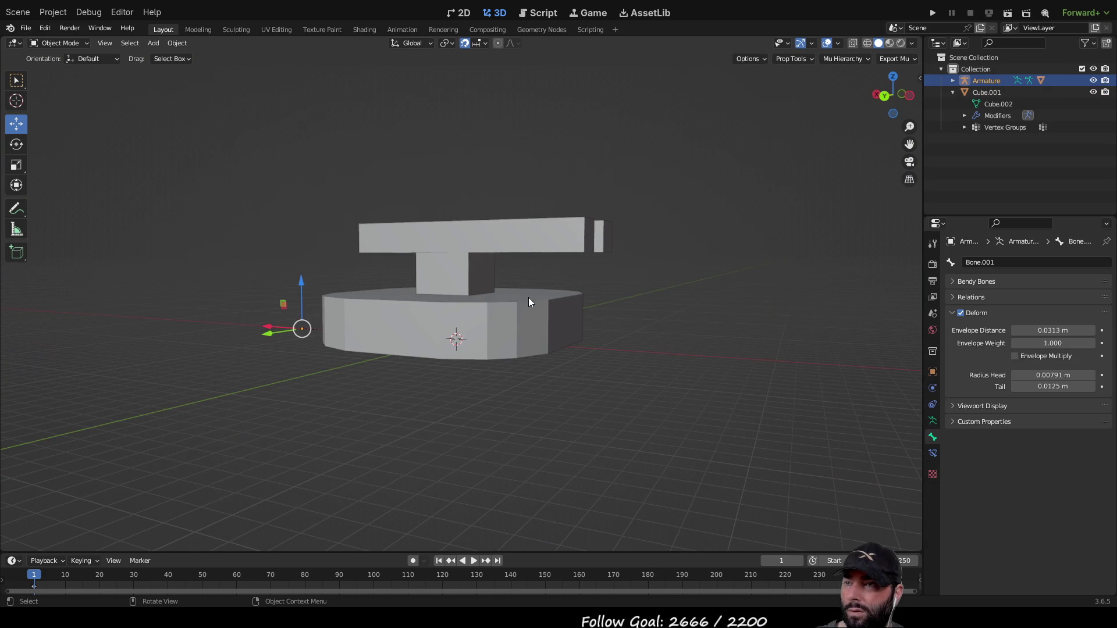
# Restore the armature selection and delete the armature.
pyautogui.click(609, 348)
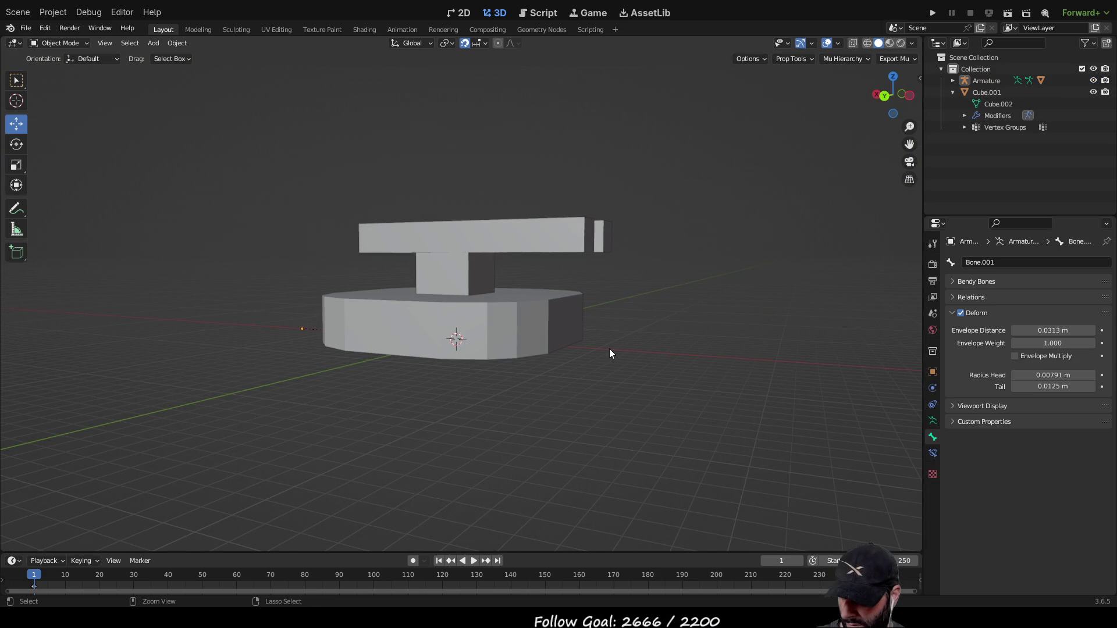
pyautogui.hotkey('ctrl', 'z')
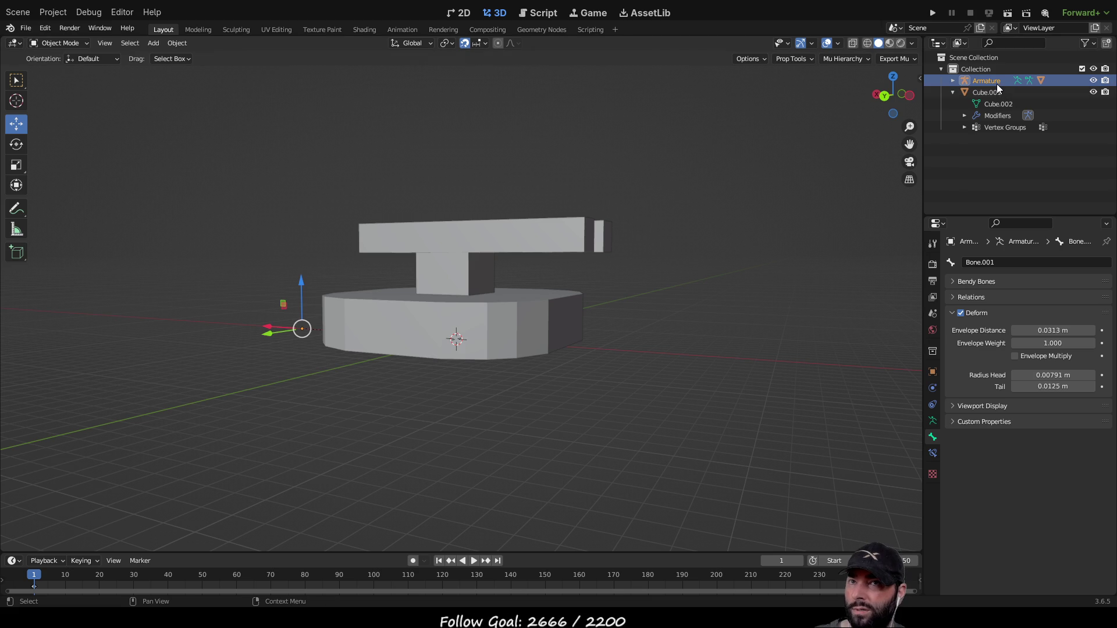
pyautogui.press('Delete')
pyautogui.moveTo(426, 313)
pyautogui.mouseDown(button='middle')
pyautogui.moveTo(421, 341)
pyautogui.moveTo(438, 347)
pyautogui.mouseUp(button='middle')
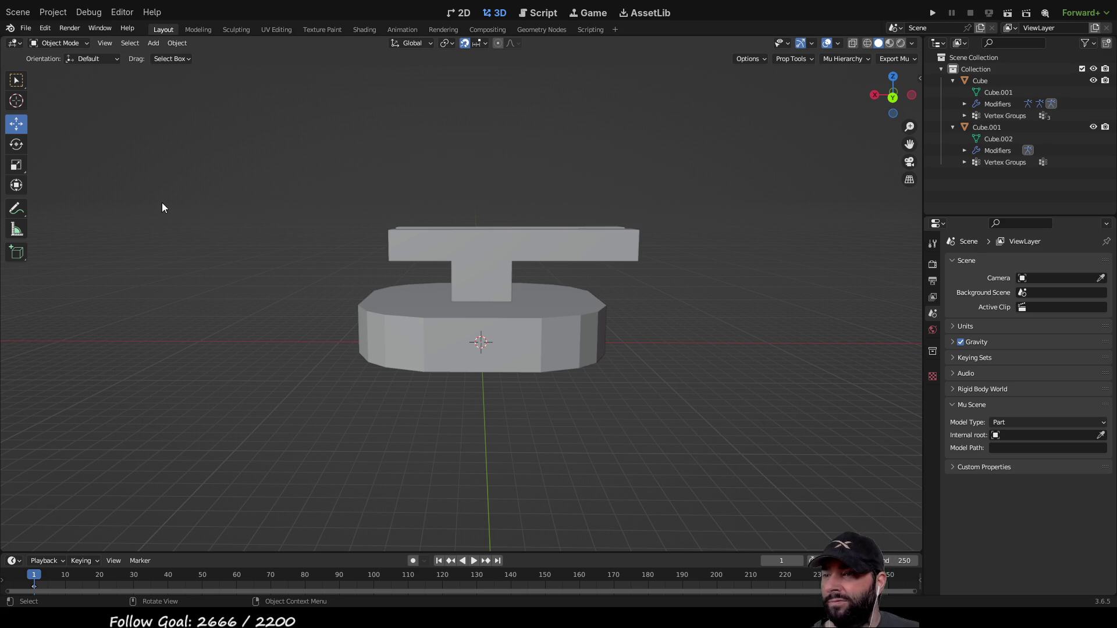
pyautogui.hotkey('ctrl', 'a')
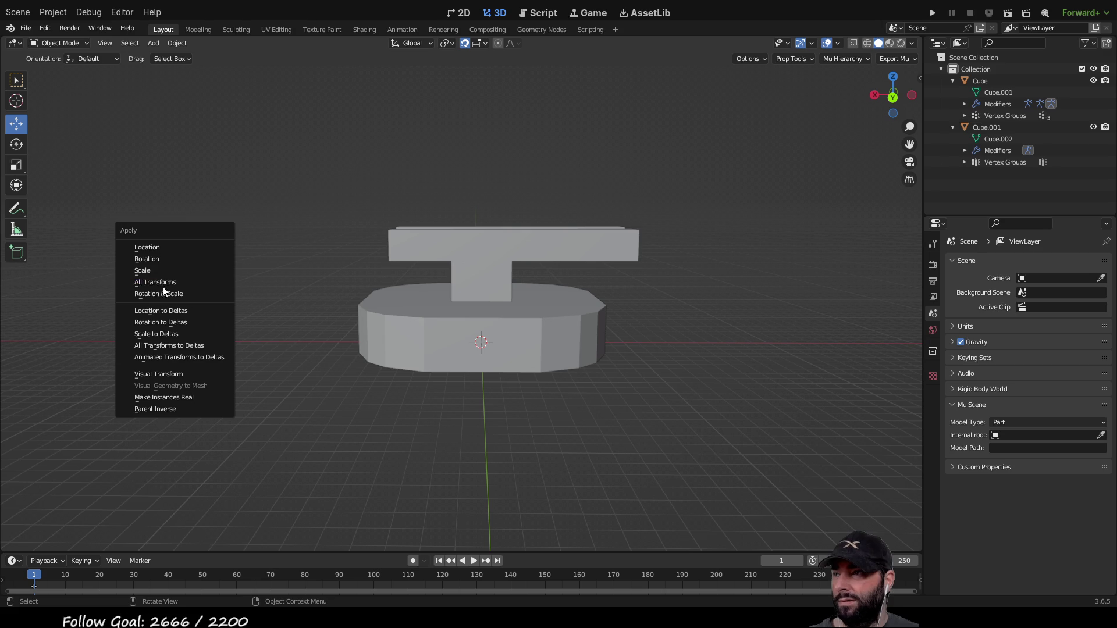
pyautogui.click(166, 278)
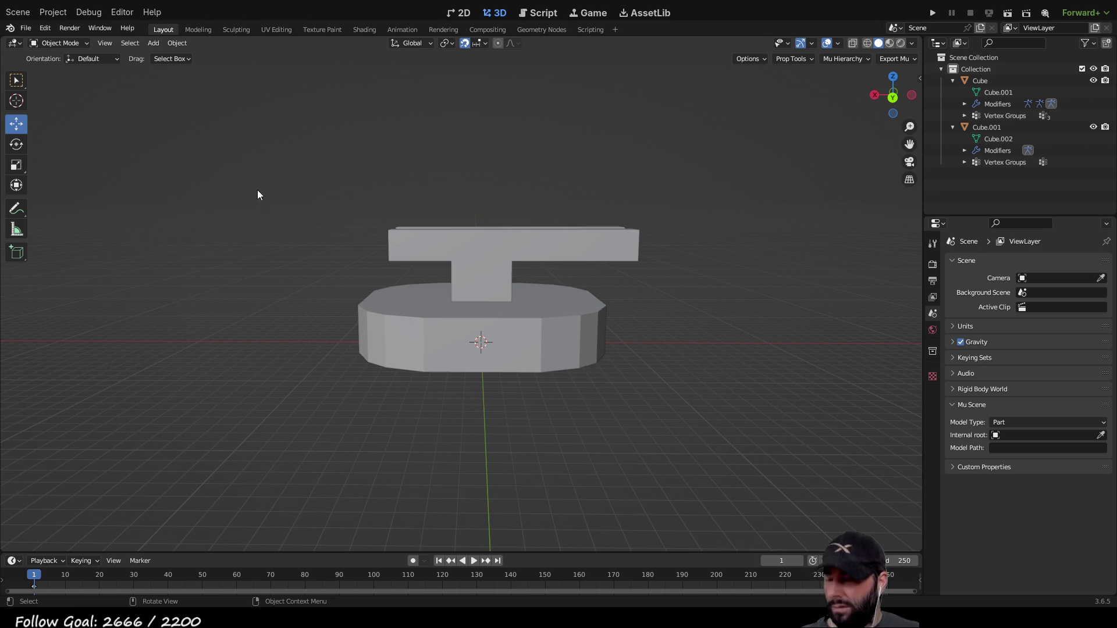
pyautogui.hotkey('shift', 'a')
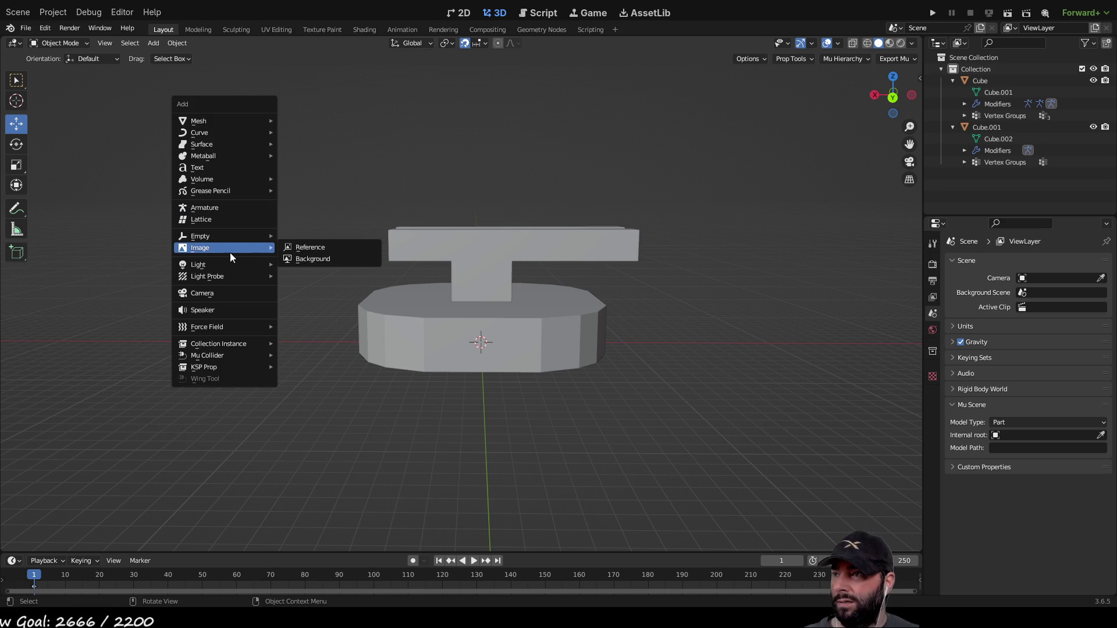
# Add an armature left of the turret and extrude Bone.001 upward to 1.875 m.
pyautogui.click(227, 206)
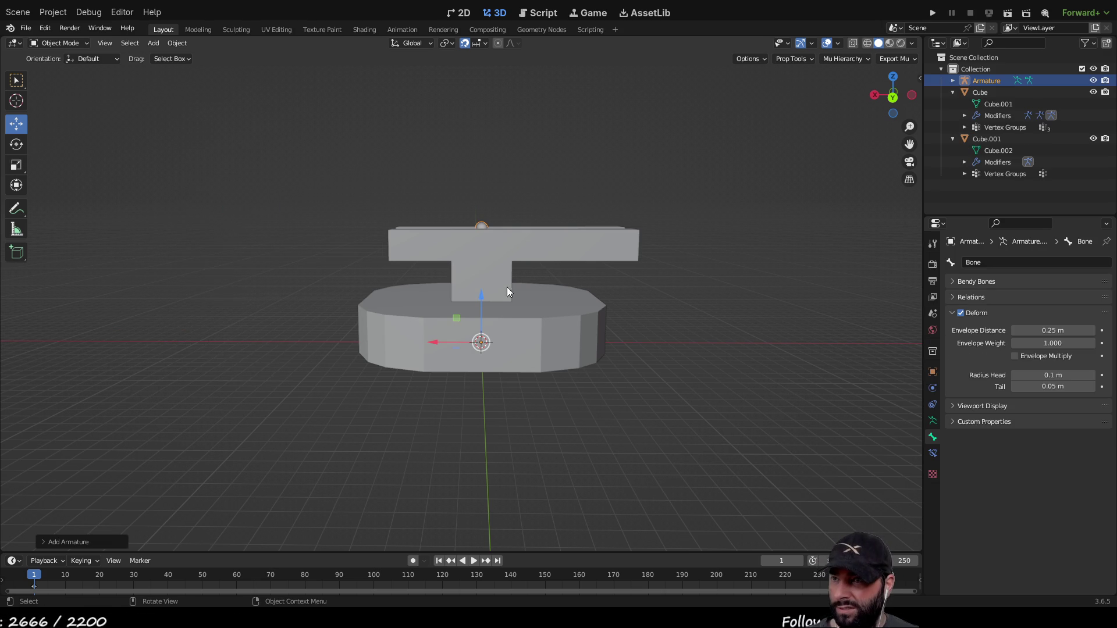
pyautogui.moveTo(438, 342); pyautogui.dragTo(256, 329)
pyautogui.moveTo(256, 328); pyautogui.dragTo(441, 424, button='middle')
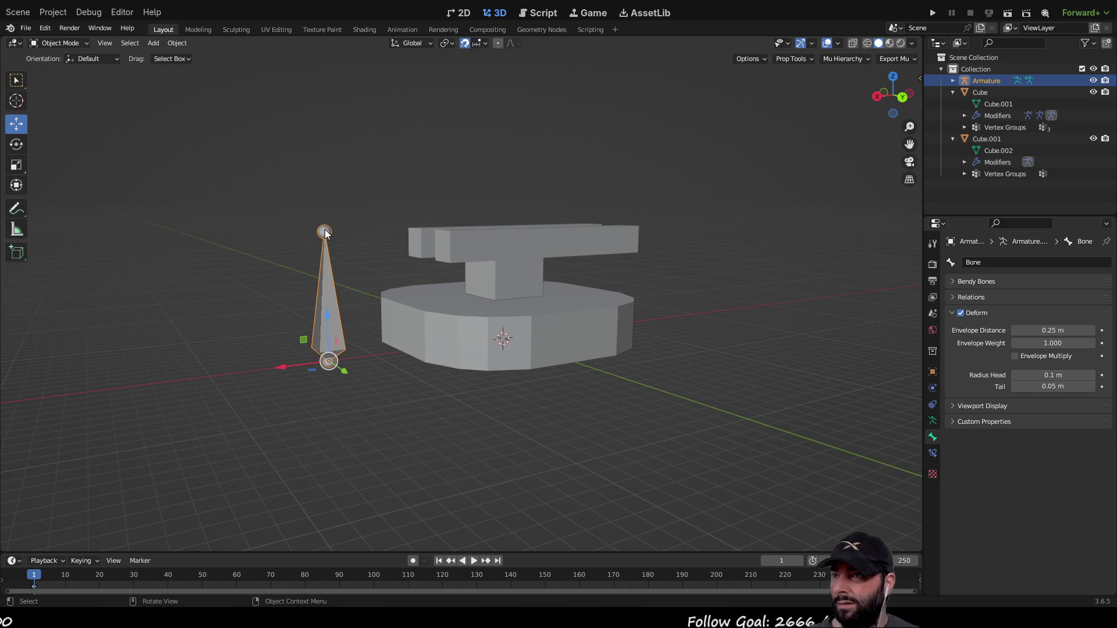
pyautogui.press('Tab')
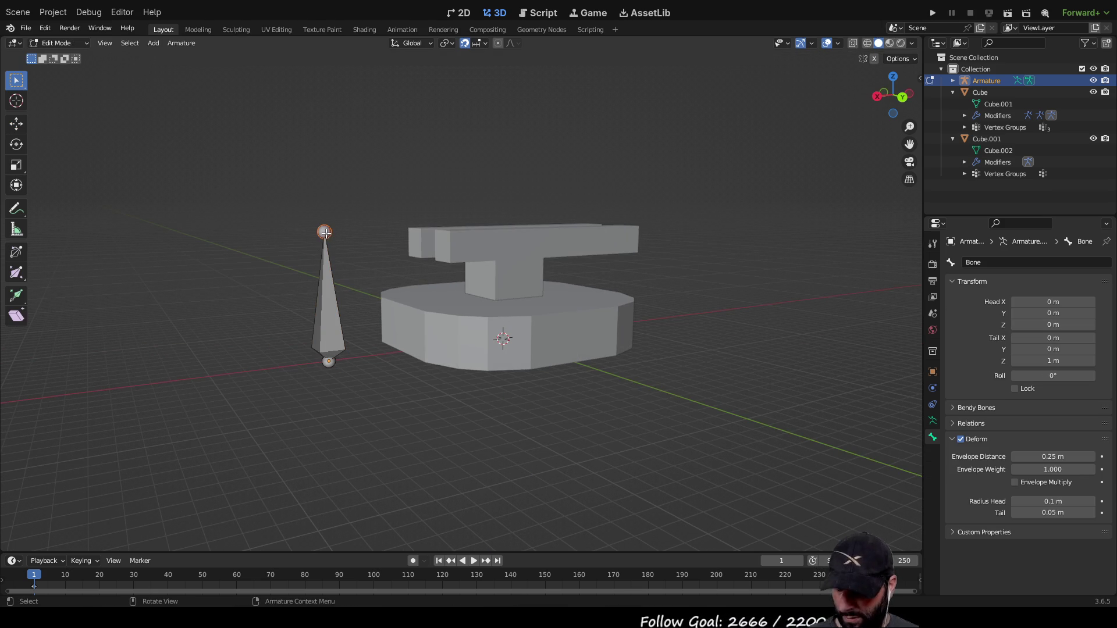
pyautogui.press('e')
pyautogui.click(324, 114)
pyautogui.moveTo(268, 182); pyautogui.dragTo(259, 210, button='middle')
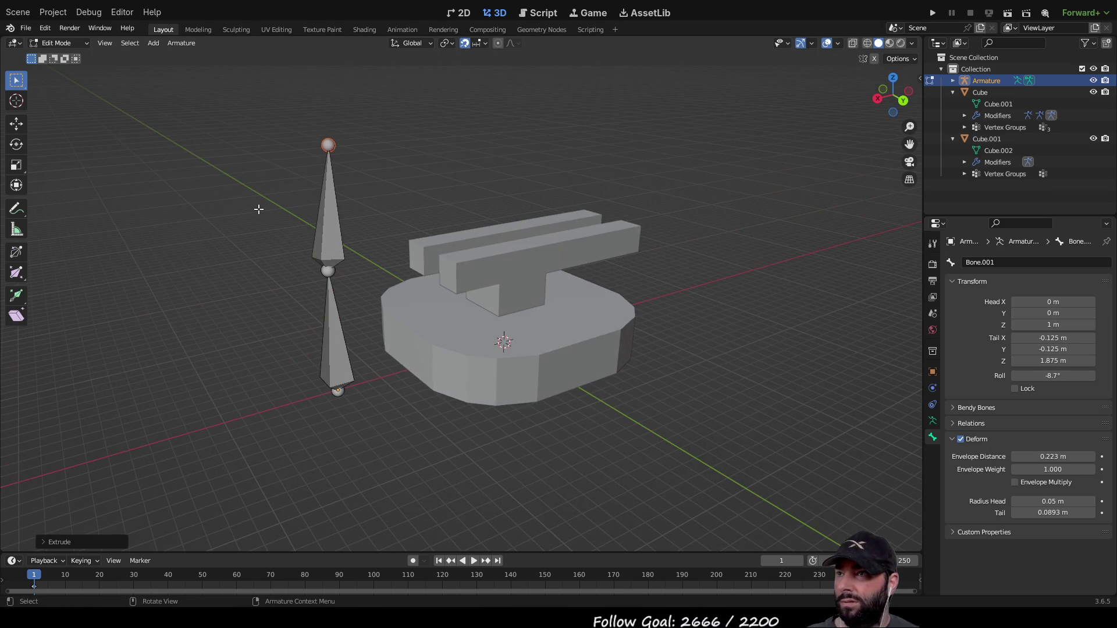
# Adjust the bone tips with the move gizmo along Z and X, cancelling a stray Y move.
pyautogui.click(21, 127)
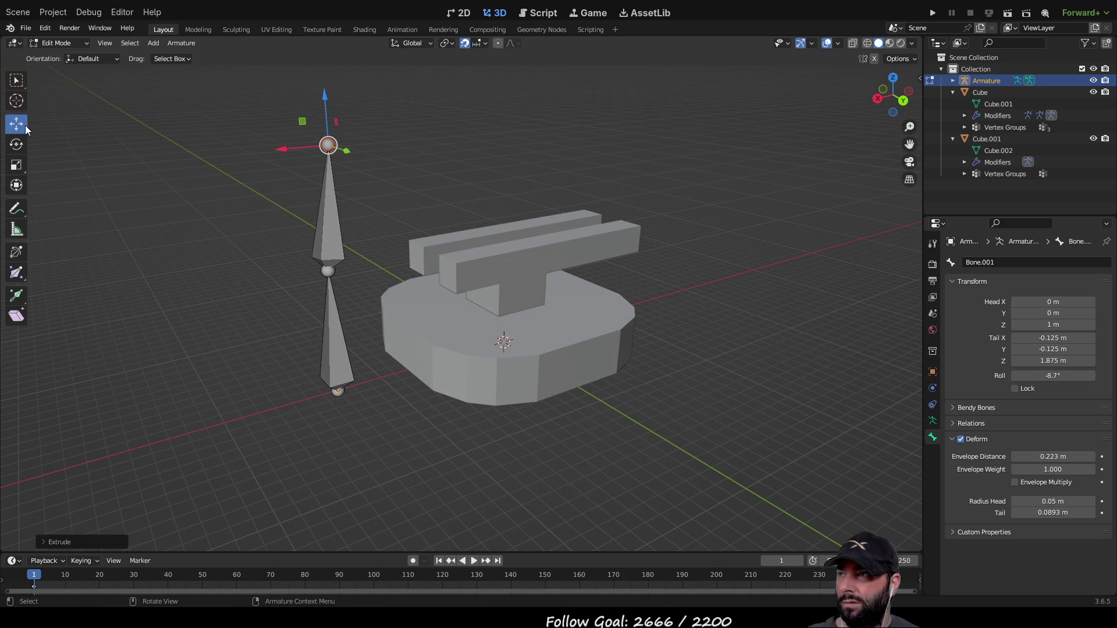
pyautogui.moveTo(325, 101); pyautogui.dragTo(316, 177)
pyautogui.moveTo(288, 239); pyautogui.dragTo(282, 245)
pyautogui.moveTo(281, 245)
pyautogui.mouseDown(button='middle')
pyautogui.moveTo(406, 210)
pyautogui.moveTo(810, 314)
pyautogui.moveTo(770, 264)
pyautogui.moveTo(592, 331)
pyautogui.mouseUp(button='middle')
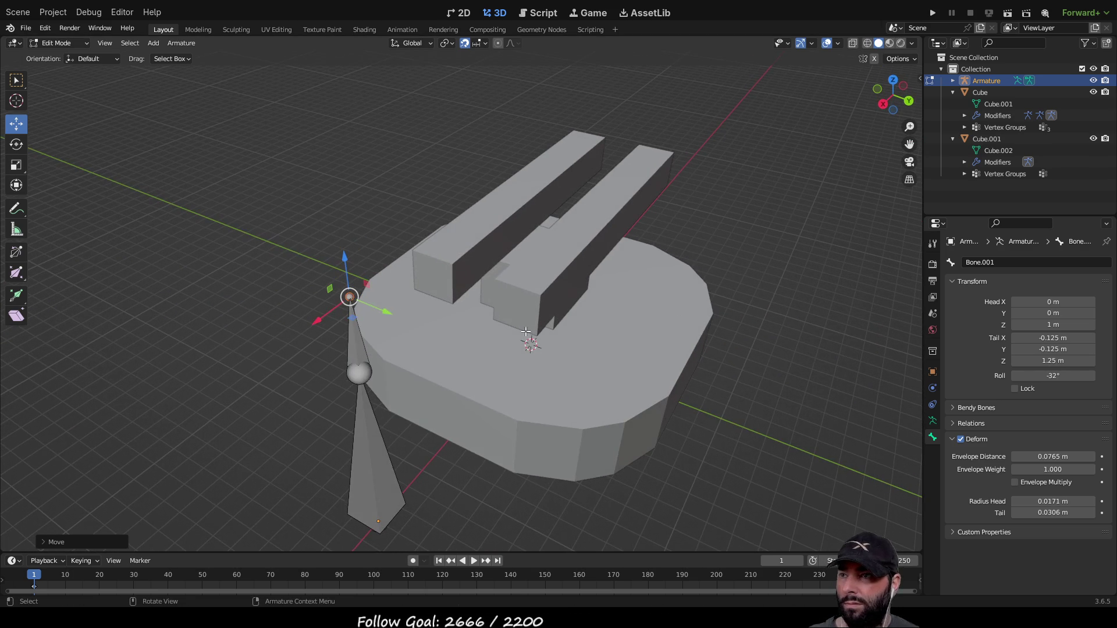
pyautogui.moveTo(385, 313); pyautogui.dragTo(398, 323)
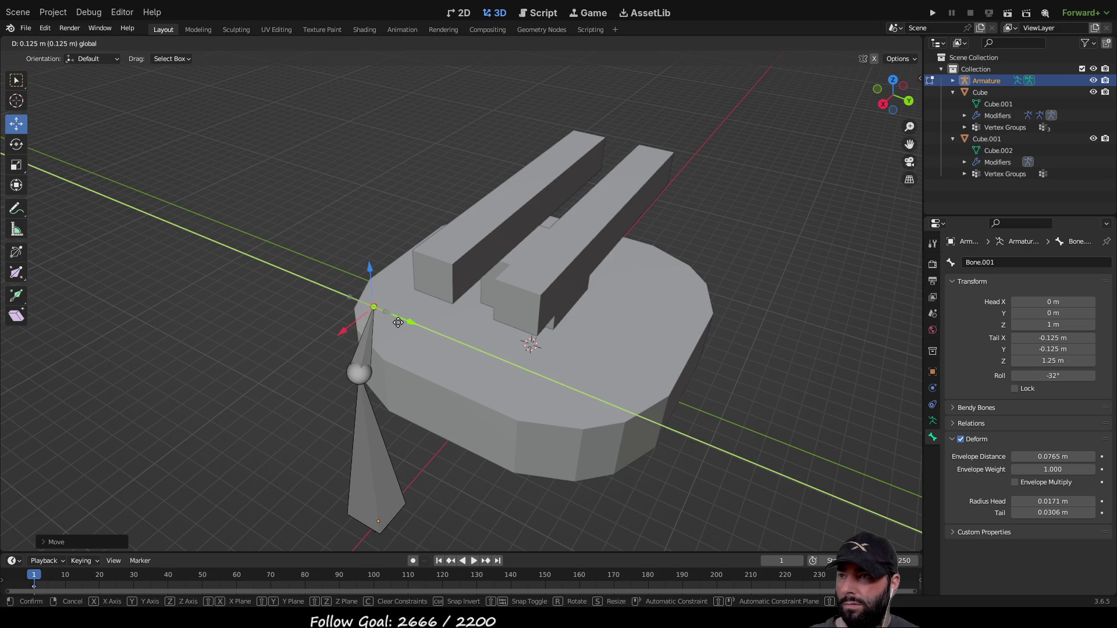
pyautogui.rightClick(398, 322)
pyautogui.moveTo(398, 323)
pyautogui.mouseDown(button='middle')
pyautogui.moveTo(376, 387)
pyautogui.moveTo(571, 244)
pyautogui.moveTo(669, 146)
pyautogui.mouseUp(button='middle')
pyautogui.moveTo(648, 133); pyautogui.dragTo(662, 133)
# Set the lower bone's head to 0.75 m, return to Object Mode, and slide the armature sideways.
pyautogui.click(620, 271)
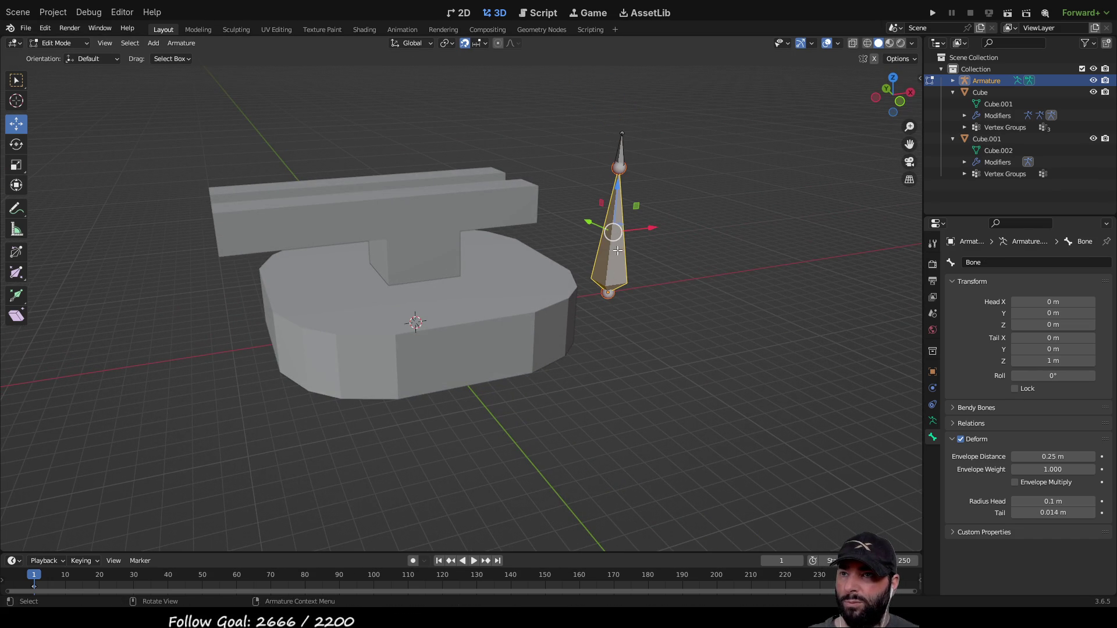
pyautogui.click(609, 293)
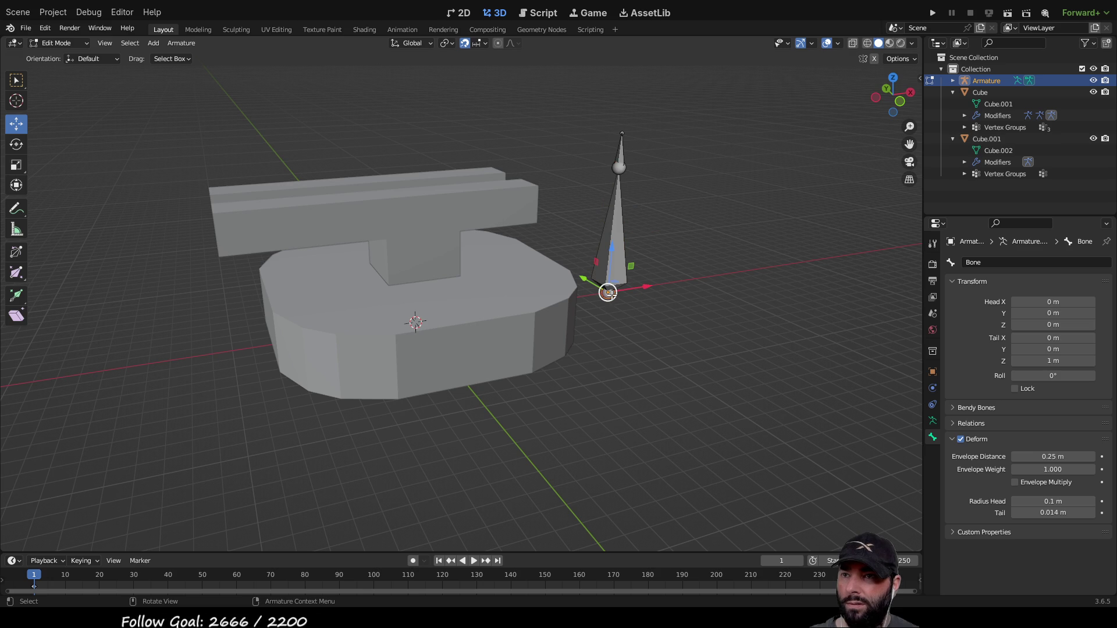
pyautogui.moveTo(611, 250); pyautogui.dragTo(626, 158)
pyautogui.moveTo(626, 158); pyautogui.dragTo(623, 242, button='middle')
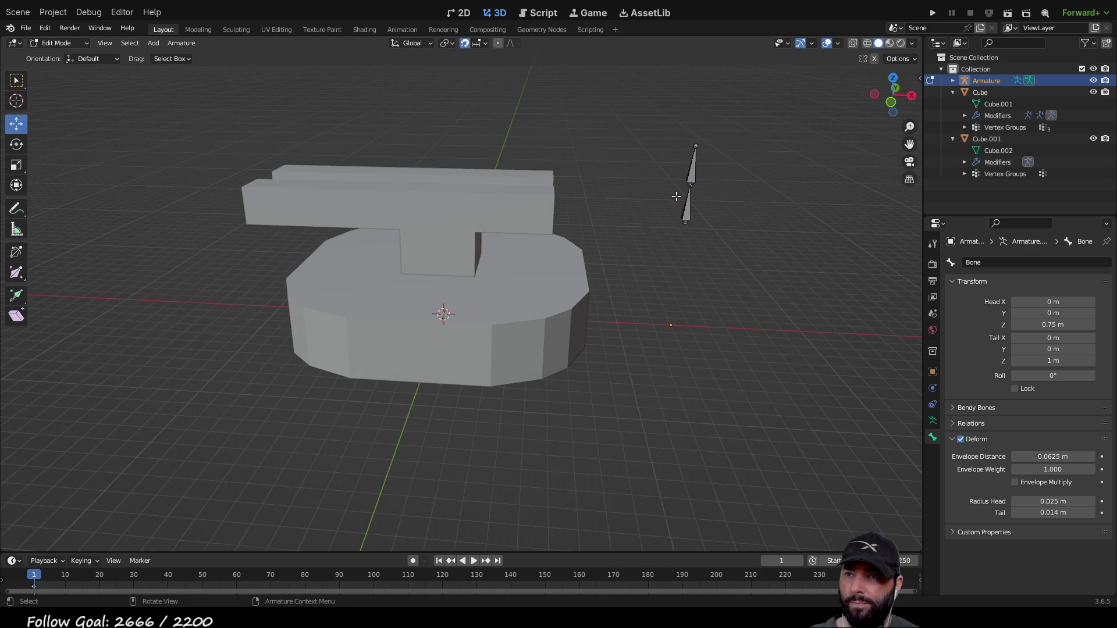
pyautogui.press('Tab')
pyautogui.moveTo(719, 326); pyautogui.dragTo(478, 317)
# Select the armature and move it along X onto the turret centre, lowering it into the base.
pyautogui.click(483, 322)
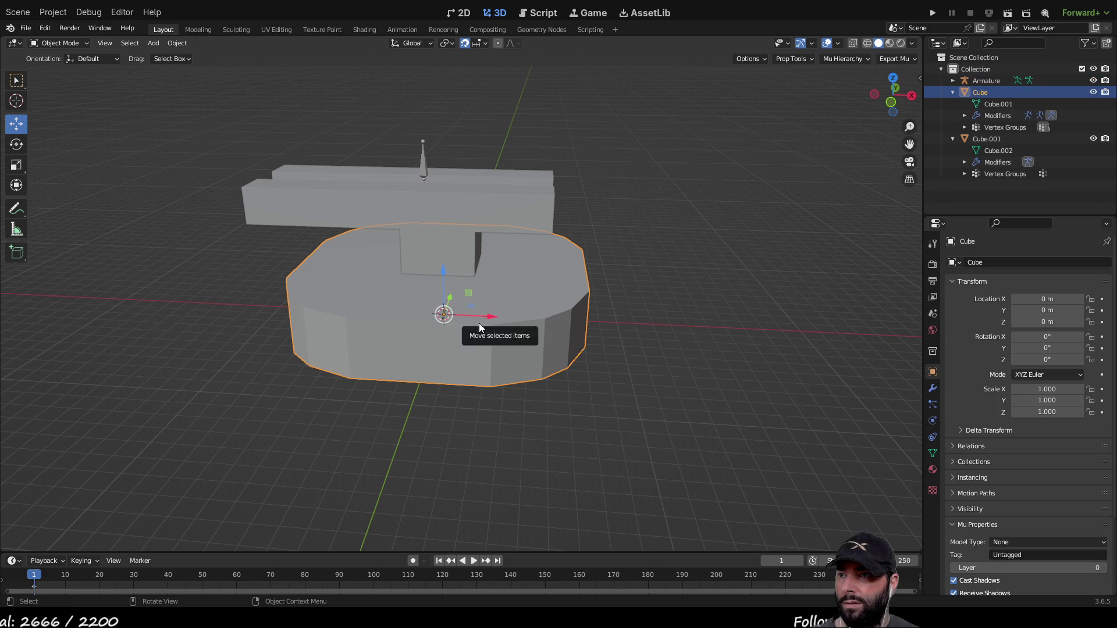
pyautogui.moveTo(589, 308)
pyautogui.mouseDown(button='middle')
pyautogui.moveTo(650, 376)
pyautogui.moveTo(651, 276)
pyautogui.mouseUp(button='middle')
pyautogui.click(626, 256)
pyautogui.click(422, 156)
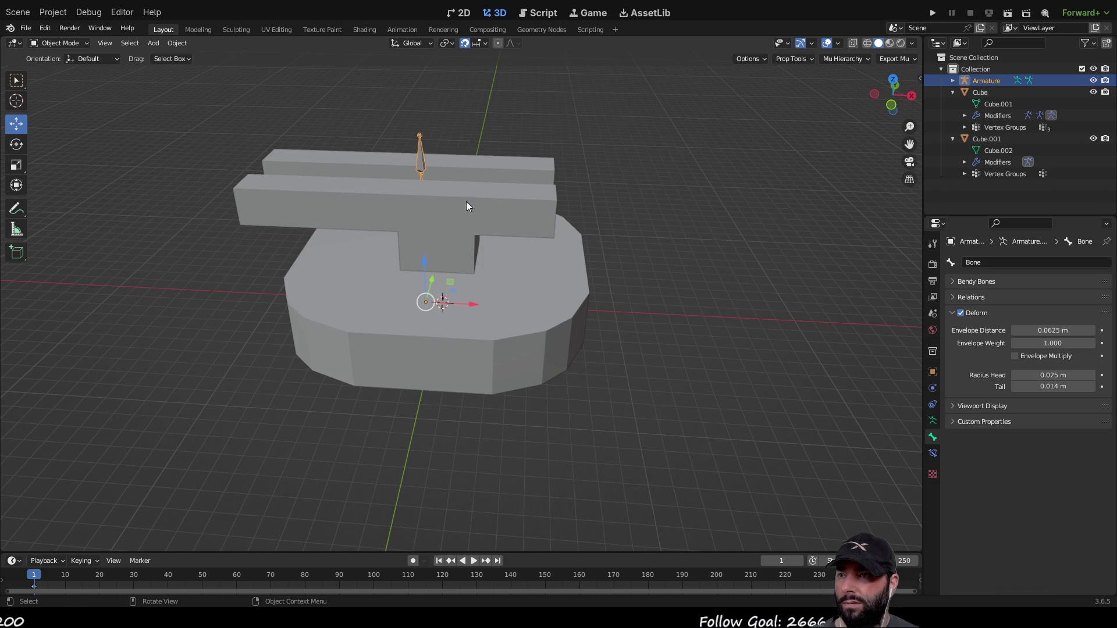
pyautogui.moveTo(474, 305); pyautogui.dragTo(491, 303)
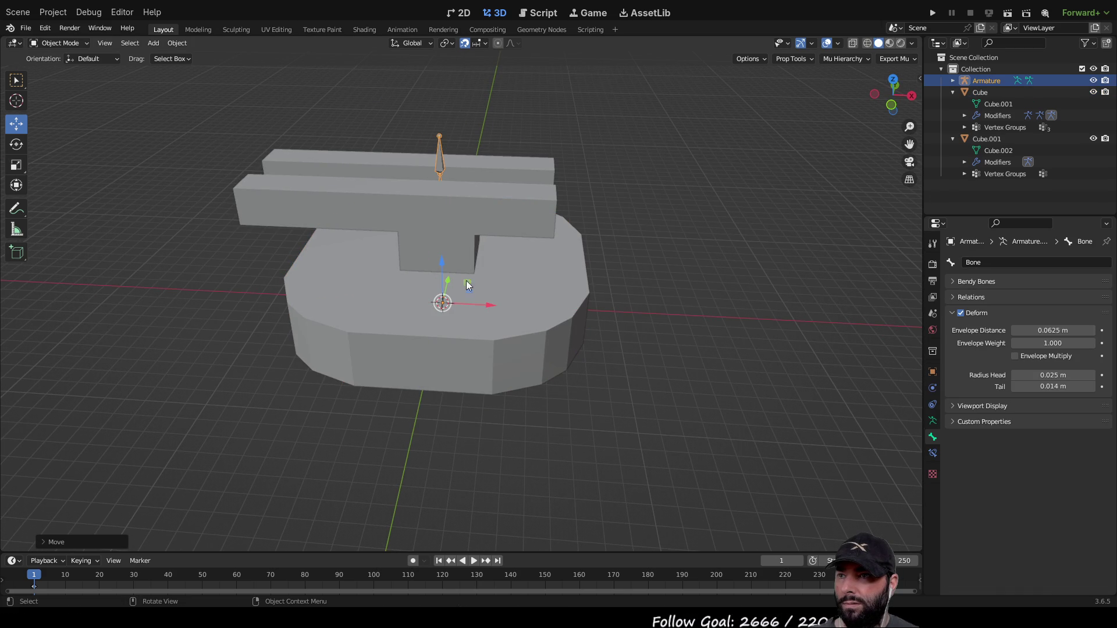
pyautogui.moveTo(440, 265); pyautogui.dragTo(444, 355)
# Fine-tune the armature's Z height while checking inside the base, then enter Edit Mode.
pyautogui.scroll(8, 532, 390)
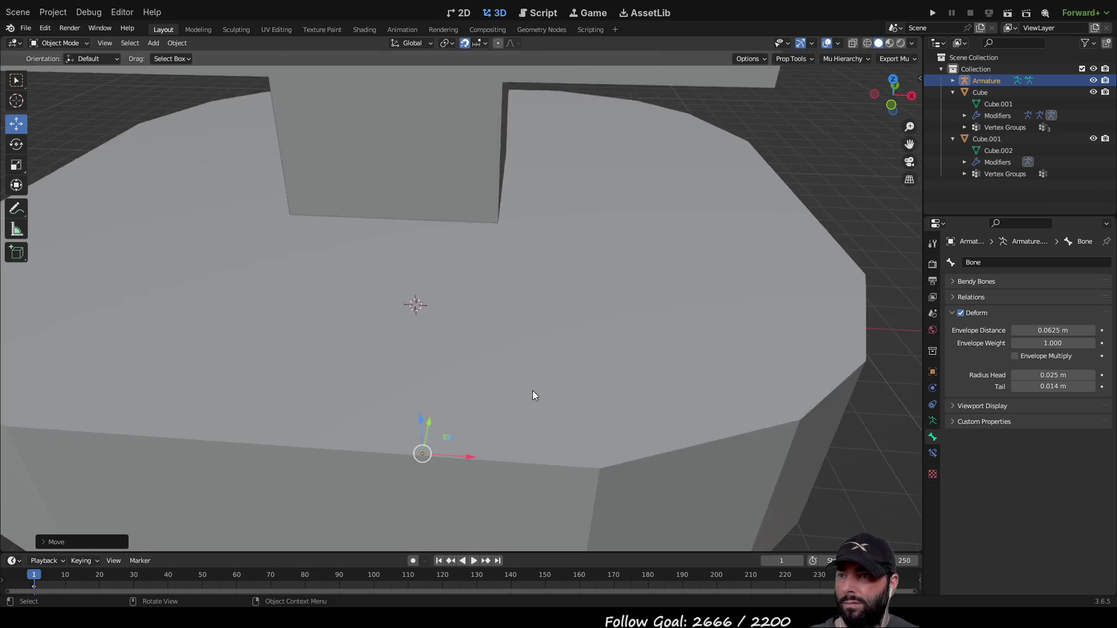
pyautogui.scroll(-5, 462, 366)
pyautogui.moveTo(489, 287); pyautogui.dragTo(349, 382, button='middle')
pyautogui.scroll(6, 367, 407)
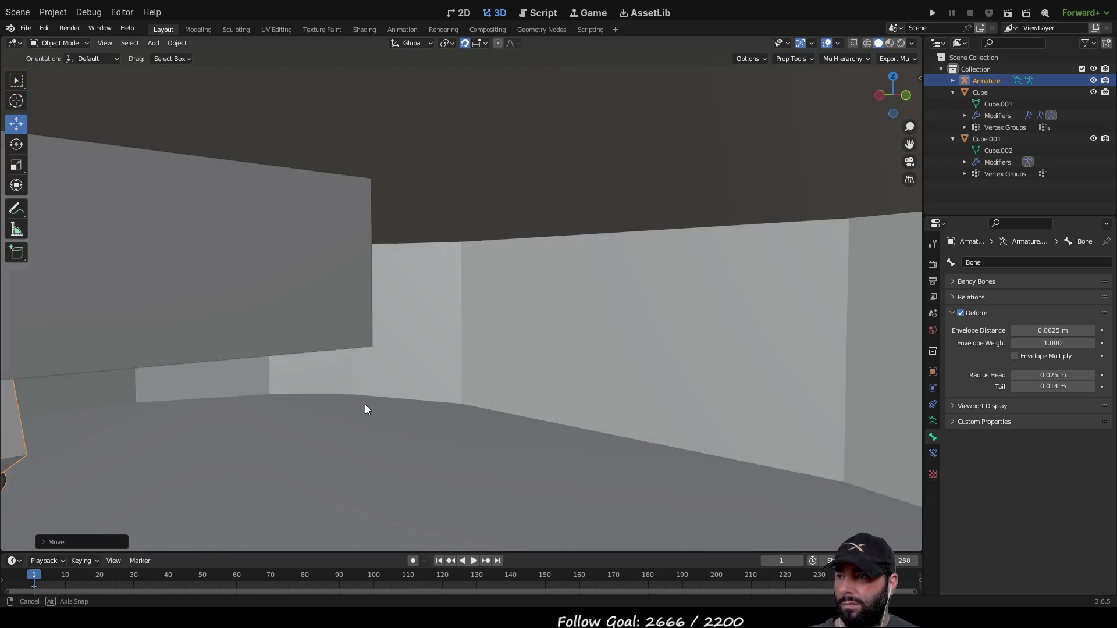
pyautogui.scroll(-7, 368, 407)
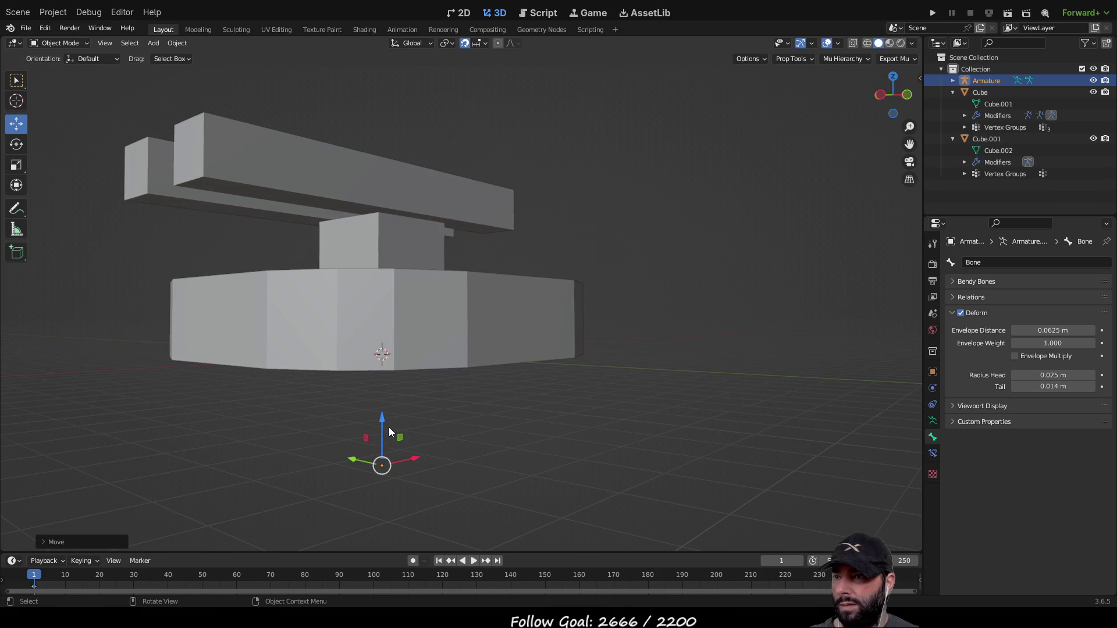
pyautogui.click(381, 420)
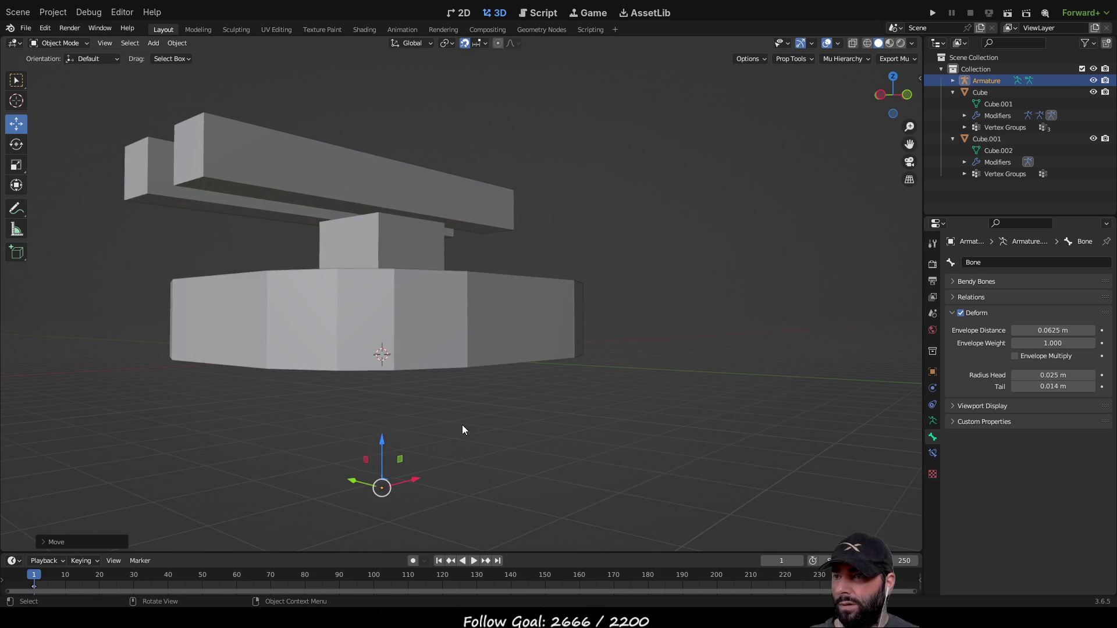
pyautogui.scroll(6, 462, 424)
pyautogui.moveTo(464, 424); pyautogui.dragTo(487, 404, button='middle')
pyautogui.scroll(-3, 415, 406)
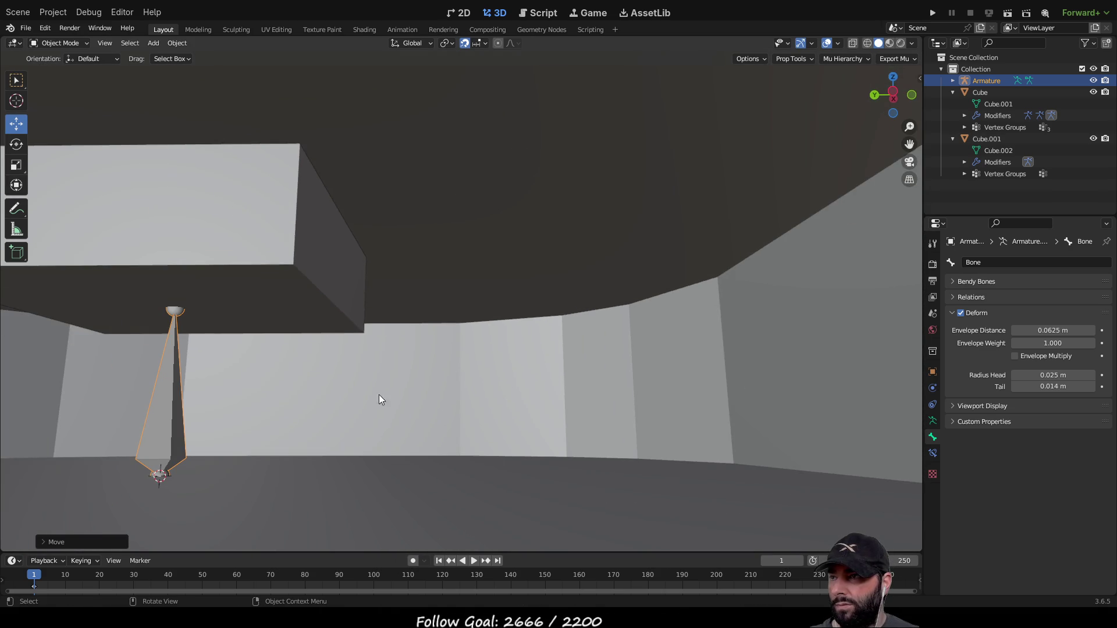
pyautogui.scroll(-10, 525, 405)
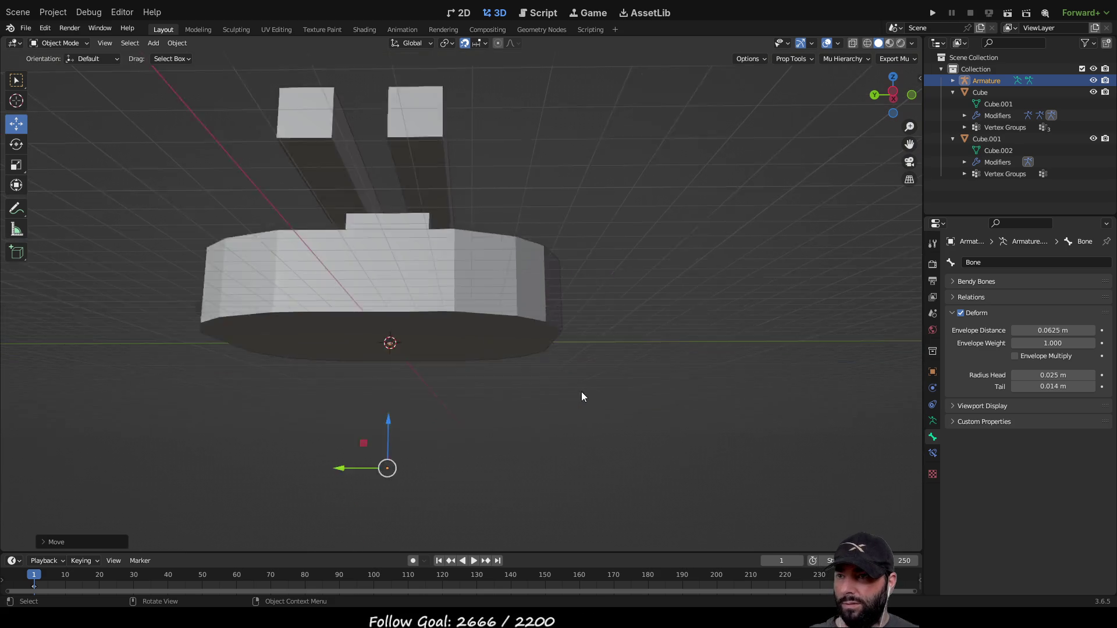
pyautogui.click(662, 257)
pyautogui.scroll(10, 483, 419)
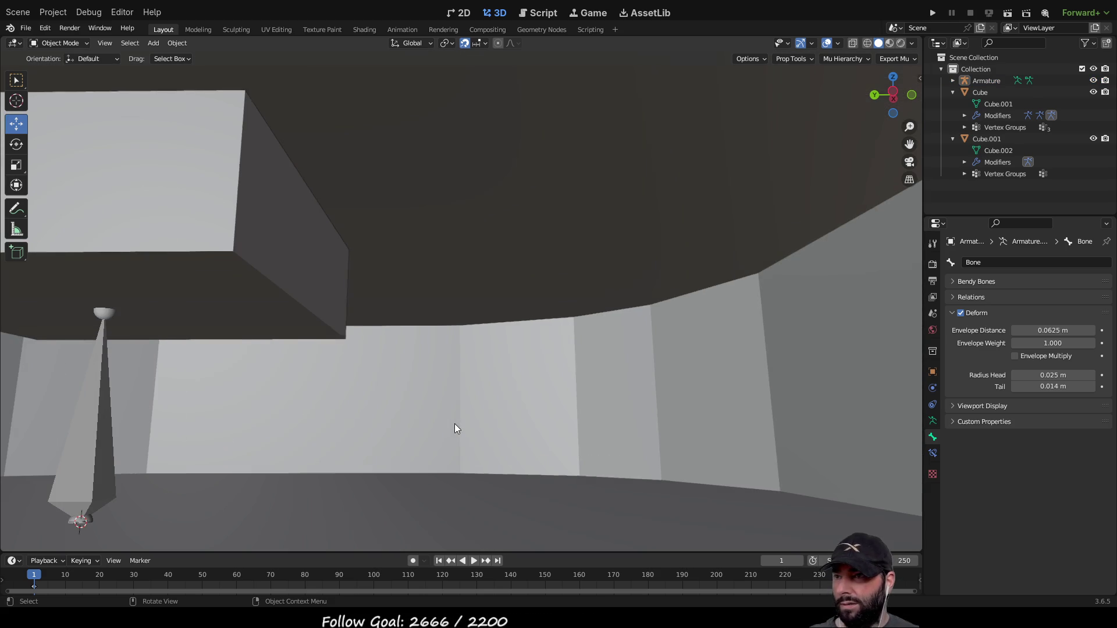
pyautogui.press('Tab')
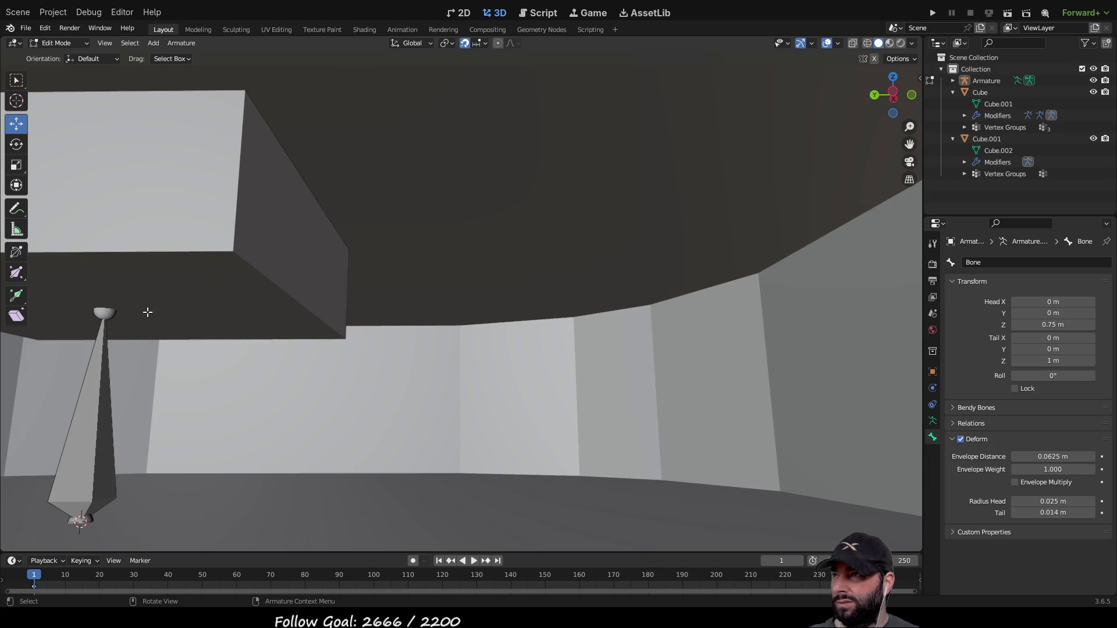
pyautogui.click(17, 81)
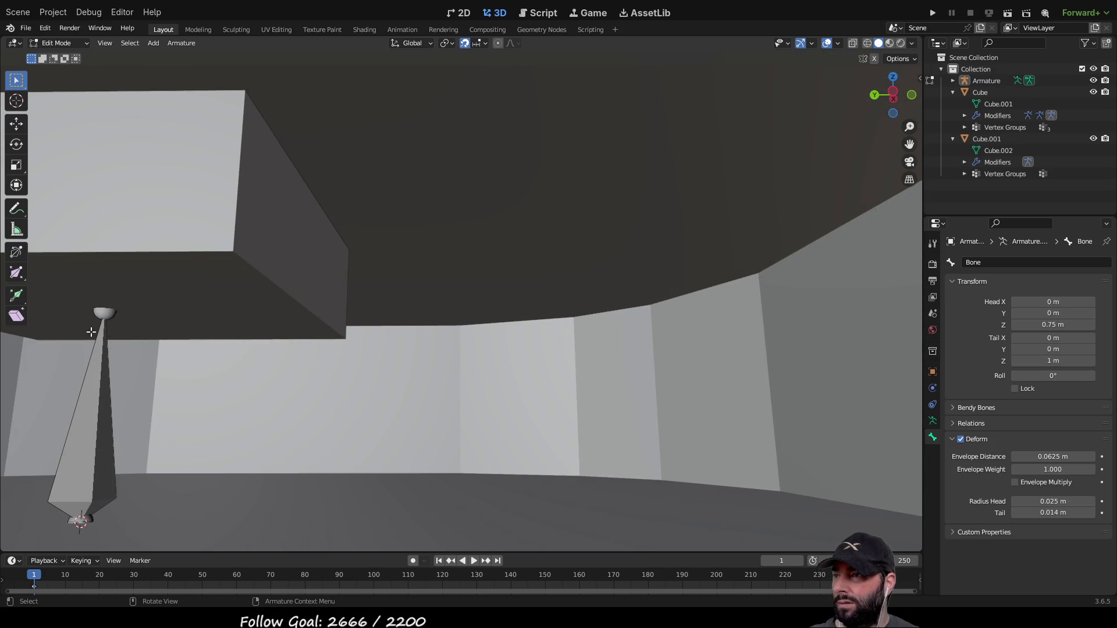
pyautogui.click(93, 442)
pyautogui.press('KP_Decimal')
pyautogui.scroll(-8, 453, 419)
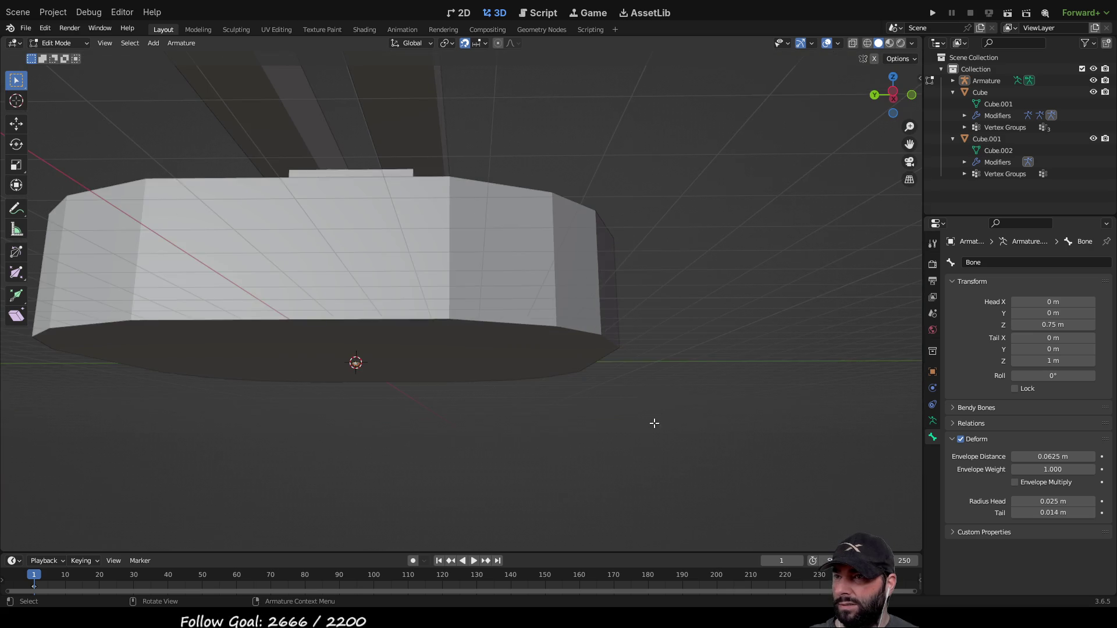
pyautogui.moveTo(656, 419); pyautogui.dragTo(543, 474, button='middle')
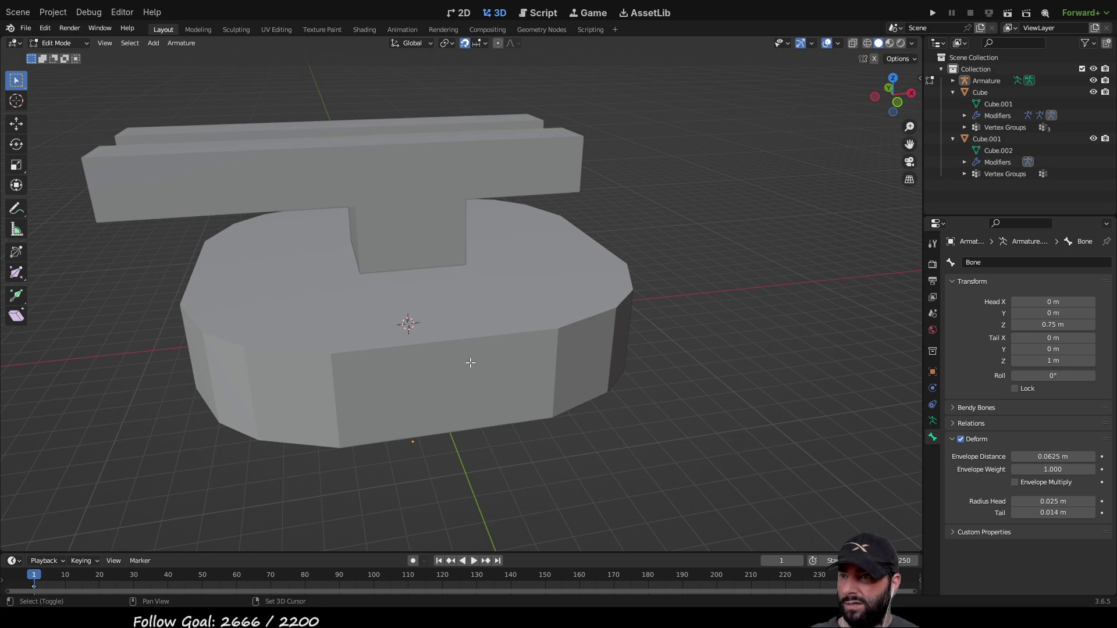
pyautogui.moveTo(489, 332)
pyautogui.mouseDown(button='middle')
pyautogui.moveTo(668, 447)
pyautogui.moveTo(731, 378)
pyautogui.moveTo(731, 411)
pyautogui.moveTo(596, 381)
pyautogui.mouseUp(button='middle')
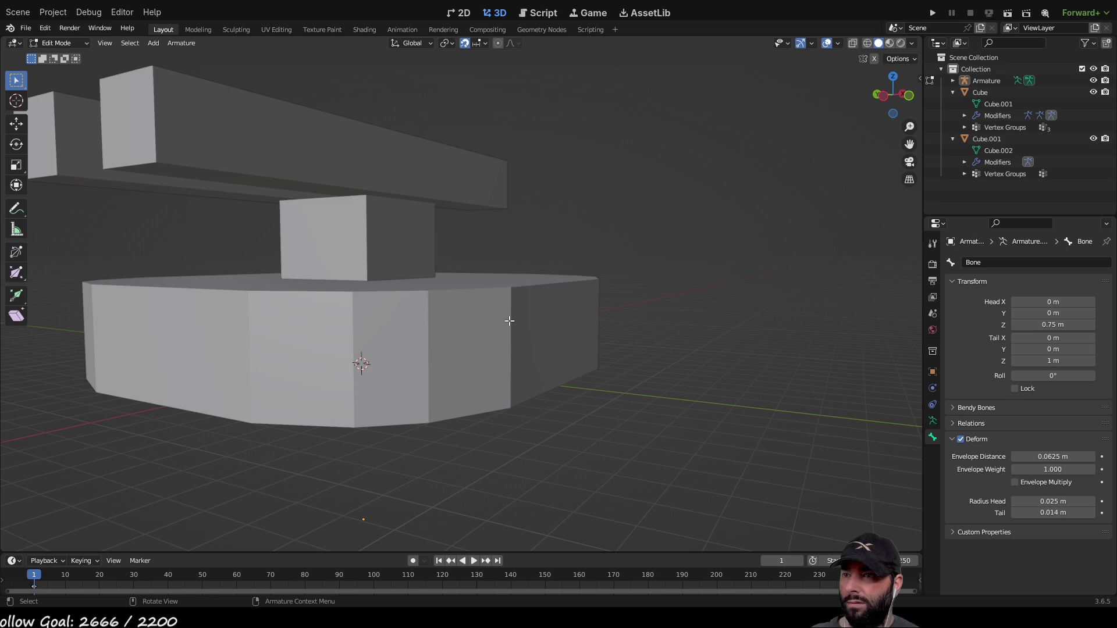
pyautogui.moveTo(671, 391)
pyautogui.mouseDown(button='middle')
pyautogui.moveTo(773, 369)
pyautogui.moveTo(546, 389)
pyautogui.moveTo(482, 381)
pyautogui.moveTo(488, 406)
pyautogui.mouseUp(button='middle')
pyautogui.press('Tab')
pyautogui.scroll(-5, 537, 425)
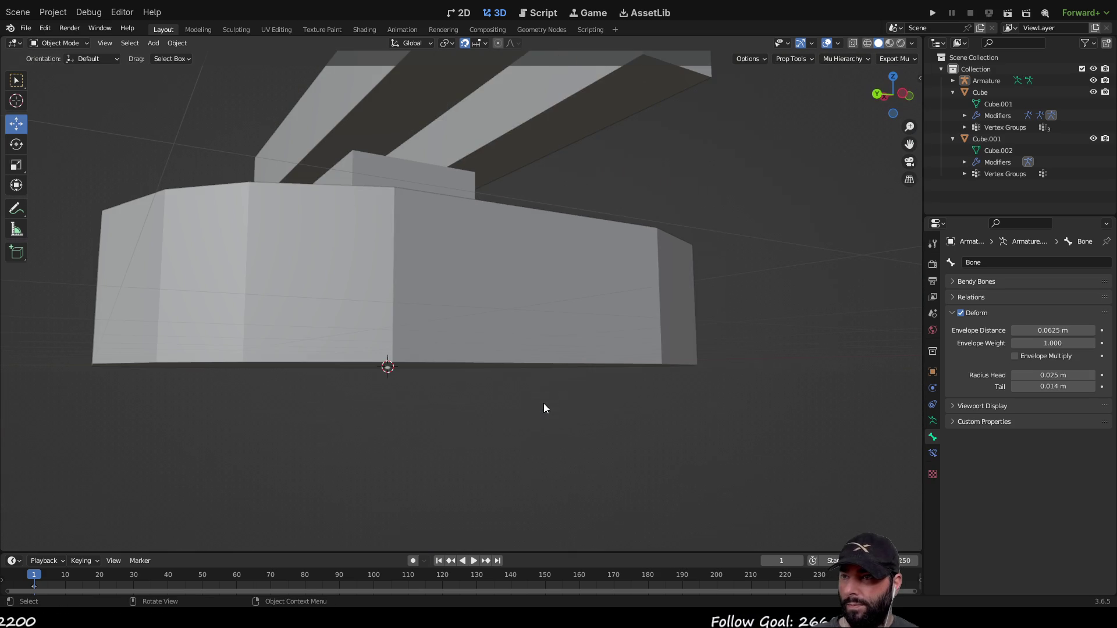
pyautogui.click(571, 304)
pyautogui.press('Tab')
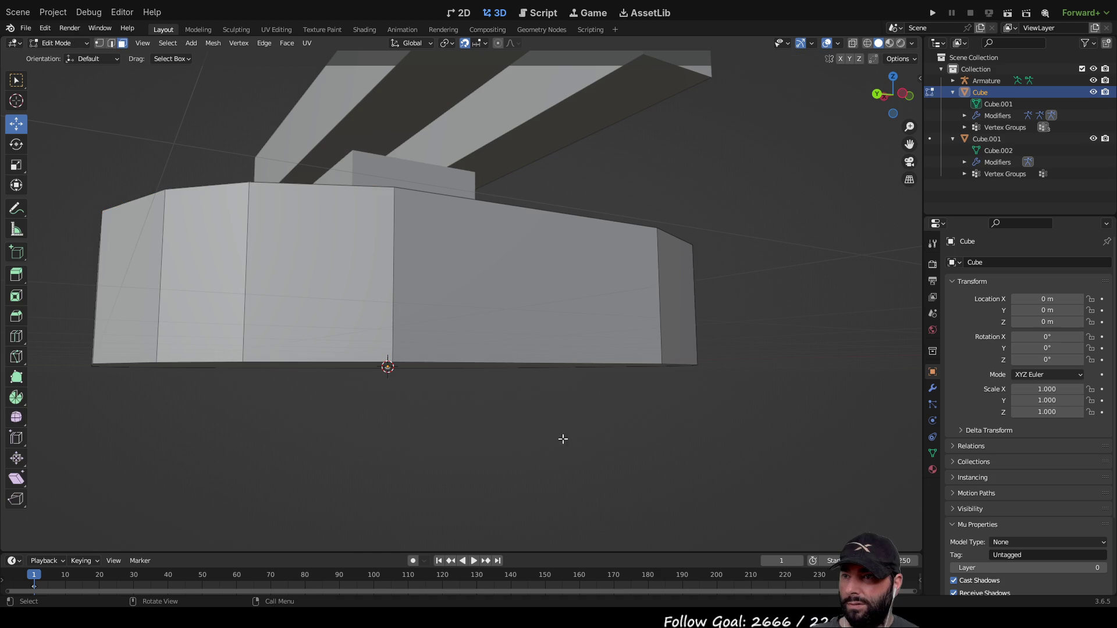
pyautogui.press('Tab')
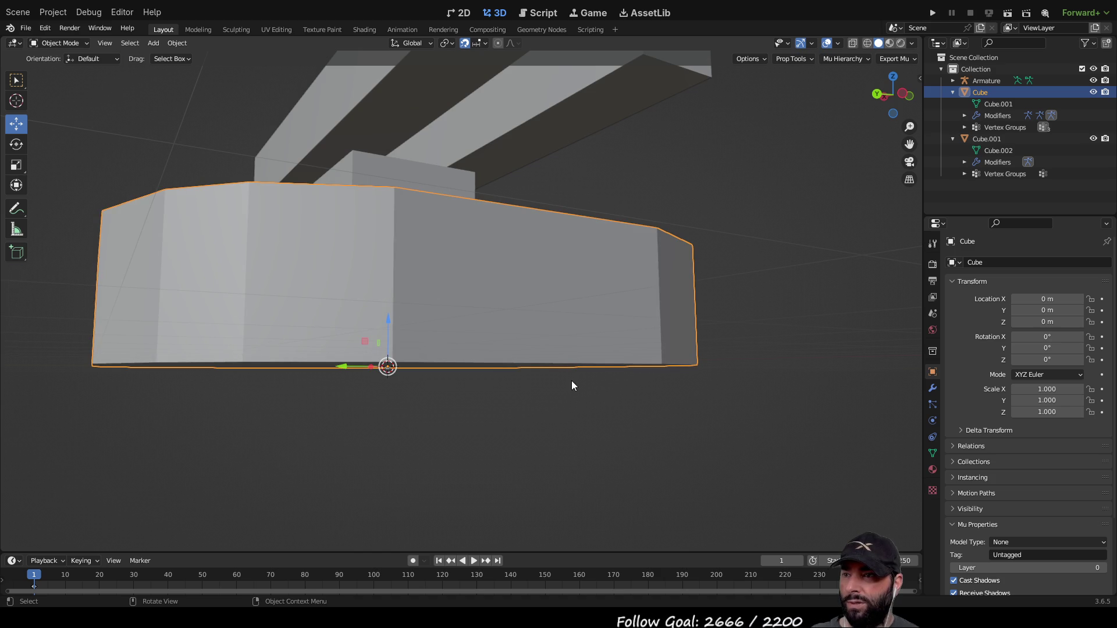
pyautogui.scroll(4, 564, 436)
pyautogui.scroll(-2, 578, 482)
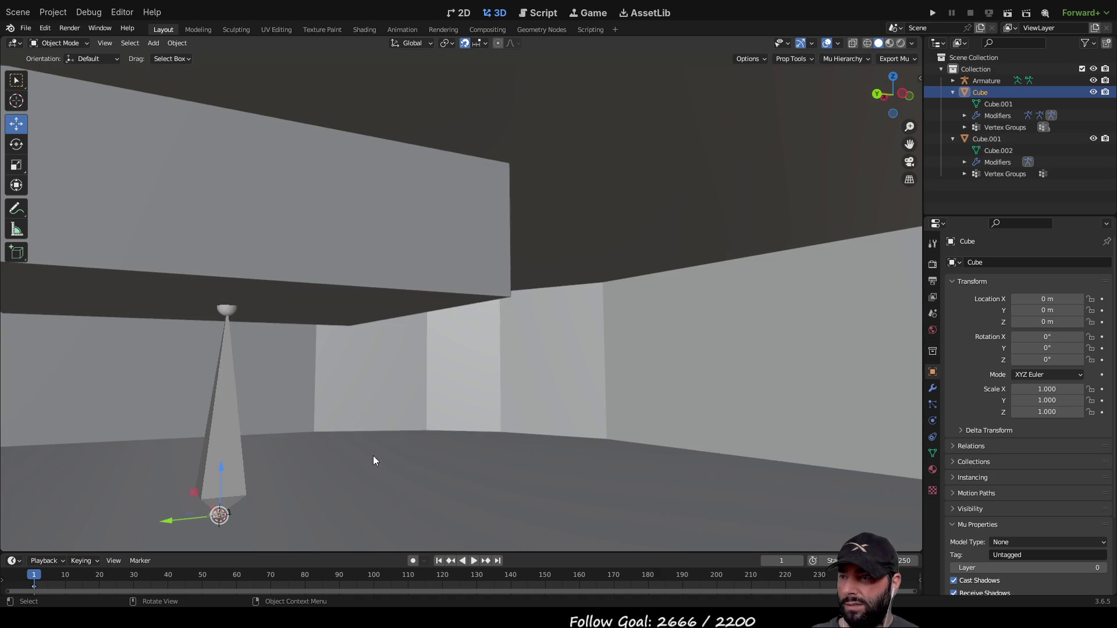
pyautogui.keyDown('shift'); pyautogui.click(214, 443); pyautogui.keyUp('shift')
pyautogui.scroll(2, 394, 401)
pyautogui.moveTo(393, 396)
pyautogui.mouseDown(button='middle')
pyautogui.moveTo(446, 340)
pyautogui.moveTo(459, 364)
pyautogui.moveTo(480, 355)
pyautogui.moveTo(421, 303)
pyautogui.moveTo(378, 337)
pyautogui.moveTo(481, 404)
pyautogui.mouseUp(button='middle')
pyautogui.scroll(-8, 480, 355)
pyautogui.click(481, 403)
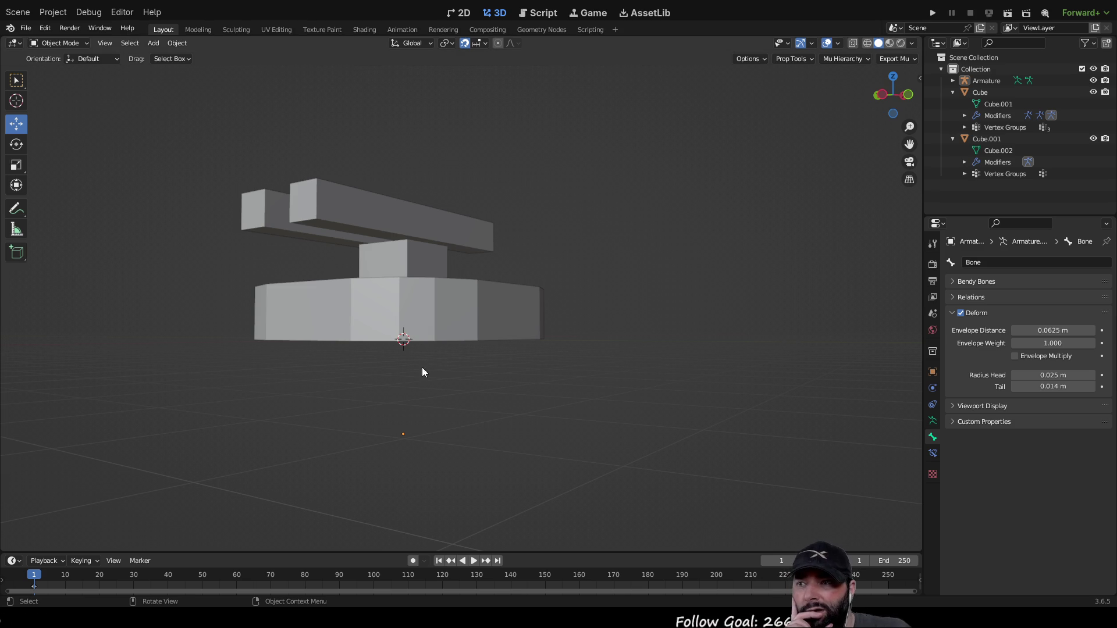
pyautogui.scroll(10, 553, 366)
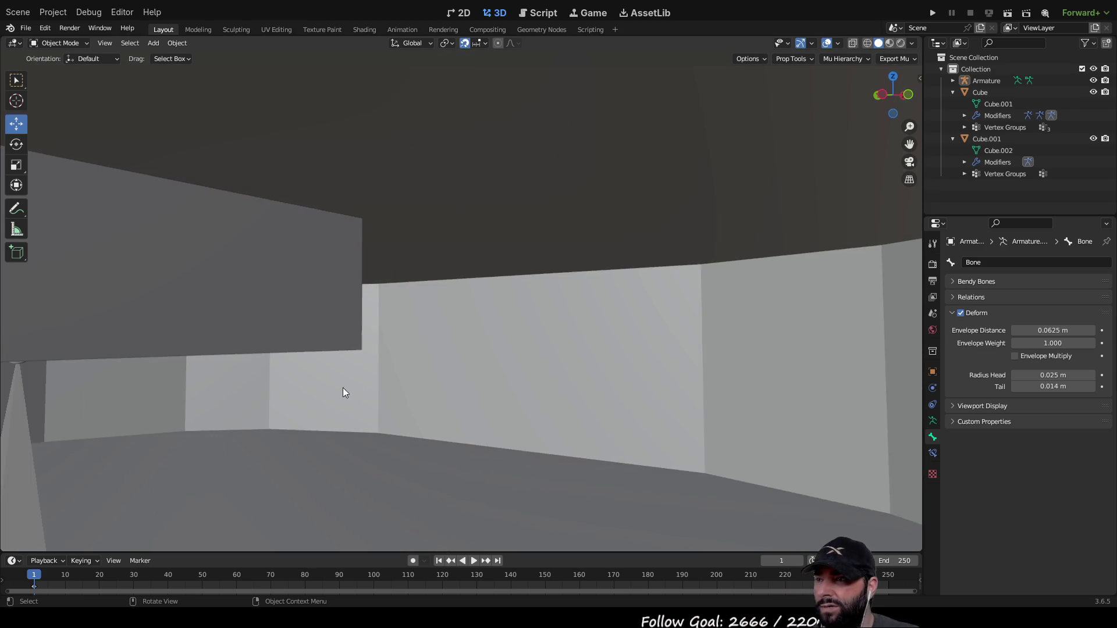
pyautogui.moveTo(344, 393); pyautogui.dragTo(262, 431, button='middle')
pyautogui.click(102, 471)
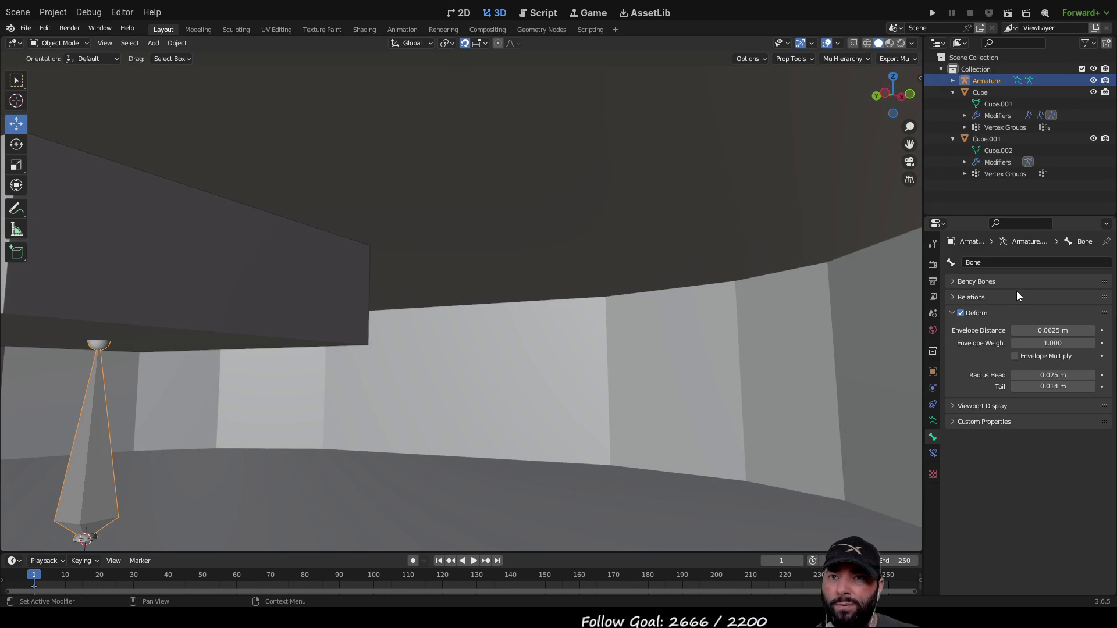
pyautogui.scroll(-2, 441, 347)
pyautogui.moveTo(441, 347)
pyautogui.mouseDown(button='middle')
pyautogui.moveTo(444, 312)
pyautogui.moveTo(522, 349)
pyautogui.moveTo(636, 357)
pyautogui.moveTo(561, 317)
pyautogui.moveTo(431, 352)
pyautogui.moveTo(453, 322)
pyautogui.moveTo(451, 334)
pyautogui.moveTo(471, 280)
pyautogui.moveTo(450, 362)
pyautogui.mouseUp(button='middle')
# Rename the lower bone to bolt_t_base in Bone Properties.
pyautogui.press('Tab')
pyautogui.click(450, 362)
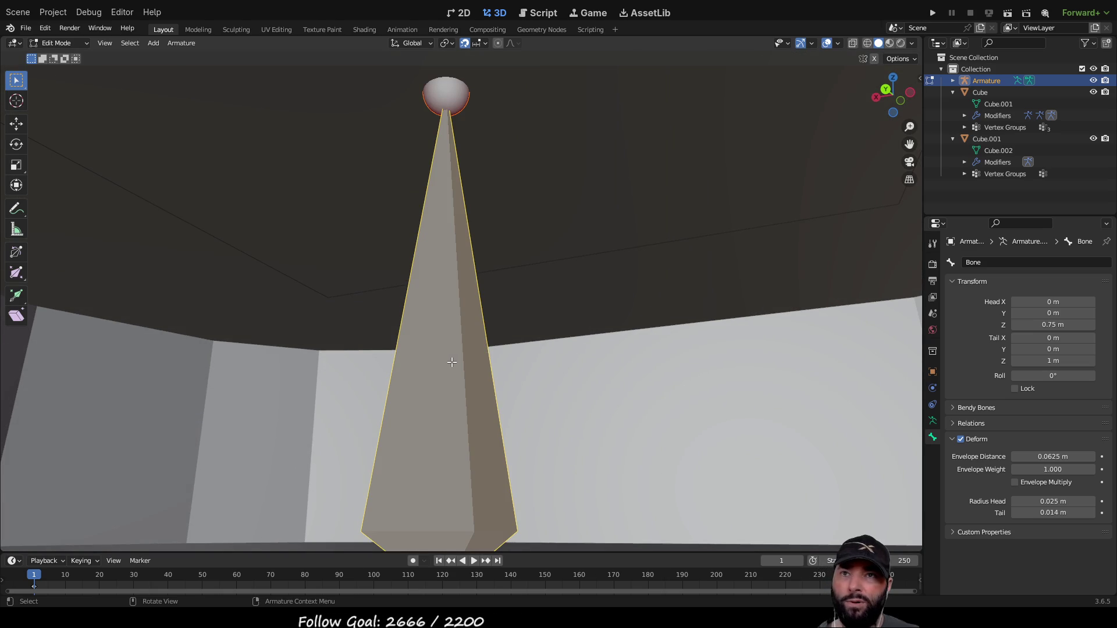
pyautogui.click(993, 262)
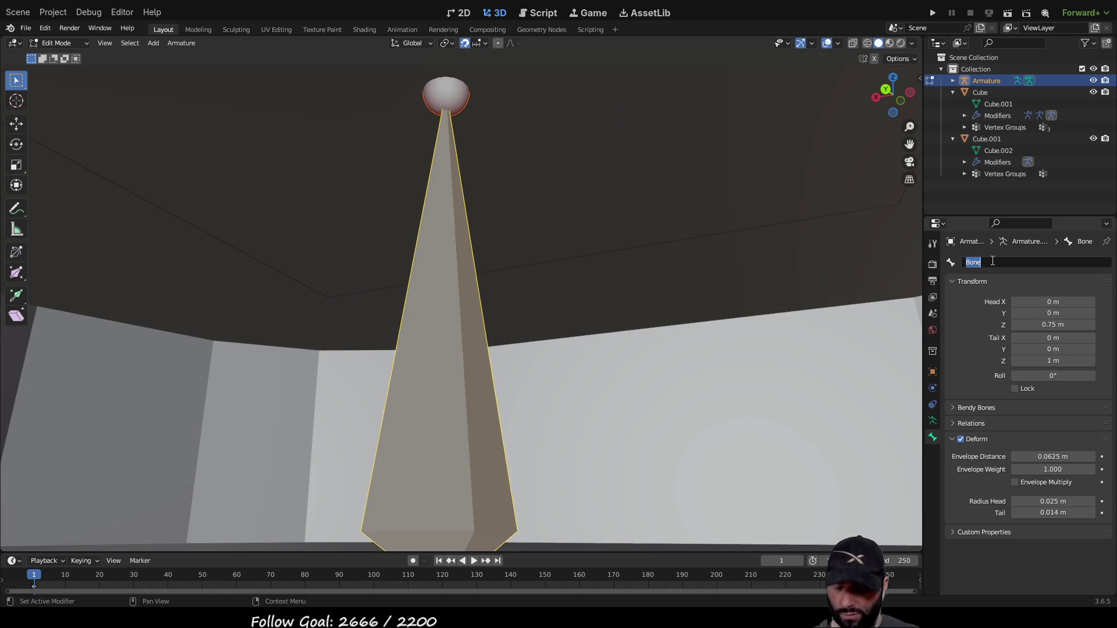
pyautogui.press('BackSpace')
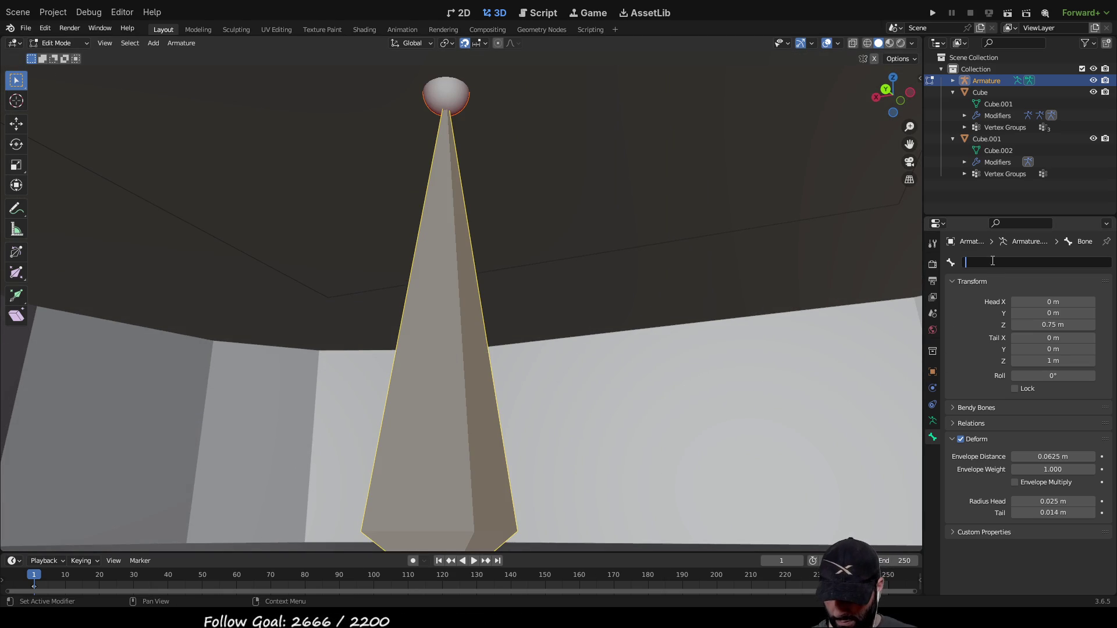
pyautogui.write('bolt')
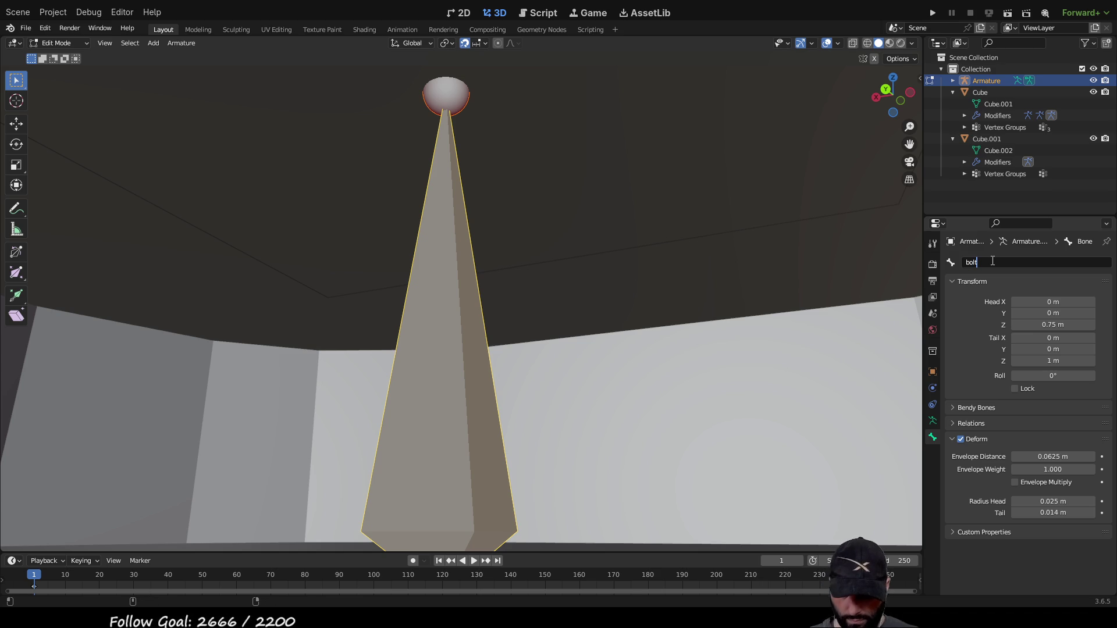
pyautogui.write('_t_base')
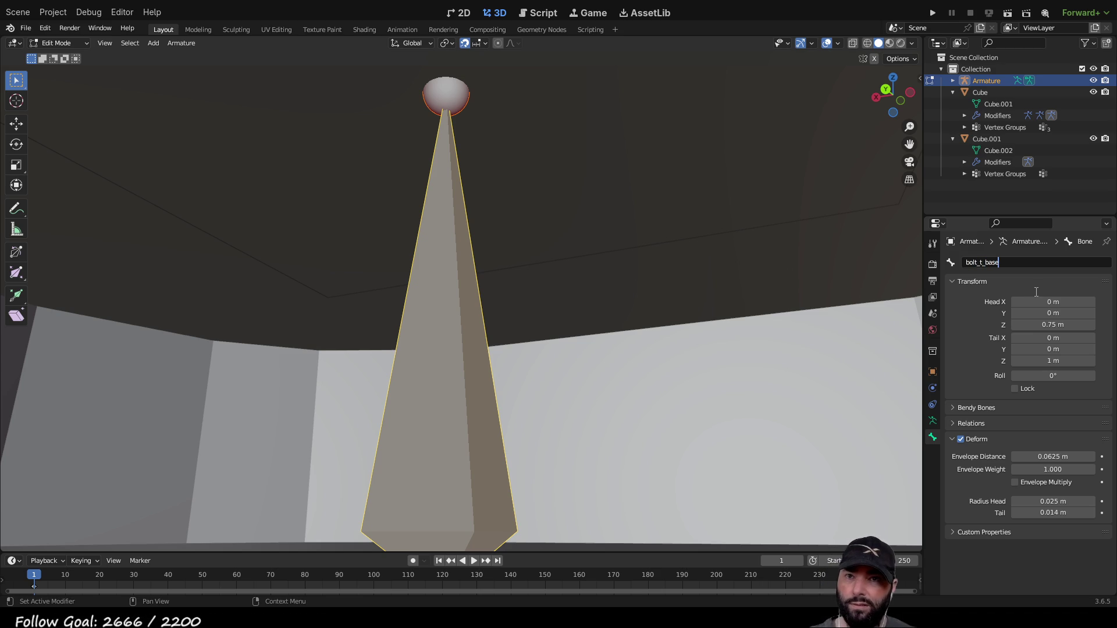
pyautogui.press('Return')
# Select the upper bone and open its name field to rename it bolt_t_top.
pyautogui.scroll(-8, 716, 219)
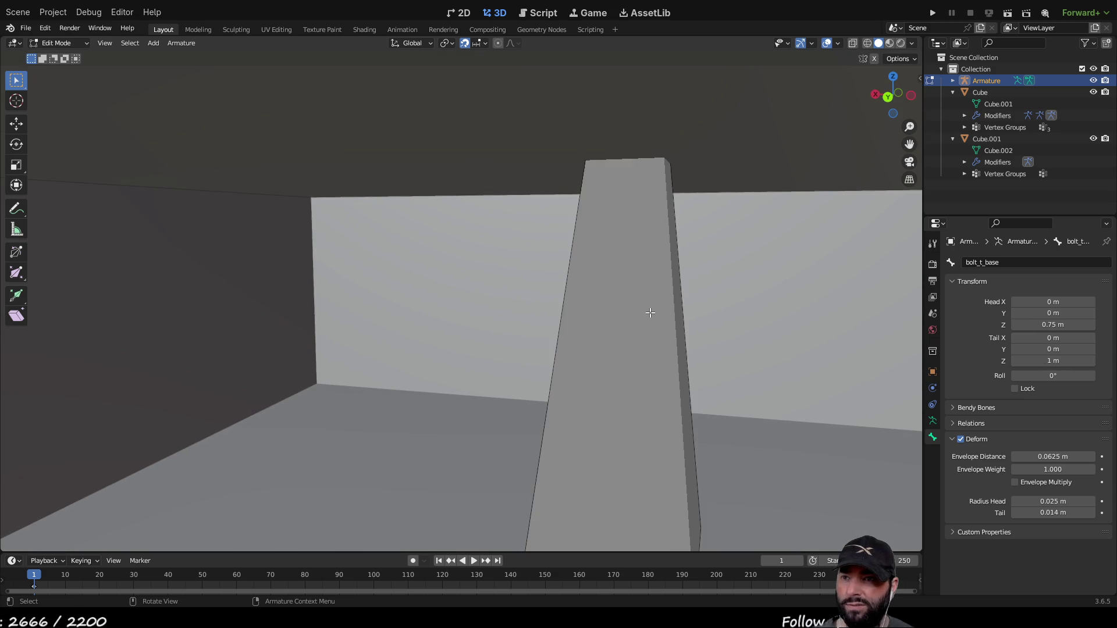
pyautogui.click(651, 313)
pyautogui.click(1005, 262)
pyautogui.write('top')
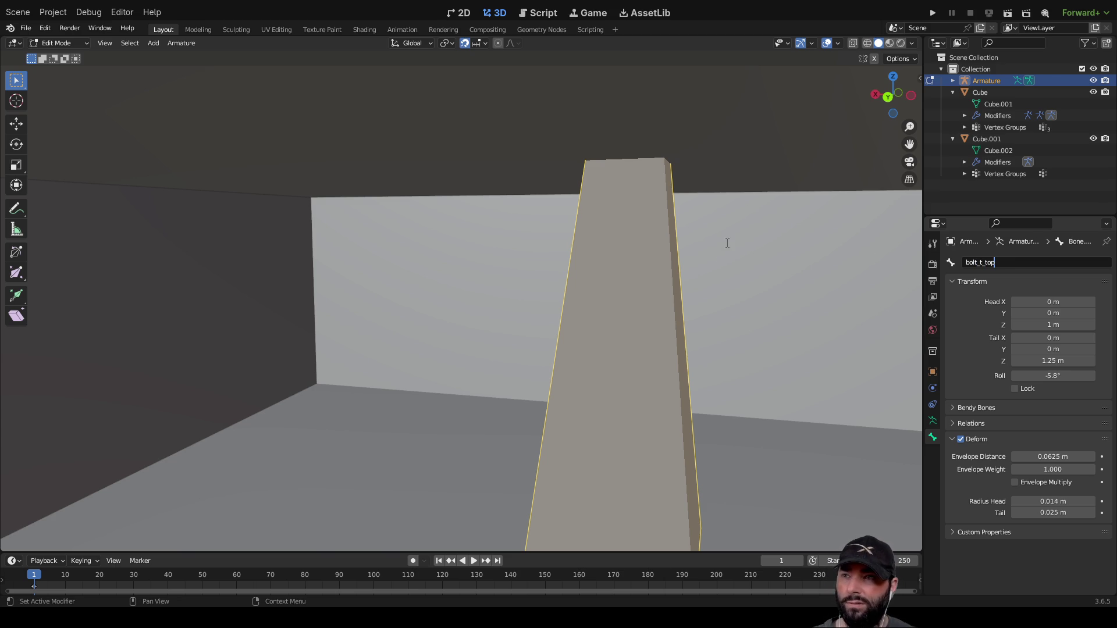
# Confirm the upper bone's name as bolt_t_top and return to Object Mode.
pyautogui.press('Return')
pyautogui.moveTo(601, 304)
pyautogui.mouseDown(button='middle')
pyautogui.moveTo(640, 297)
pyautogui.moveTo(628, 280)
pyautogui.moveTo(601, 305)
pyautogui.mouseUp(button='middle')
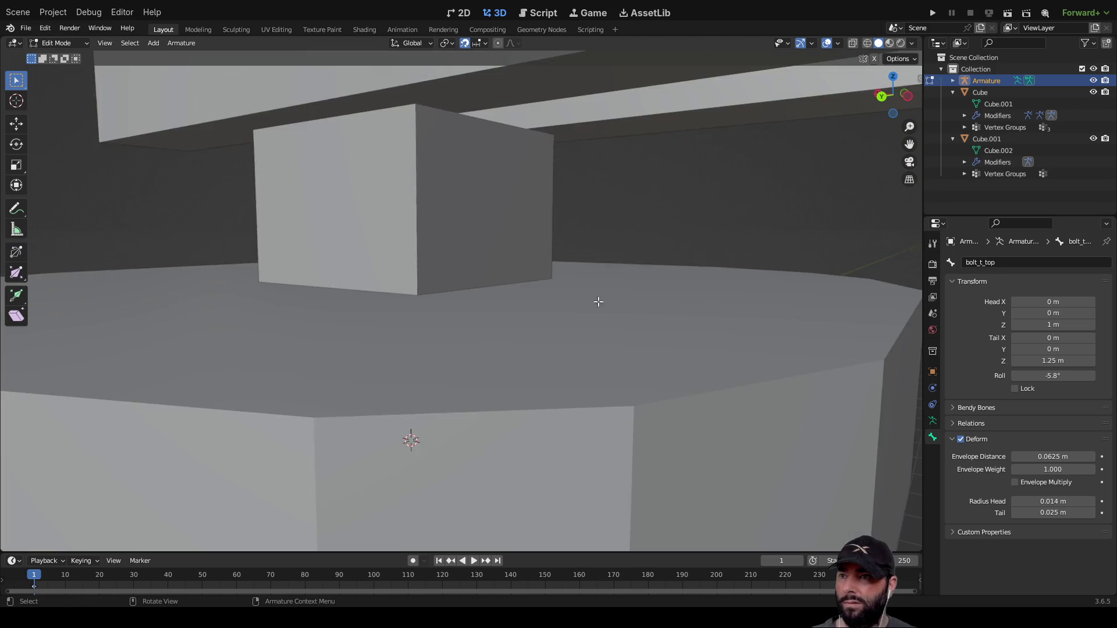
pyautogui.scroll(-5, 601, 304)
pyautogui.scroll(6, 579, 299)
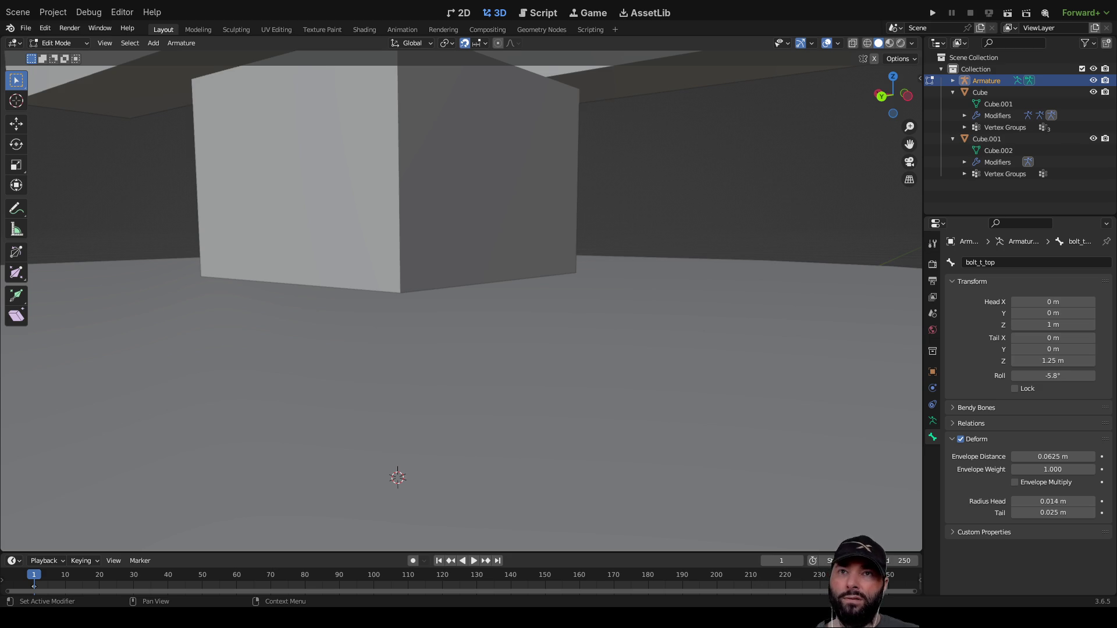
pyautogui.moveTo(419, 355)
pyautogui.mouseDown(button='middle')
pyautogui.moveTo(439, 361)
pyautogui.moveTo(395, 350)
pyautogui.moveTo(539, 293)
pyautogui.moveTo(536, 314)
pyautogui.mouseUp(button='middle')
pyautogui.press('Tab')
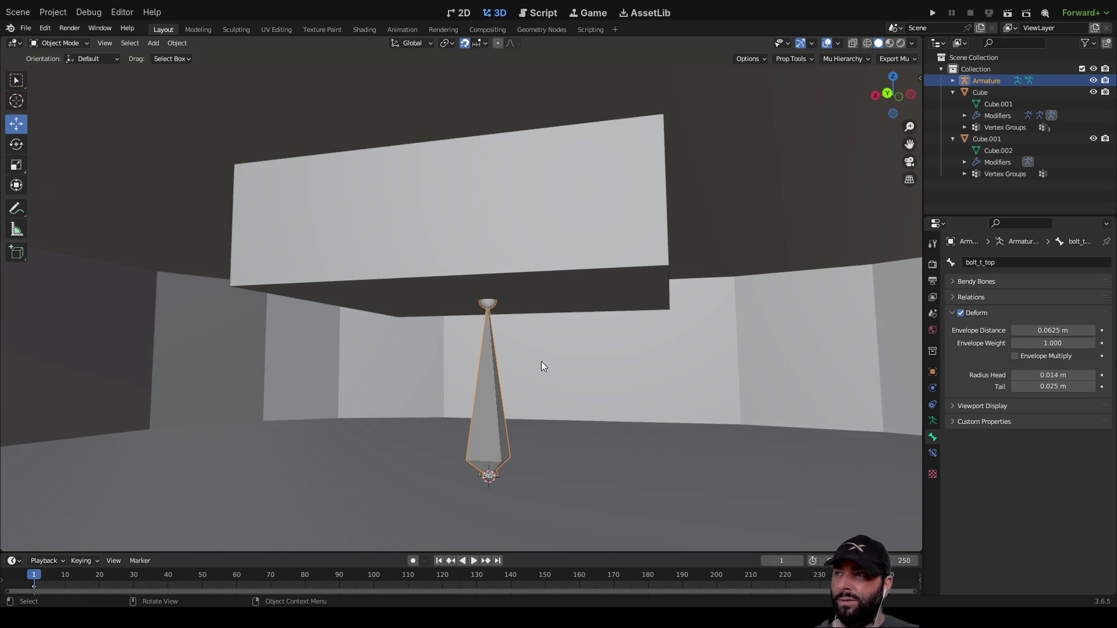
pyautogui.scroll(8, 546, 340)
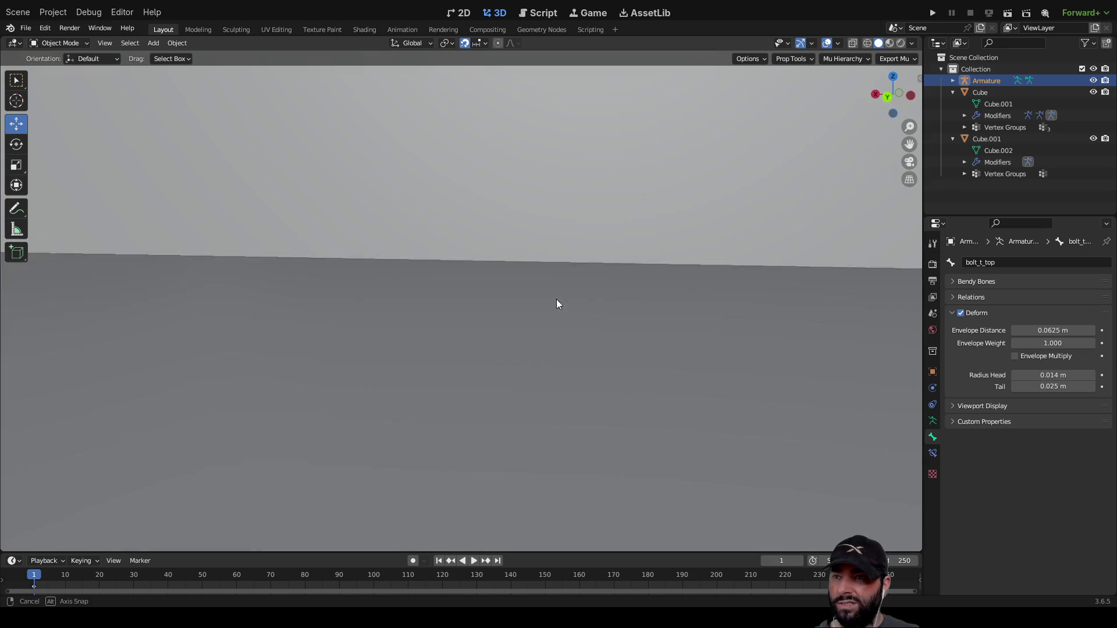
pyautogui.scroll(-8, 555, 317)
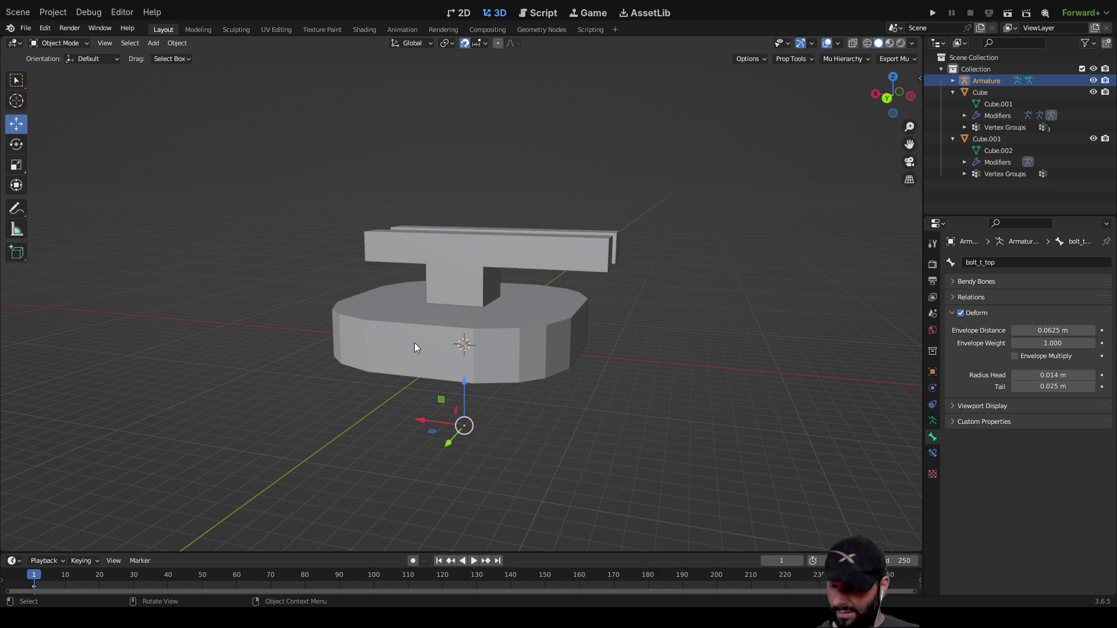
# Select Cube, then Cube.001, and finally the armature as the active object.
pyautogui.hotkey('ctrl', 'z')
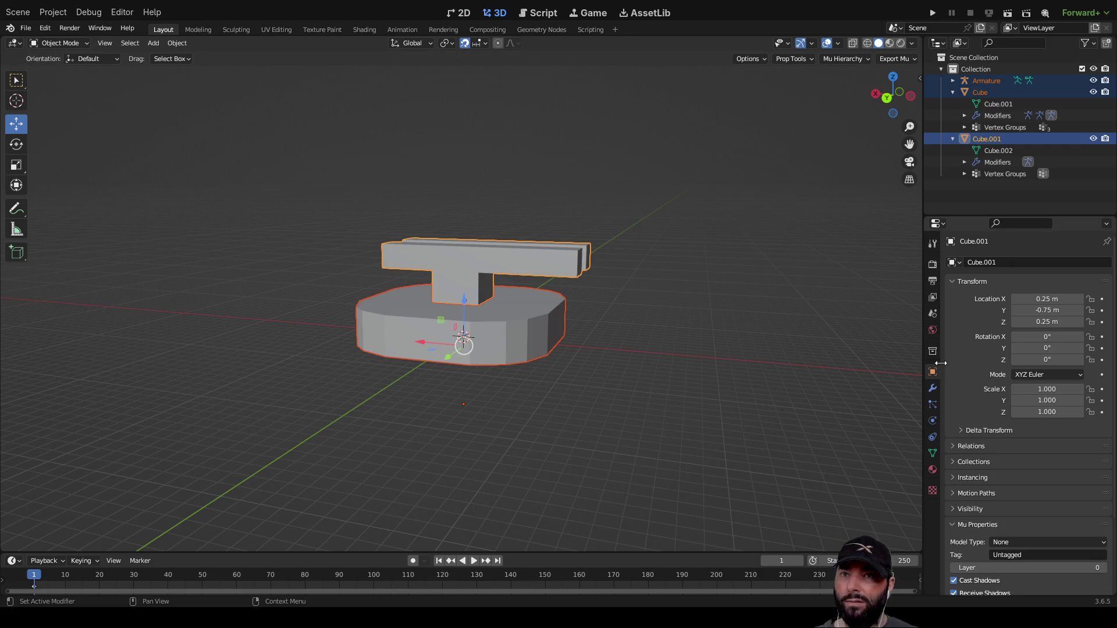
pyautogui.click(722, 369)
pyautogui.click(489, 340)
pyautogui.keyDown('shift'); pyautogui.click(470, 260); pyautogui.keyUp('shift')
pyautogui.scroll(8, 490, 387)
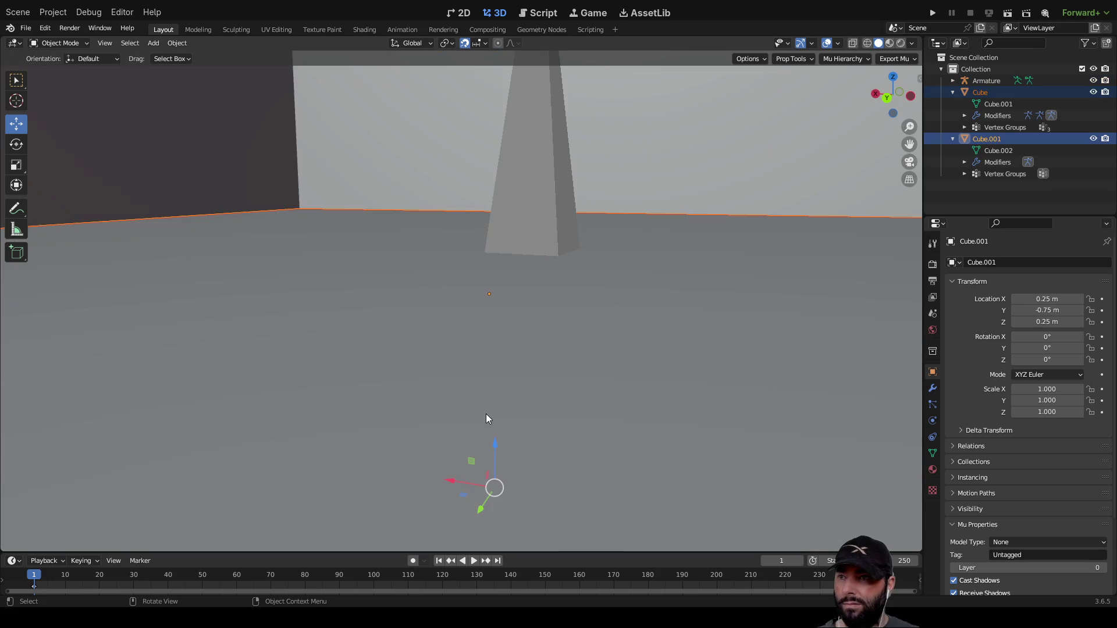
pyautogui.scroll(-5, 506, 358)
pyautogui.keyDown('shift'); pyautogui.click(600, 181); pyautogui.keyUp('shift')
pyautogui.scroll(6, 598, 305)
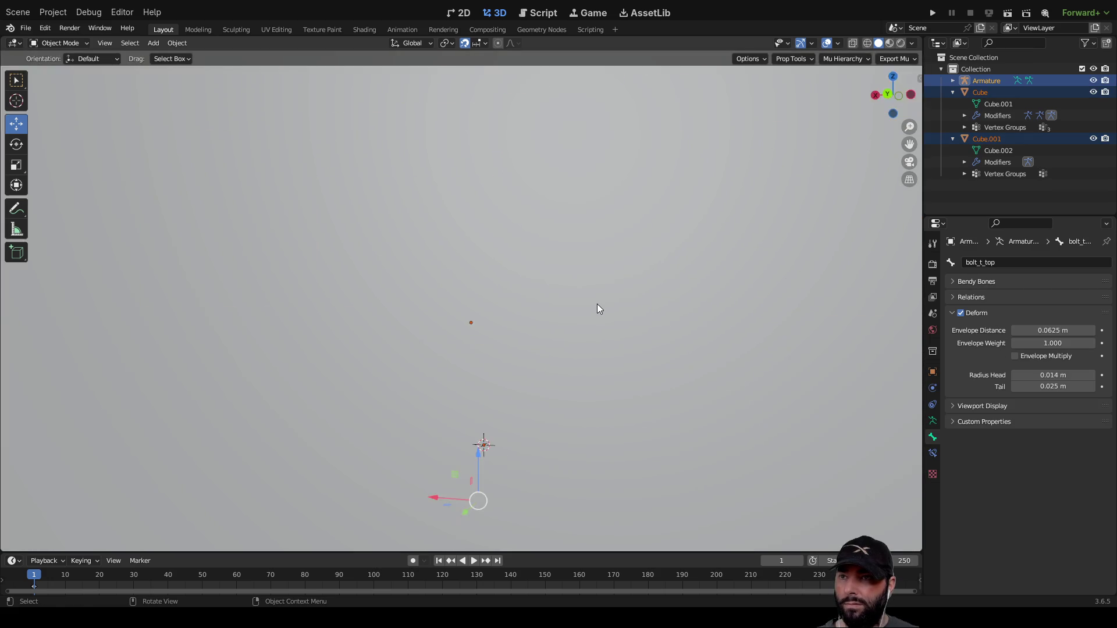
pyautogui.scroll(-8, 597, 307)
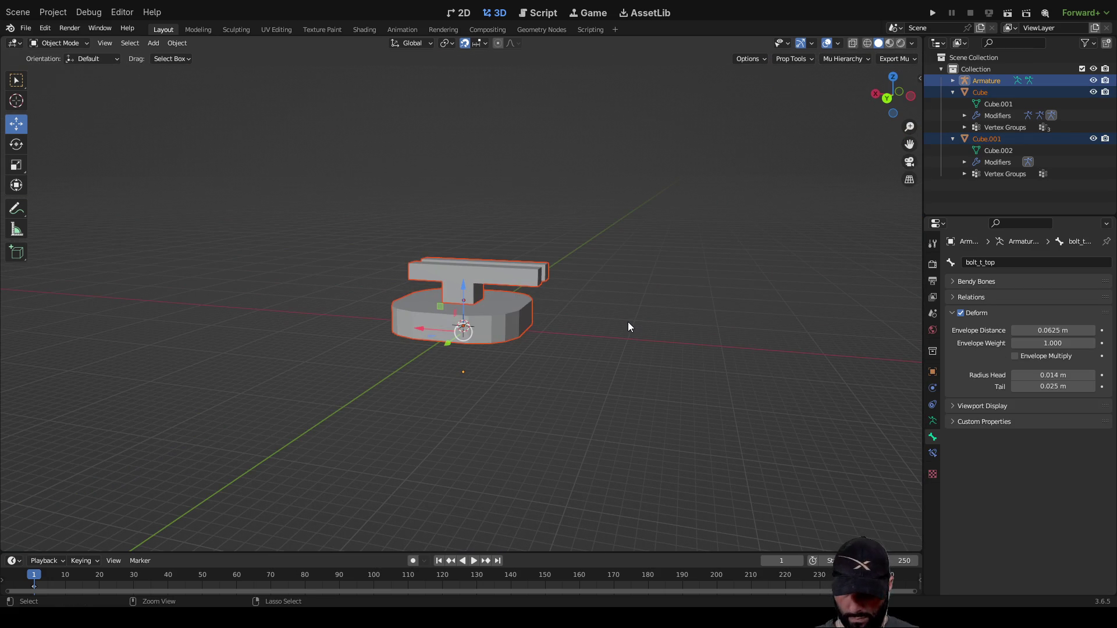
# Parent both cubes to the armature with Automatic Weights, then choose glTF 2.0 export.
pyautogui.hotkey('ctrl', 'p')
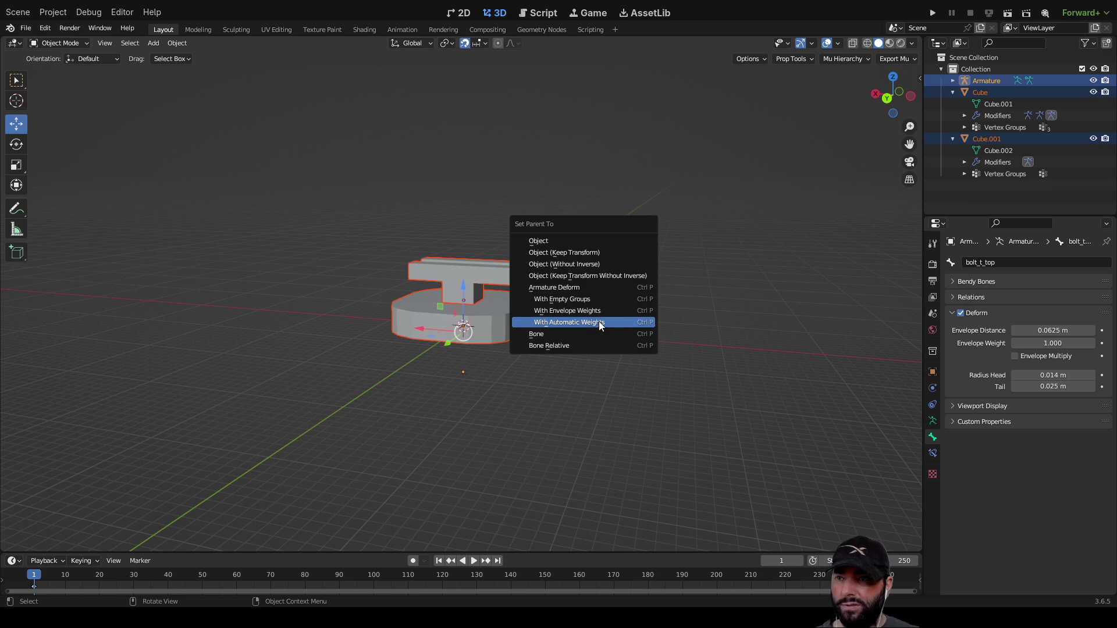
pyautogui.click(600, 323)
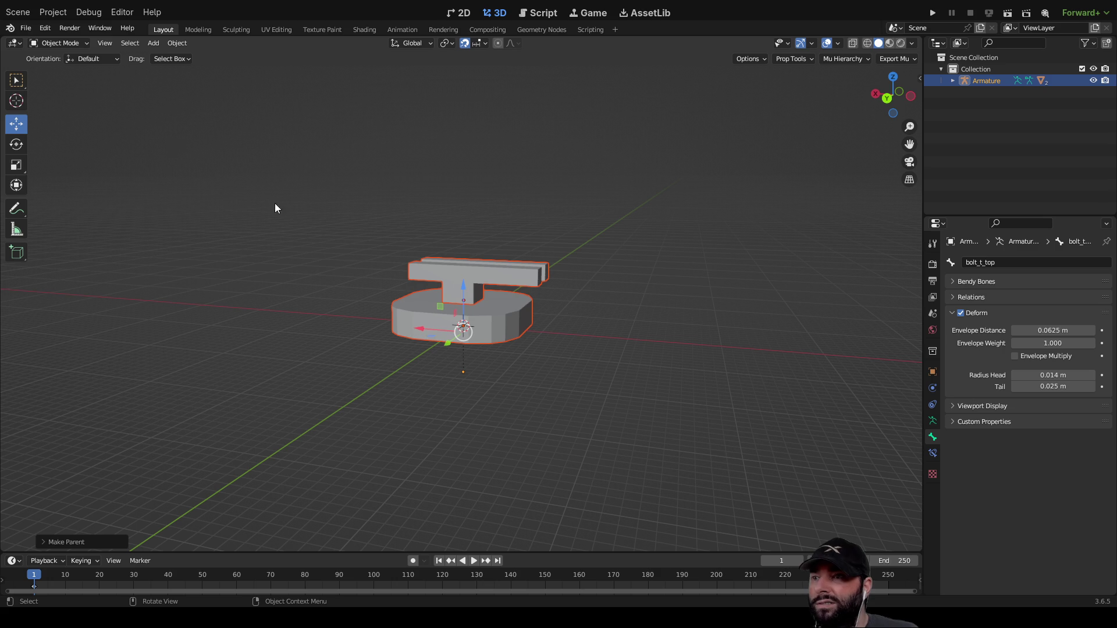
pyautogui.click(27, 27)
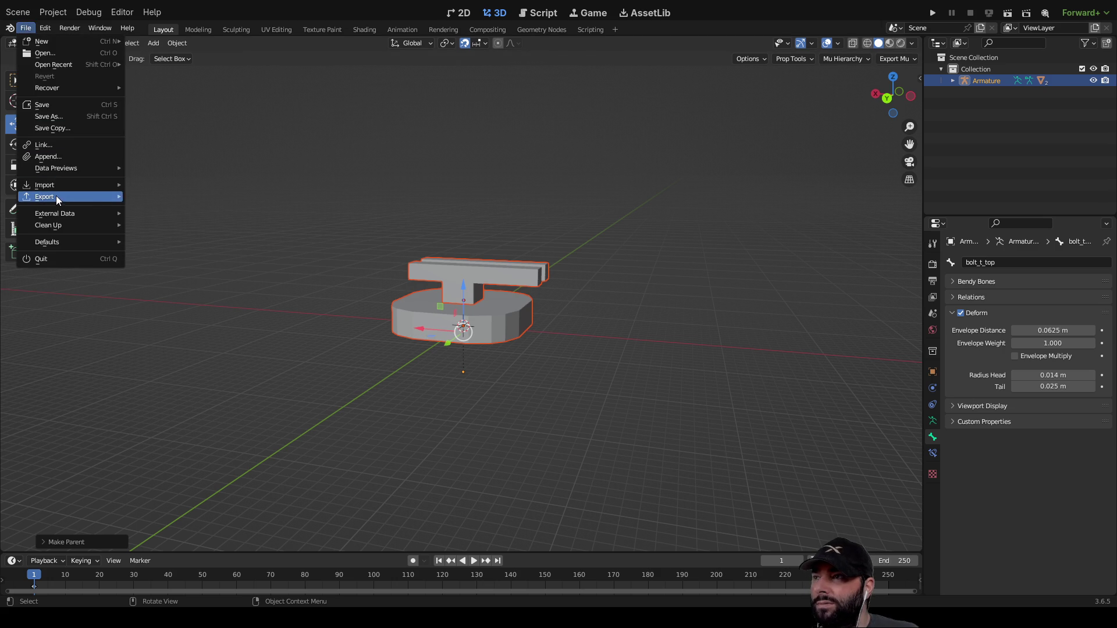
pyautogui.moveTo(58, 197)
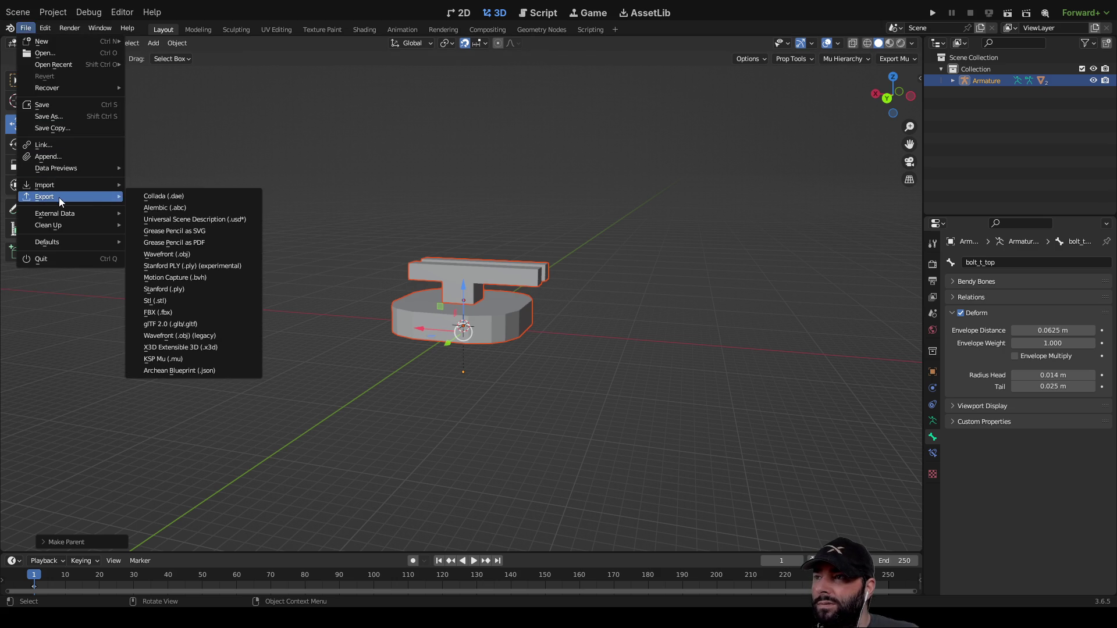
pyautogui.click(202, 328)
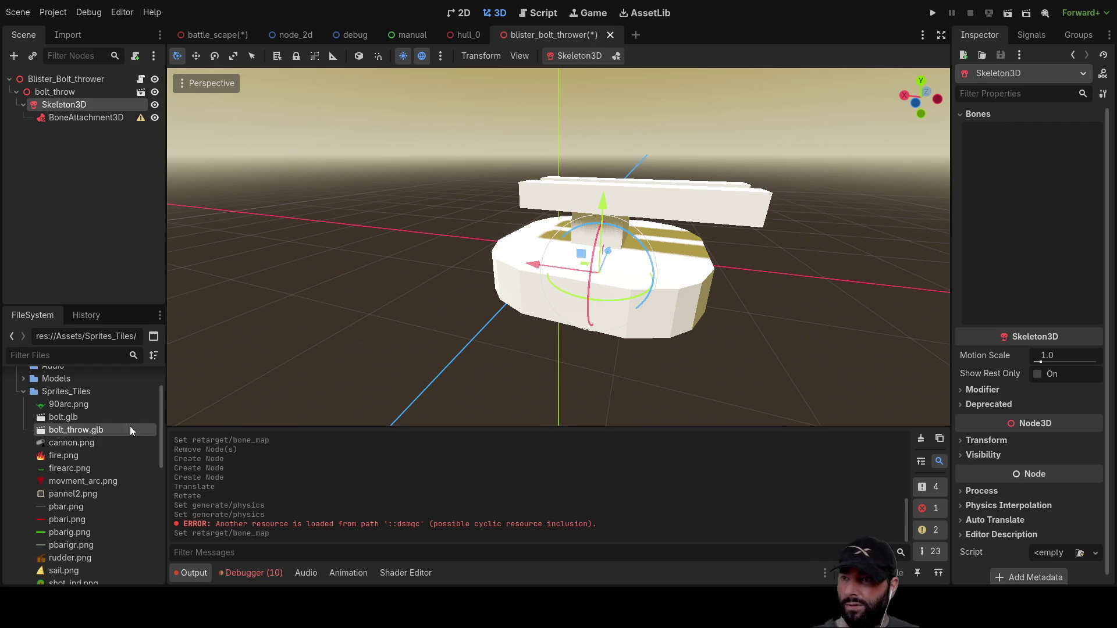
# Delete the old bolt_throw node from the Blister_Bolt_thrower scene.
pyautogui.click(62, 92)
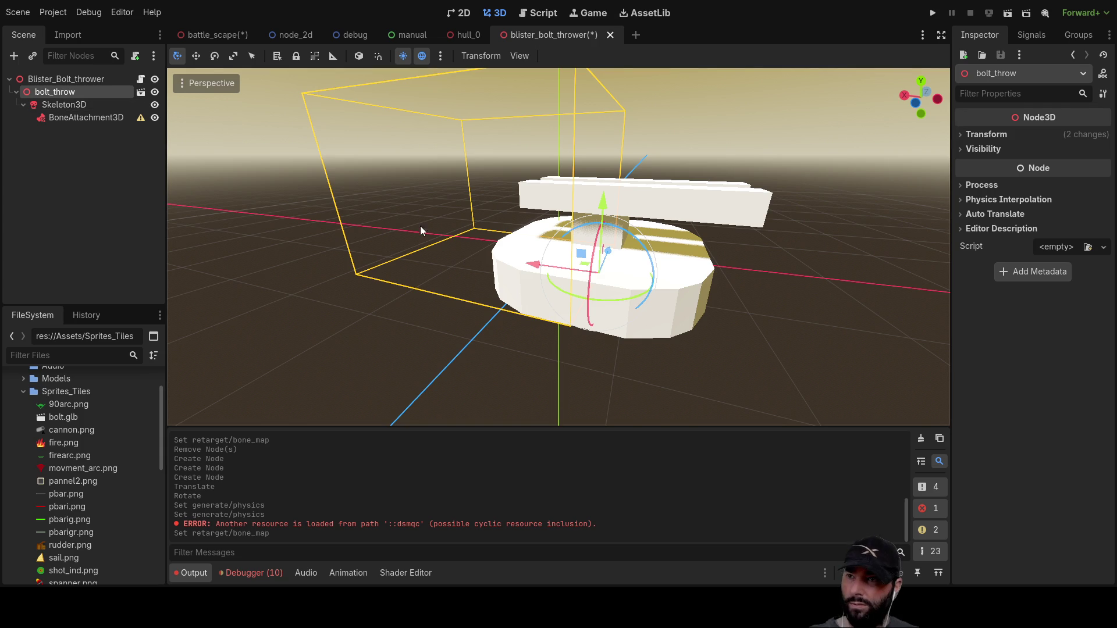
pyautogui.press('Delete')
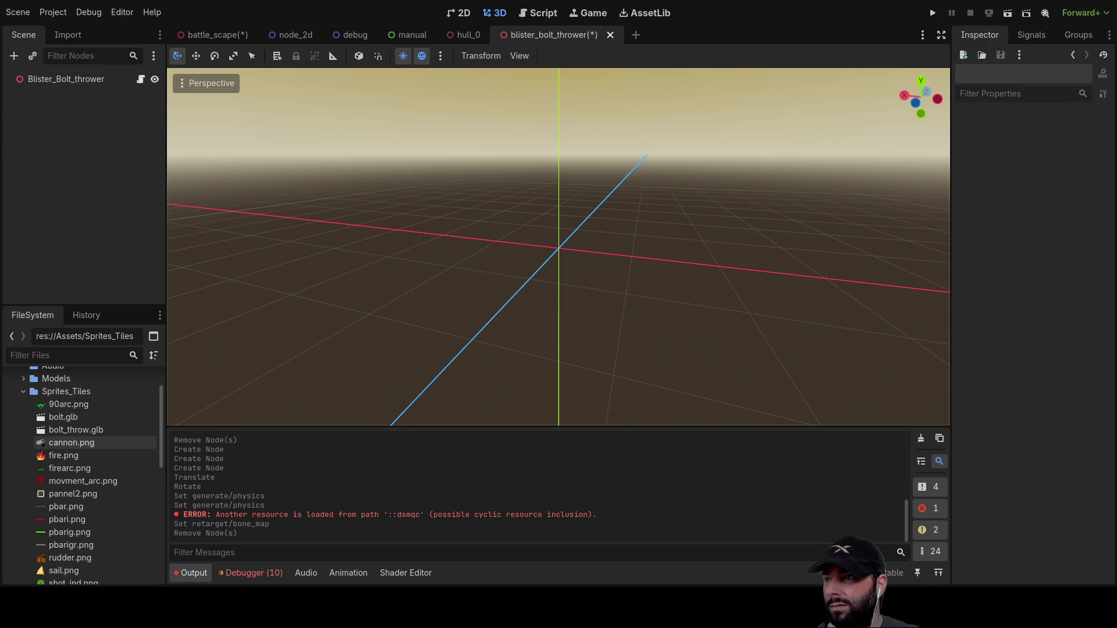
# Place bolt_throw.glb in the viewport, orbit to inspect it, and add a BoneAttachment3D child.
pyautogui.moveTo(73, 431)
pyautogui.mouseDown()
pyautogui.moveTo(532, 248)
pyautogui.moveTo(553, 224)
pyautogui.mouseUp()
pyautogui.moveTo(606, 340)
pyautogui.mouseDown(button='middle')
pyautogui.moveTo(610, 281)
pyautogui.moveTo(473, 263)
pyautogui.moveTo(484, 321)
pyautogui.moveTo(599, 352)
pyautogui.mouseUp(button='middle')
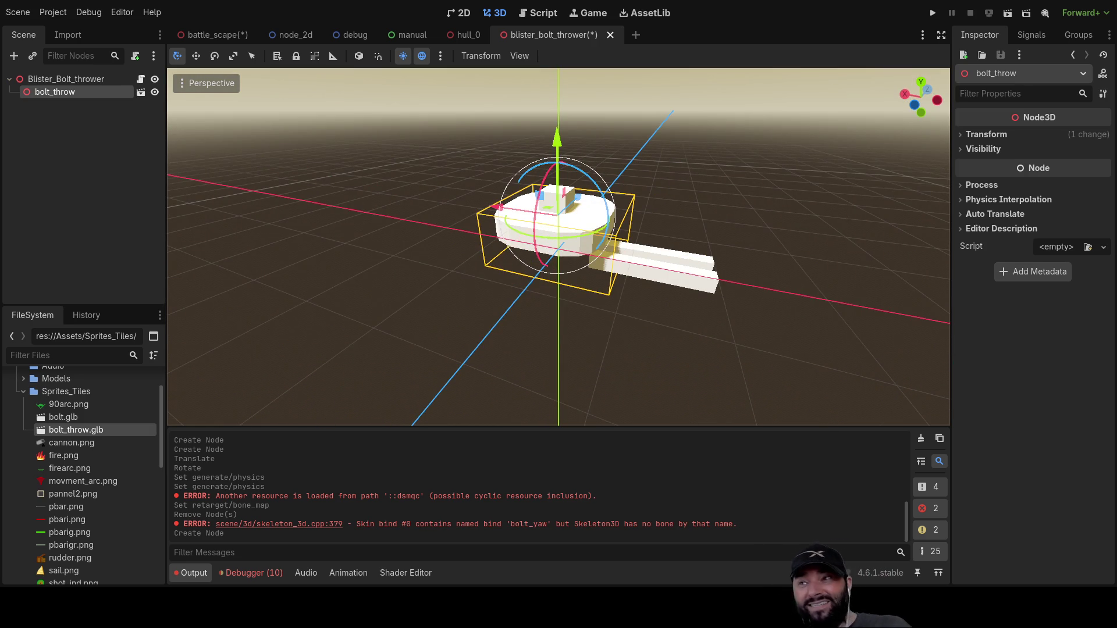
pyautogui.moveTo(640, 326)
pyautogui.mouseDown(button='middle')
pyautogui.moveTo(645, 196)
pyautogui.moveTo(665, 316)
pyautogui.moveTo(565, 351)
pyautogui.moveTo(531, 271)
pyautogui.moveTo(619, 303)
pyautogui.moveTo(656, 426)
pyautogui.moveTo(658, 292)
pyautogui.moveTo(488, 288)
pyautogui.moveTo(721, 361)
pyautogui.mouseUp(button='middle')
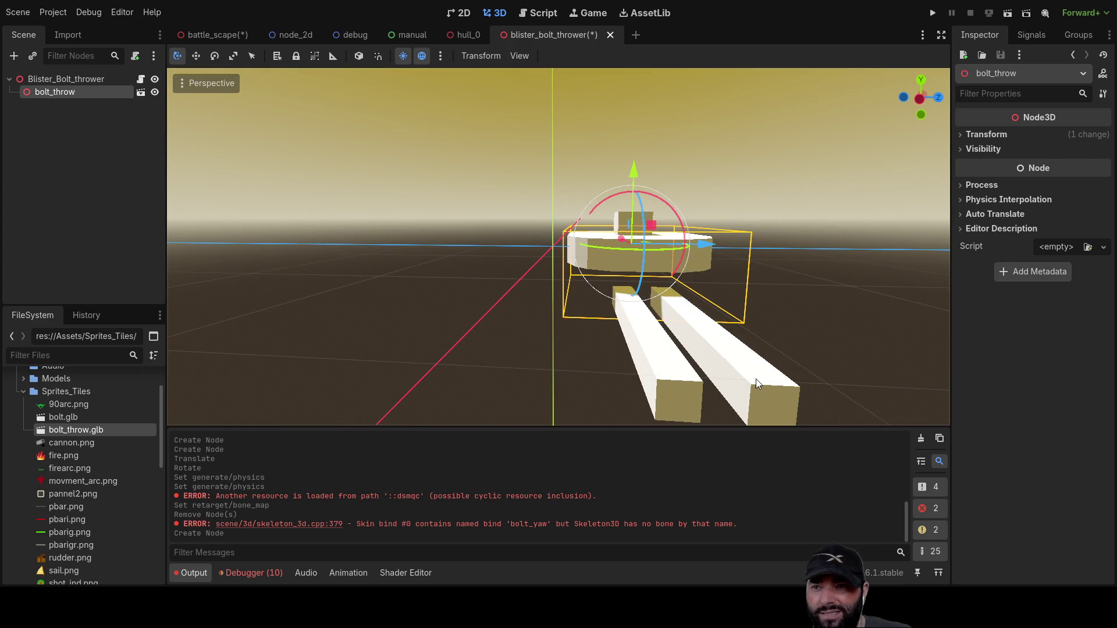
pyautogui.moveTo(429, 317)
pyautogui.mouseDown(button='middle')
pyautogui.moveTo(585, 339)
pyautogui.moveTo(552, 326)
pyautogui.mouseUp(button='middle')
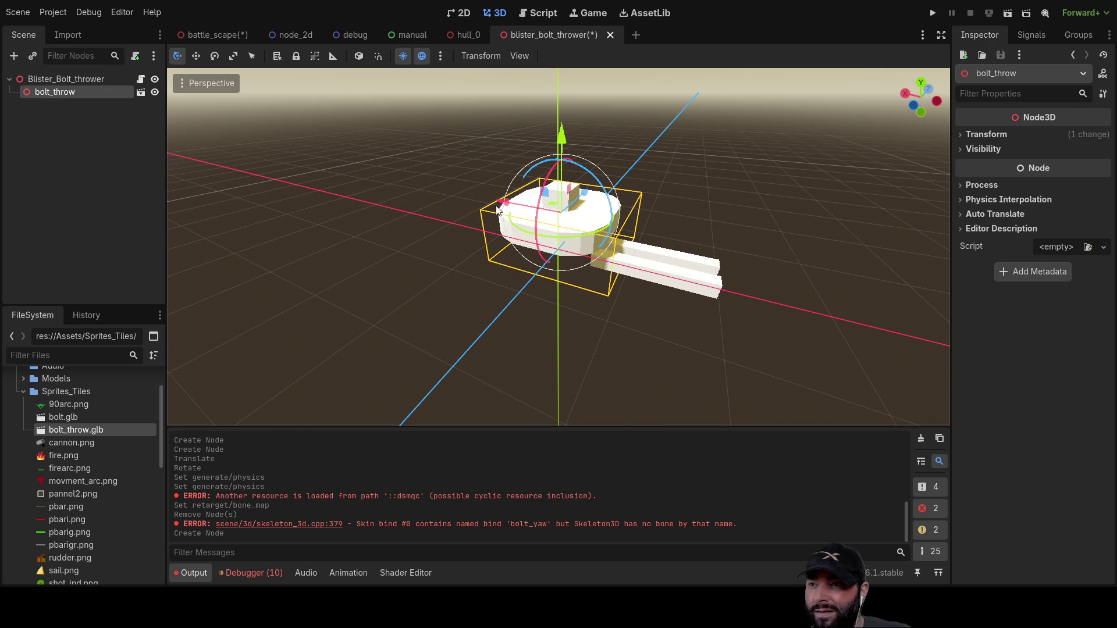
pyautogui.click(497, 510)
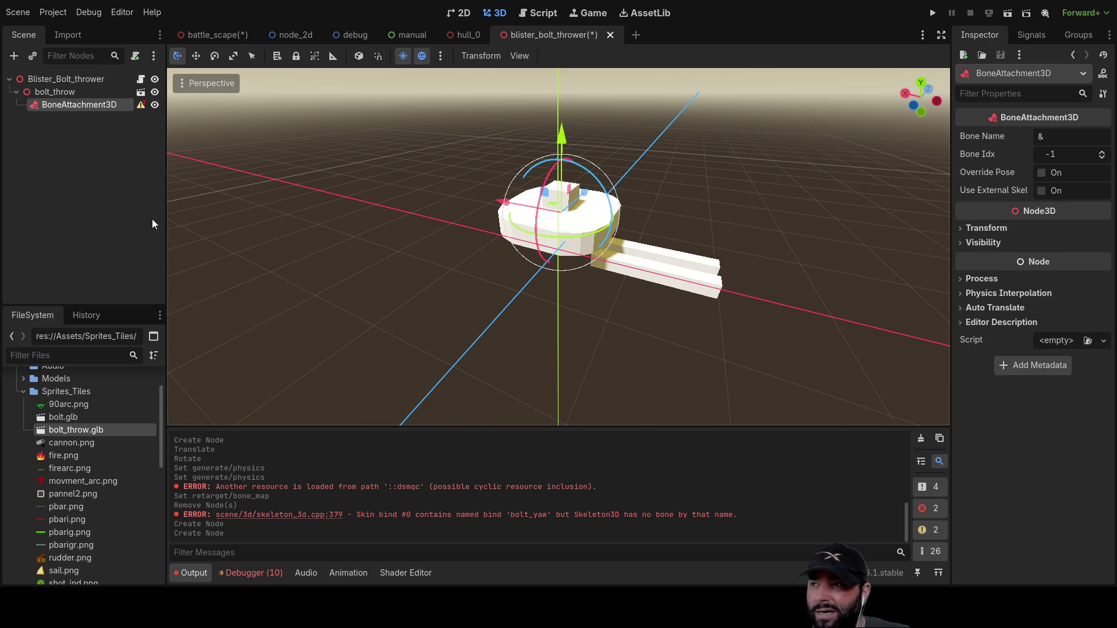
# Add a Skeleton3D under bolt_throw and move the BoneAttachment3D inside it.
pyautogui.click(71, 92)
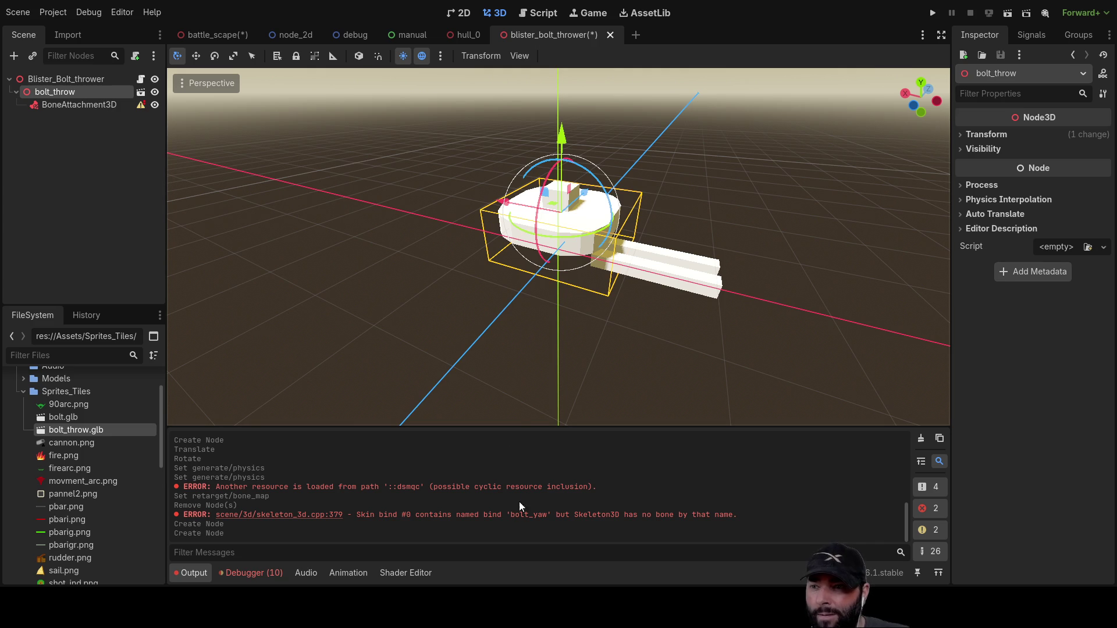
pyautogui.doubleClick(428, 449)
pyautogui.moveTo(89, 106); pyautogui.dragTo(82, 118)
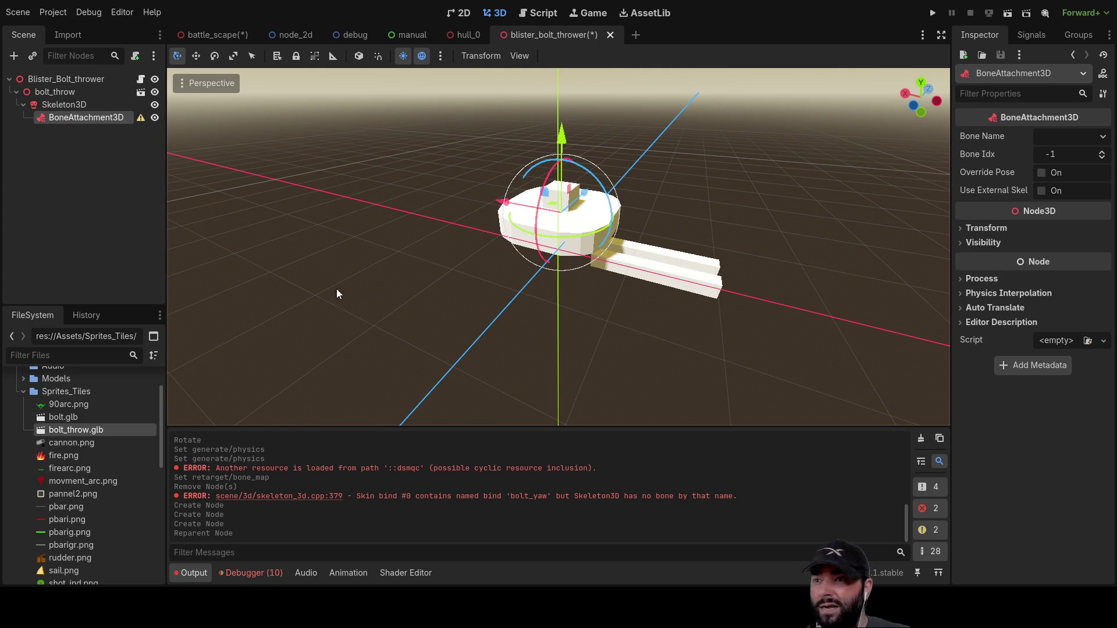
# Check the Skeleton3D's bones and the BoneAttachment3D's bone settings, then view the turret from the side.
pyautogui.click(58, 106)
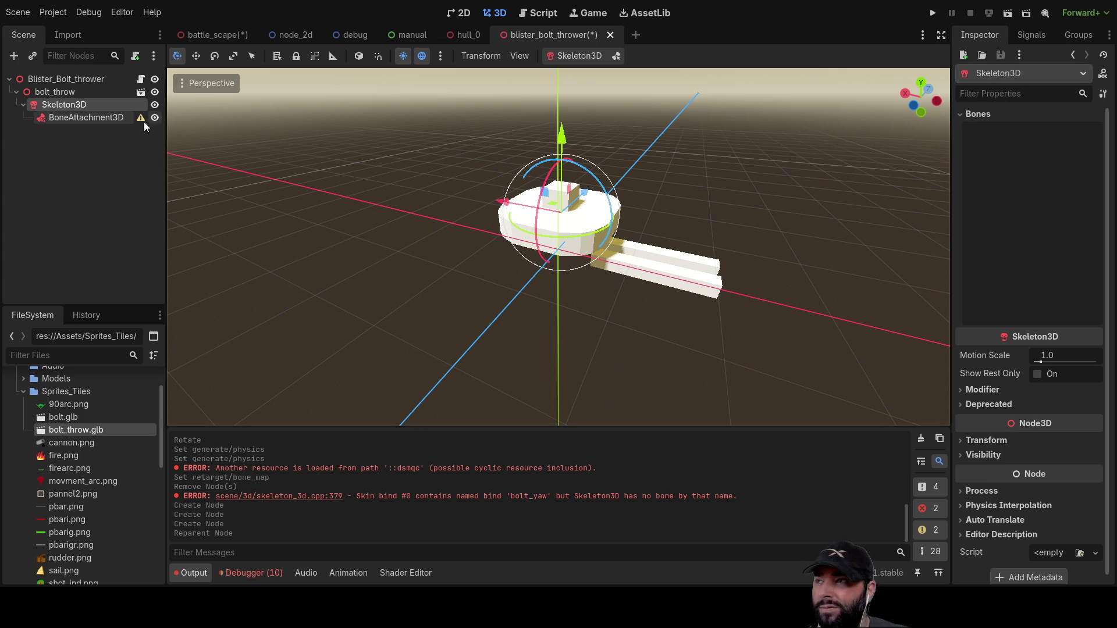
pyautogui.click(73, 118)
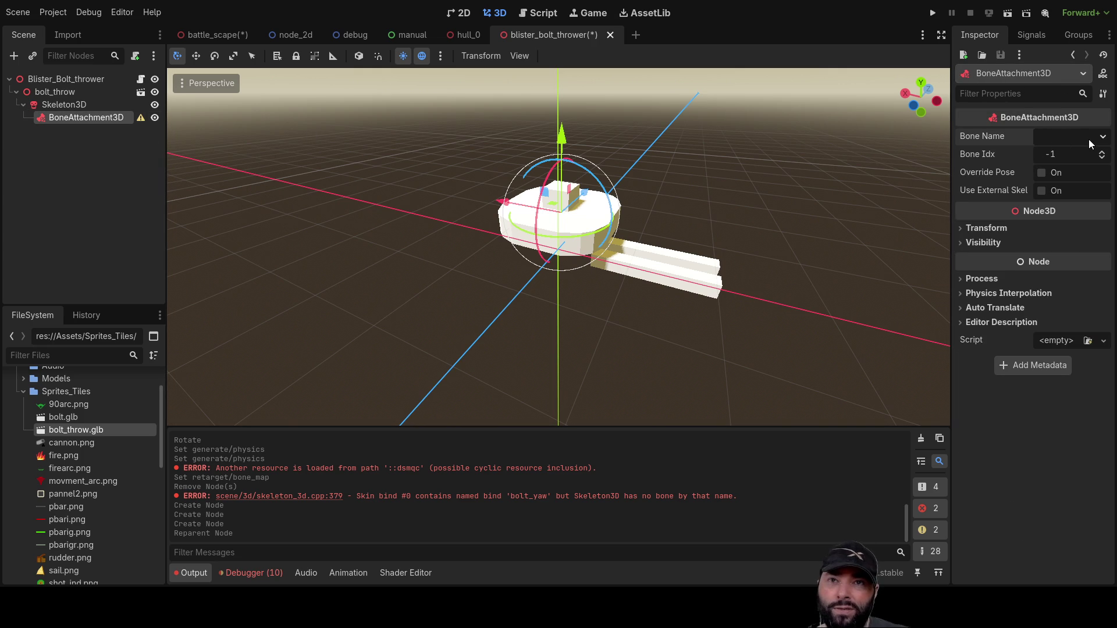
pyautogui.click(57, 92)
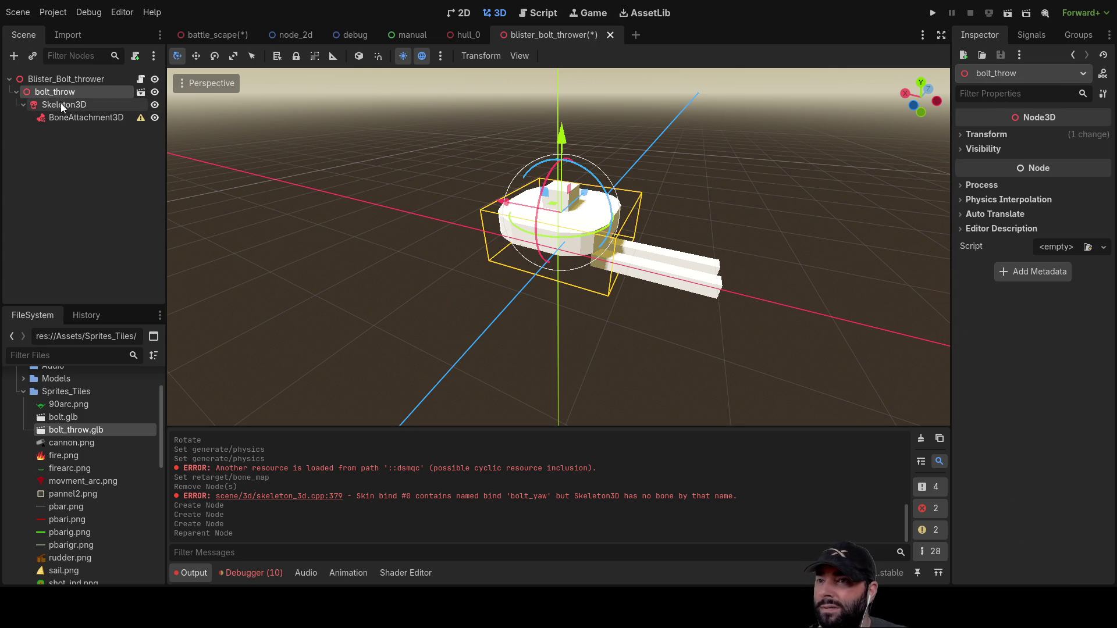
pyautogui.click(61, 106)
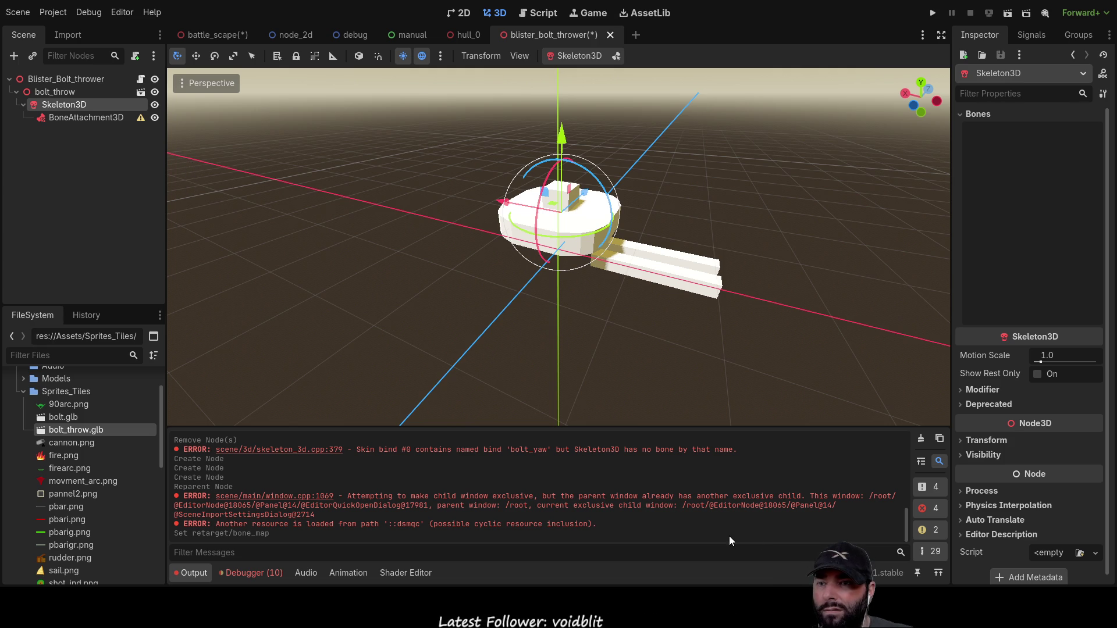
pyautogui.moveTo(640, 407)
pyautogui.mouseDown(button='middle')
pyautogui.moveTo(645, 313)
pyautogui.moveTo(387, 251)
pyautogui.moveTo(666, 378)
pyautogui.moveTo(570, 340)
pyautogui.moveTo(571, 302)
pyautogui.mouseUp(button='middle')
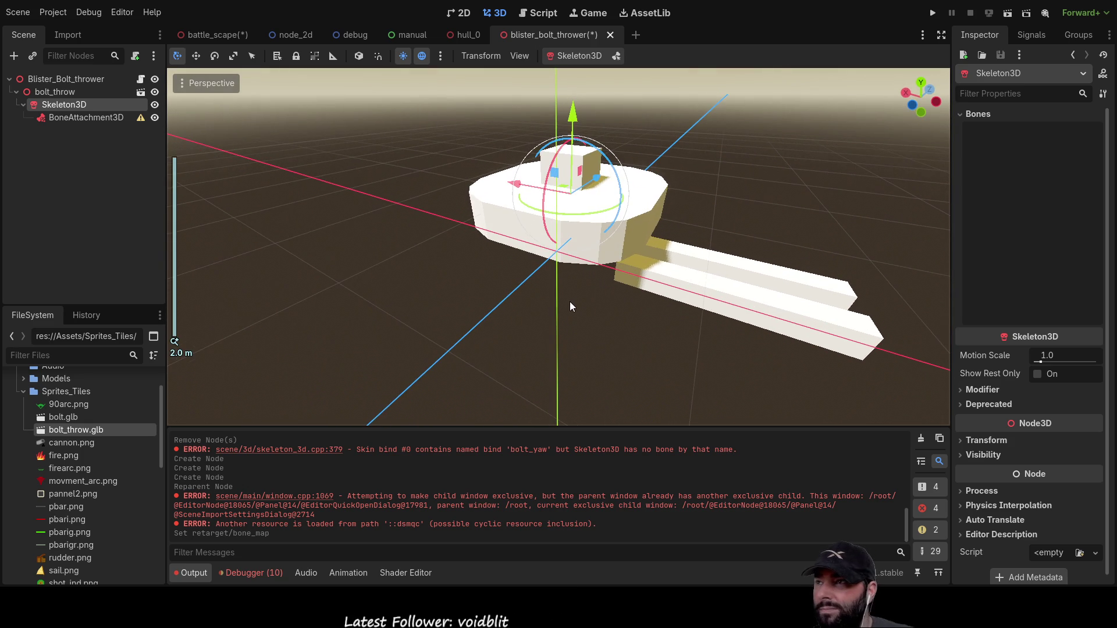
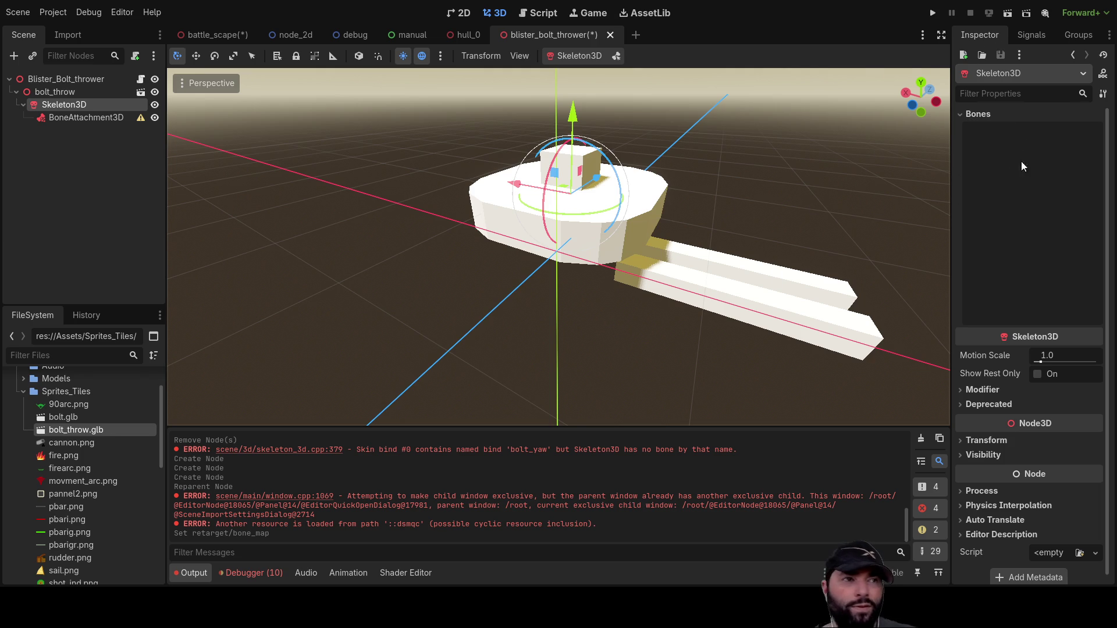
# Select bolt_throw and set its Transform Position X and Z to 0 in the Inspector.
pyautogui.click(963, 114)
pyautogui.click(962, 114)
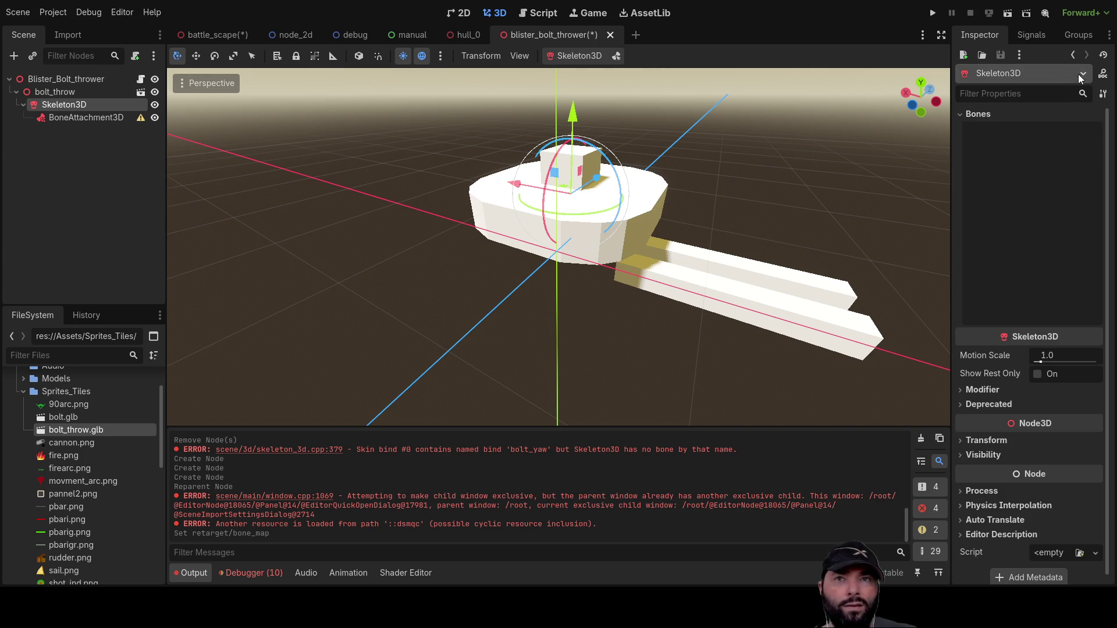
pyautogui.click(50, 92)
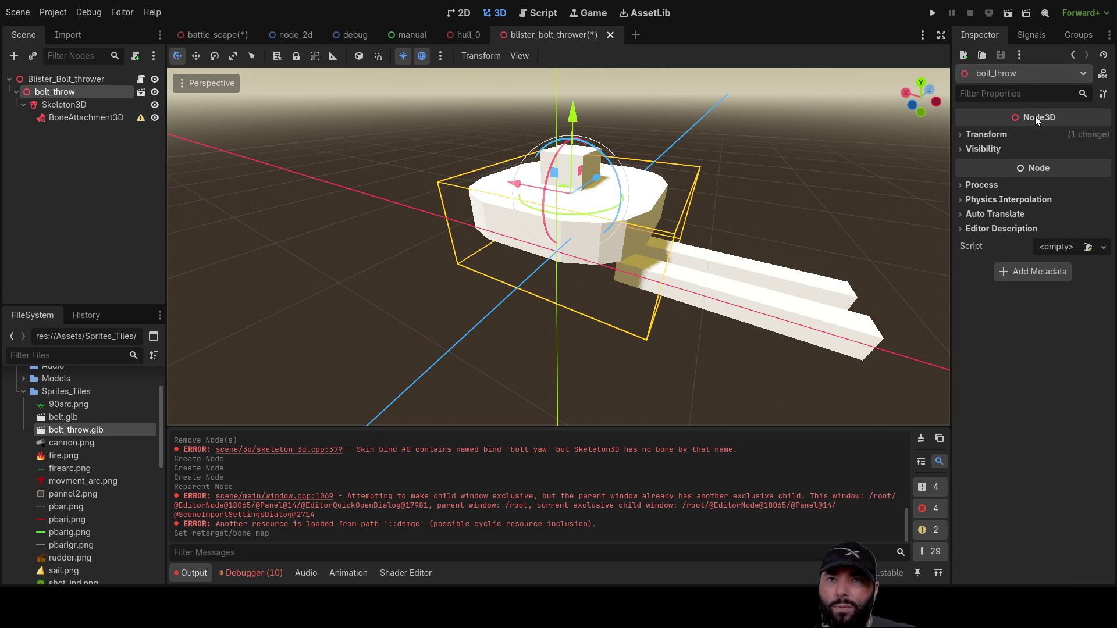
pyautogui.click(961, 135)
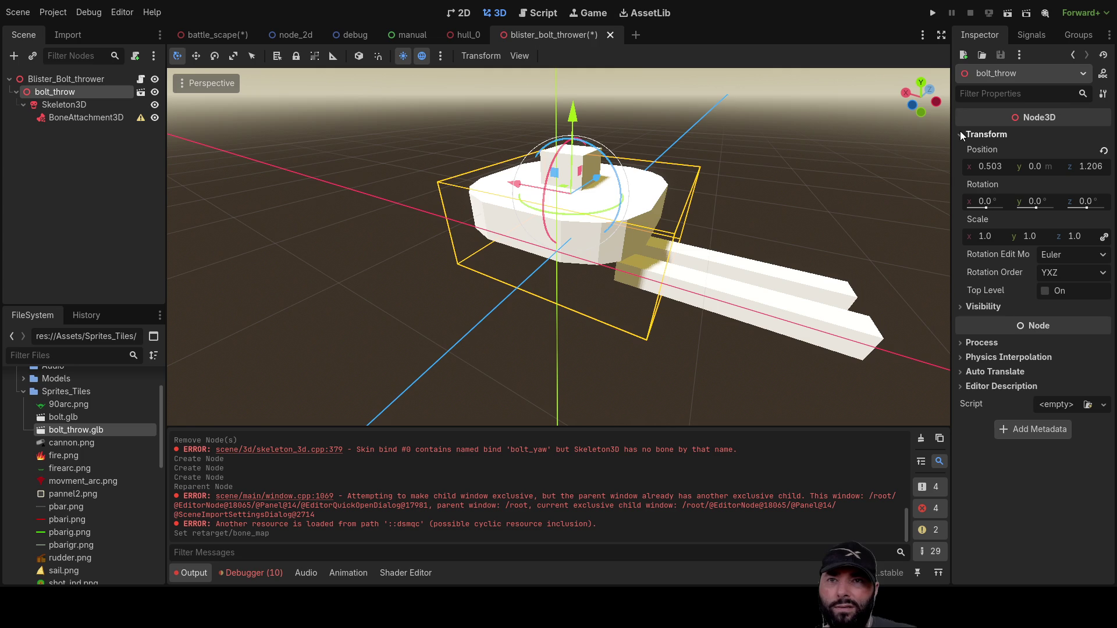
pyautogui.click(988, 167)
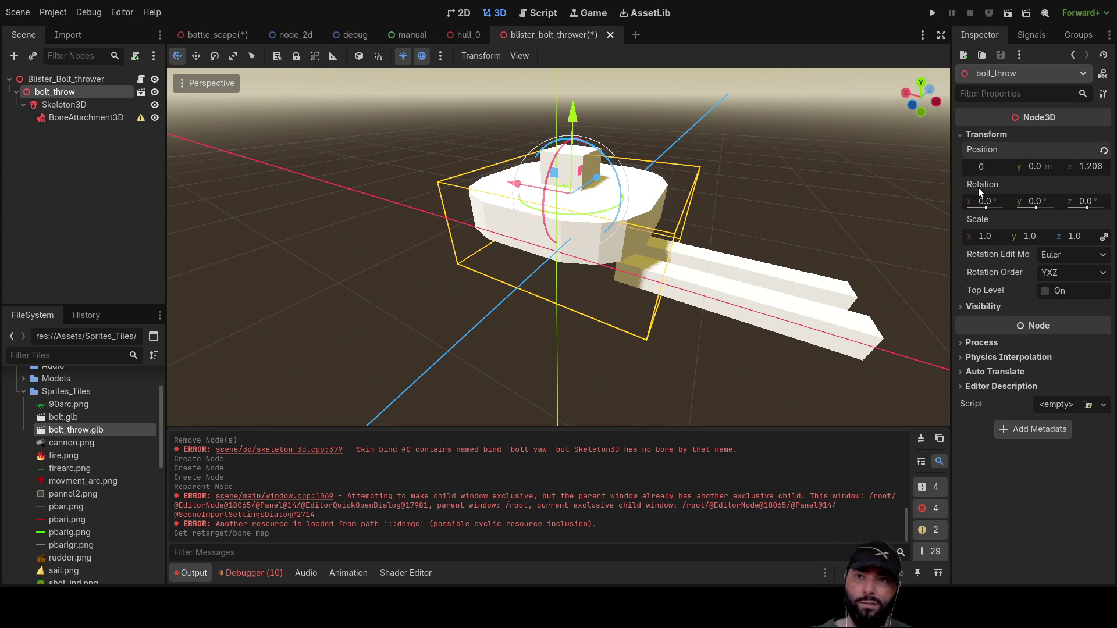
pyautogui.write('0')
pyautogui.press('Return')
pyautogui.write('0')
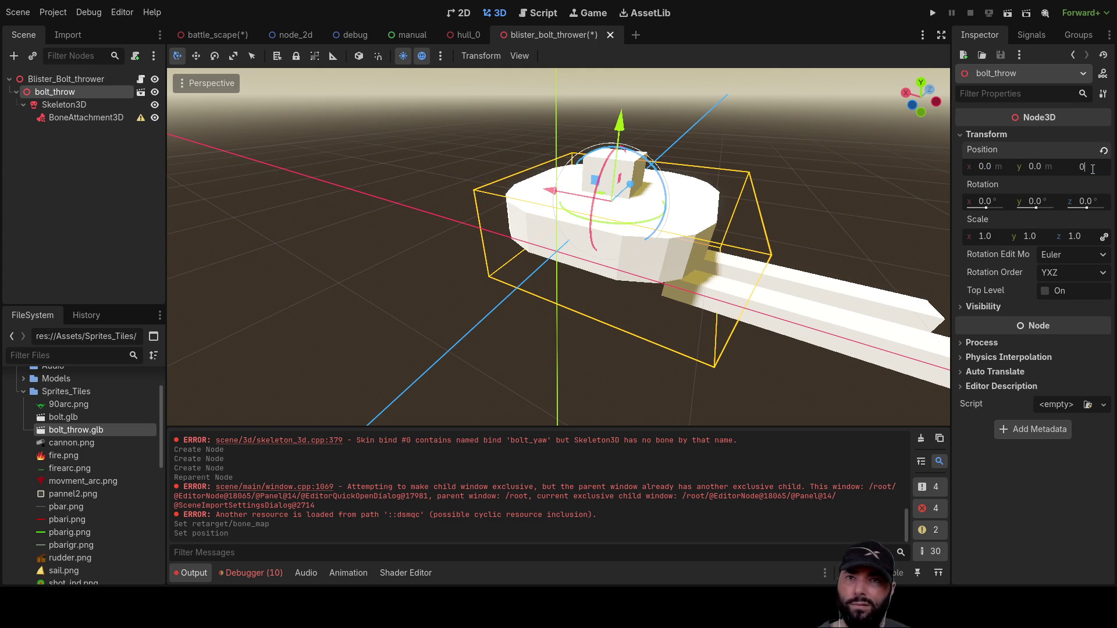
pyautogui.press('Return')
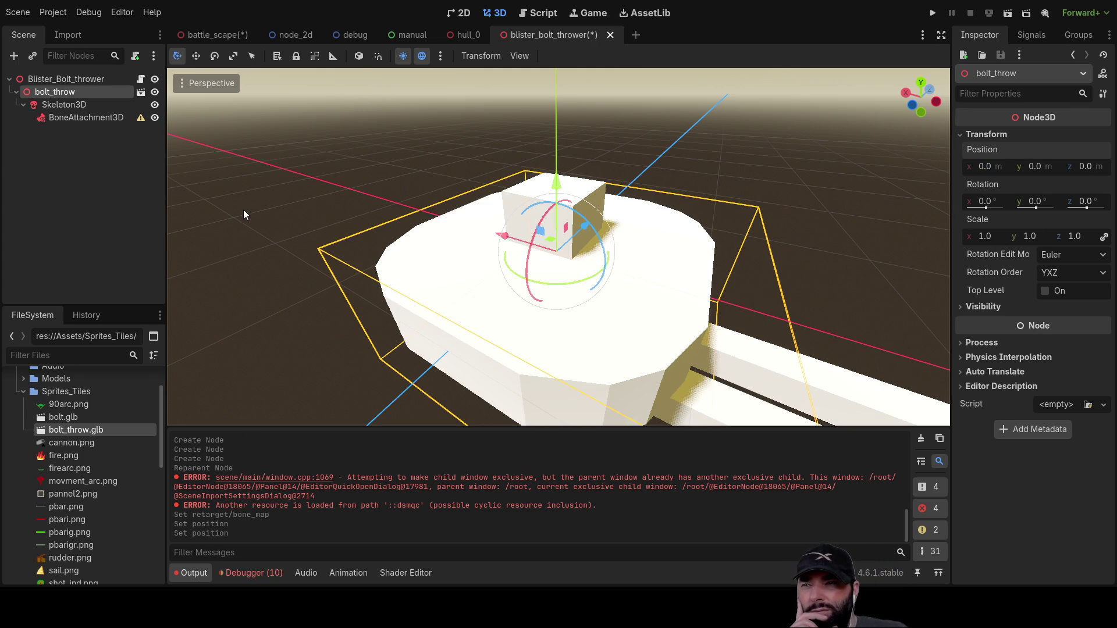
# Orbit to face the barrels, review the Skeleton3D bone list, and switch to Blender.
pyautogui.moveTo(600, 256); pyautogui.dragTo(599, 234, button='middle')
pyautogui.scroll(-2, 599, 234)
pyautogui.scroll(-3, 599, 234)
pyautogui.scroll(3, 720, 374)
pyautogui.moveTo(720, 374); pyautogui.dragTo(634, 330, button='middle')
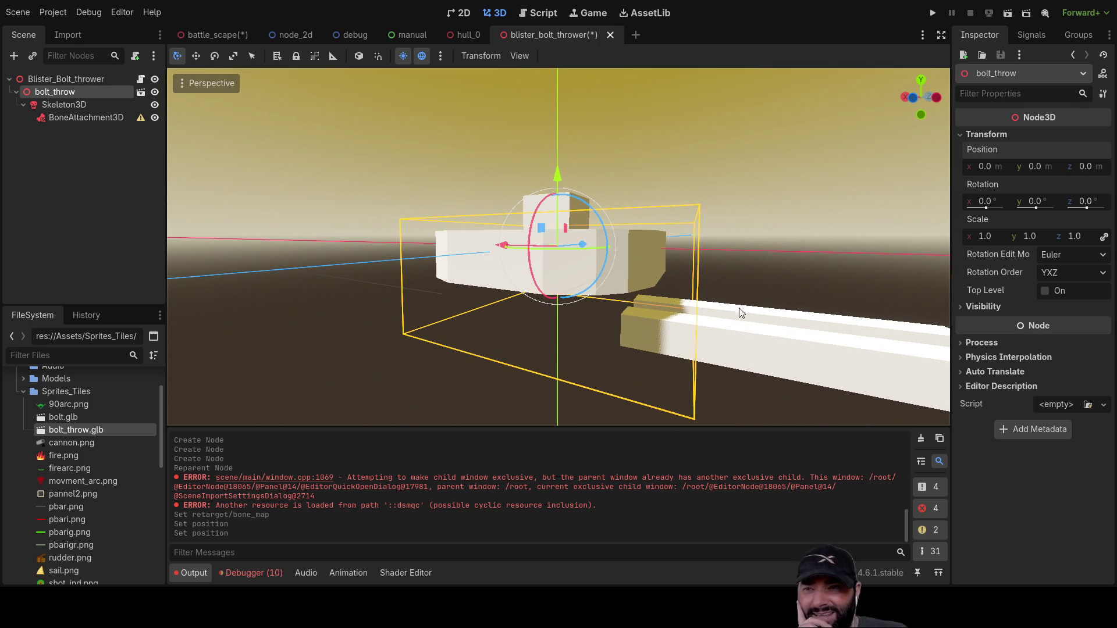
pyautogui.moveTo(744, 264)
pyautogui.mouseDown(button='middle')
pyautogui.moveTo(698, 349)
pyautogui.moveTo(445, 262)
pyautogui.moveTo(633, 258)
pyautogui.moveTo(562, 213)
pyautogui.mouseUp(button='middle')
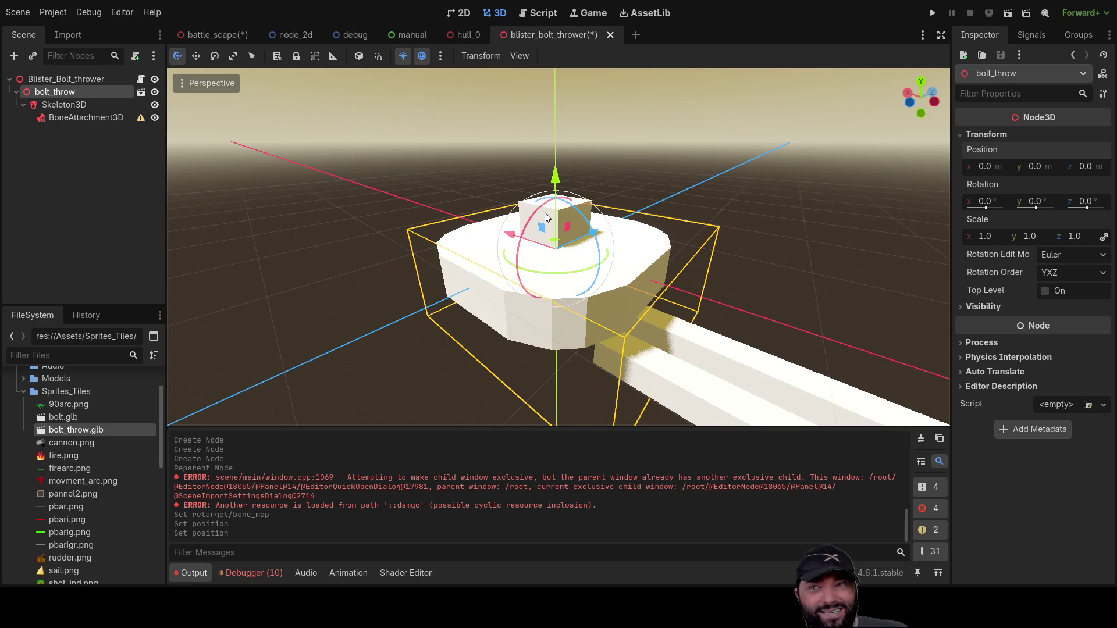
pyautogui.click(73, 106)
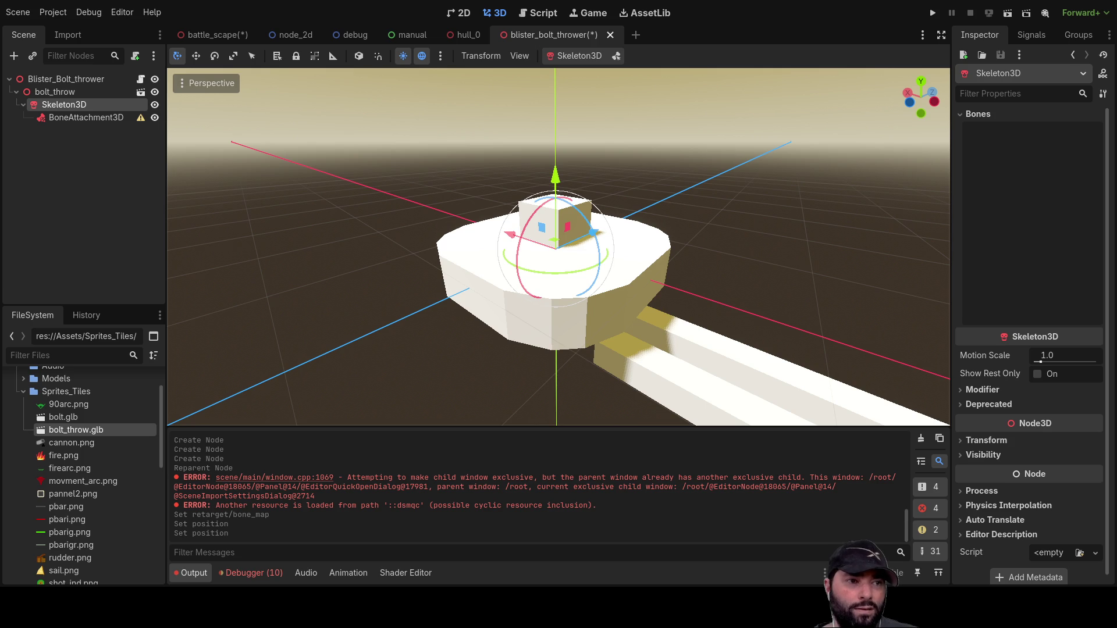
pyautogui.hotkey('alt', 'Tab')
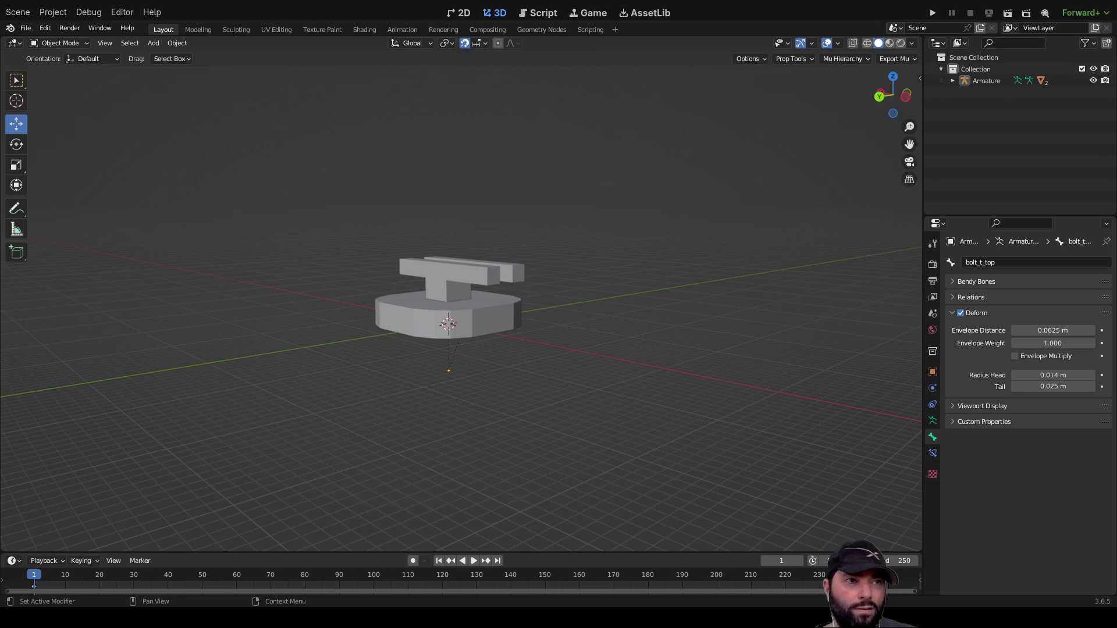
# Expand and collapse Bendy Bones, then expand Relations to show bolt_t_top's parent, bolt_t_base.
pyautogui.moveTo(698, 302); pyautogui.dragTo(681, 303, button='middle')
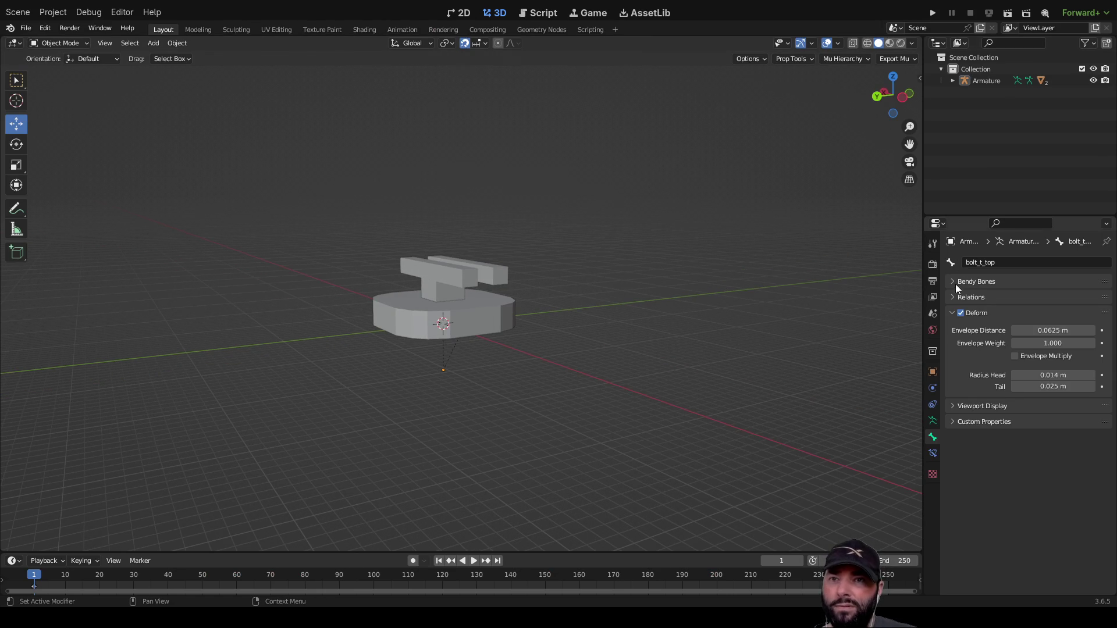
pyautogui.click(954, 283)
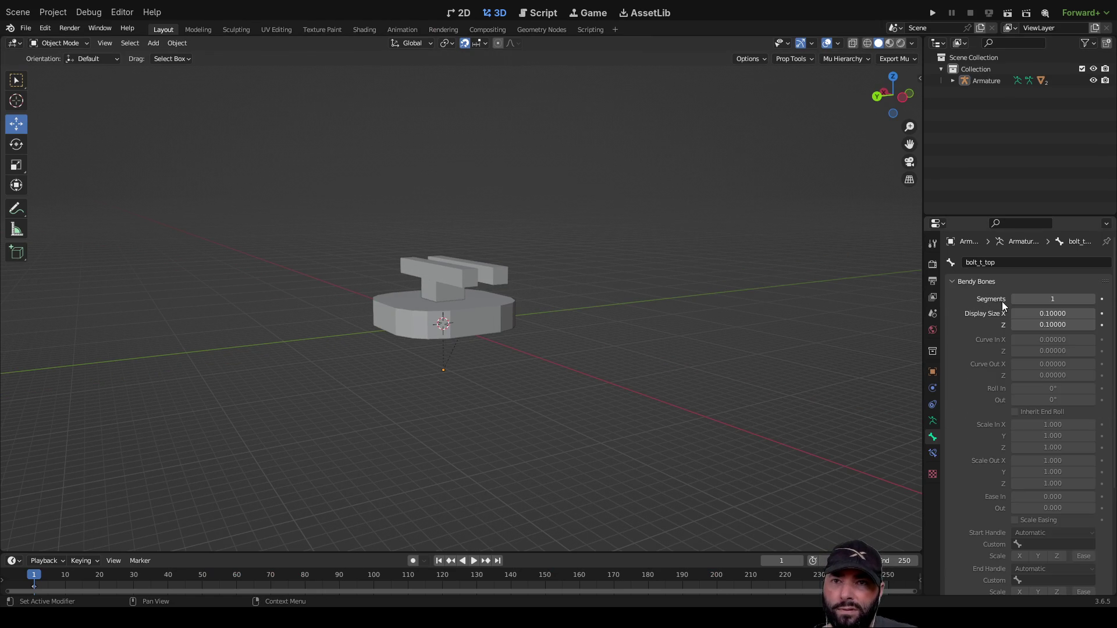
pyautogui.scroll(-2, 1042, 472)
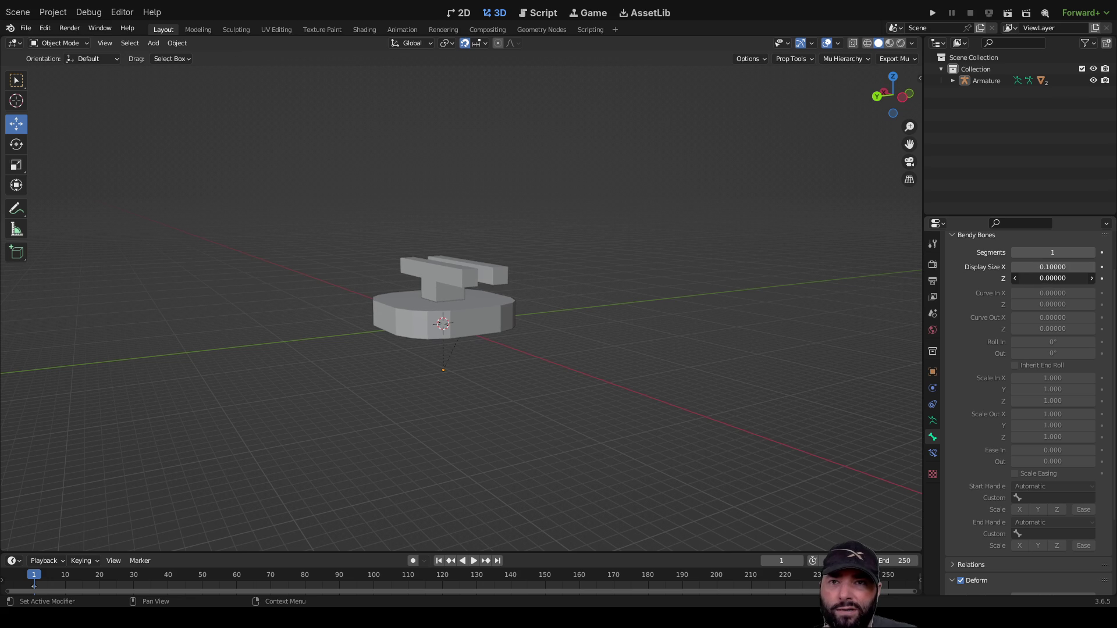
pyautogui.click(955, 236)
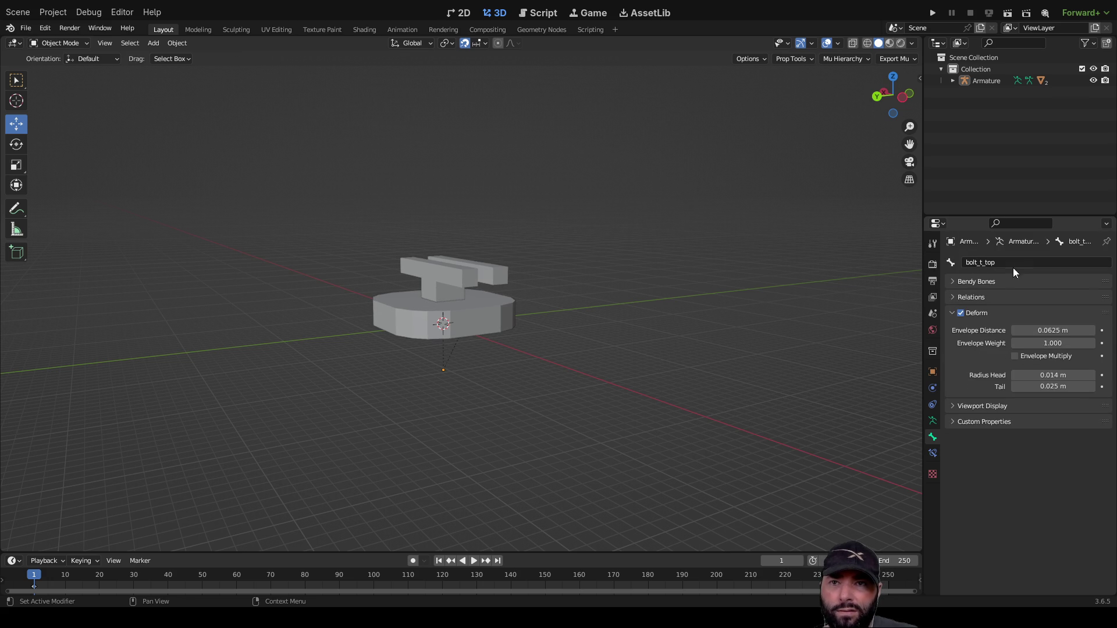
pyautogui.click(948, 296)
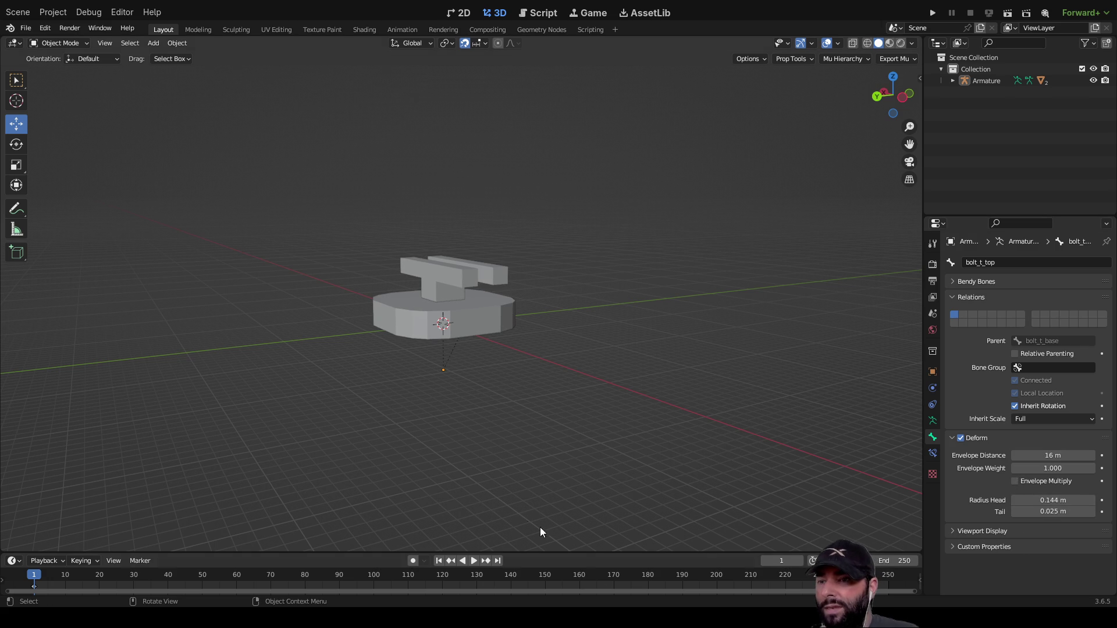
pyautogui.moveTo(91, 180); pyautogui.dragTo(877, 118, button='middle')
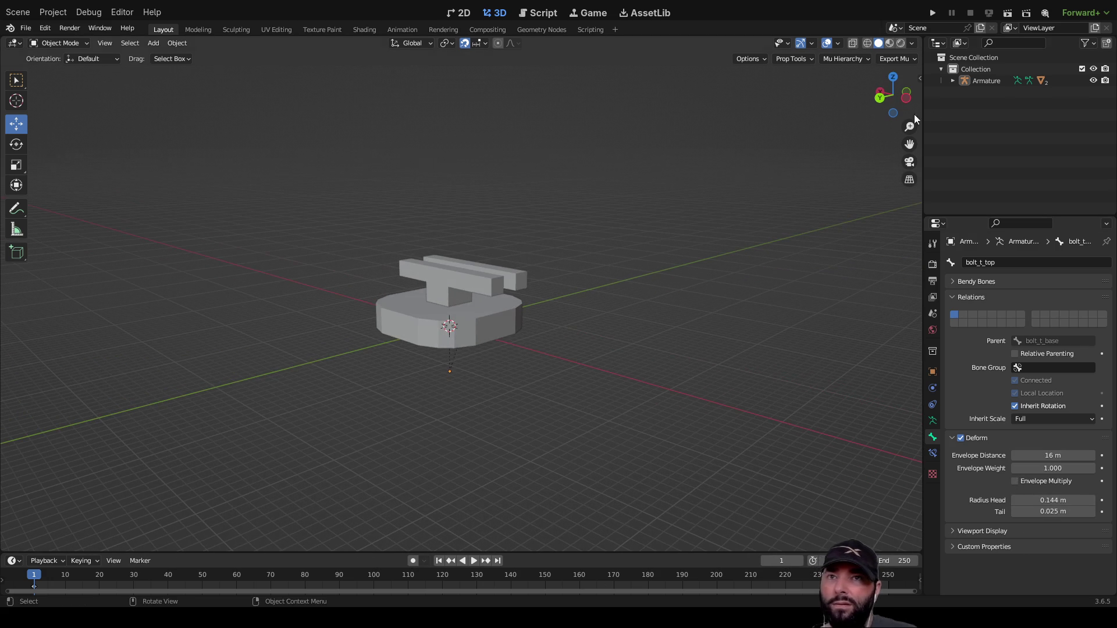
# Select the Cube, set its Location X to 0 m, and switch to the Animation workspace.
pyautogui.click(952, 80)
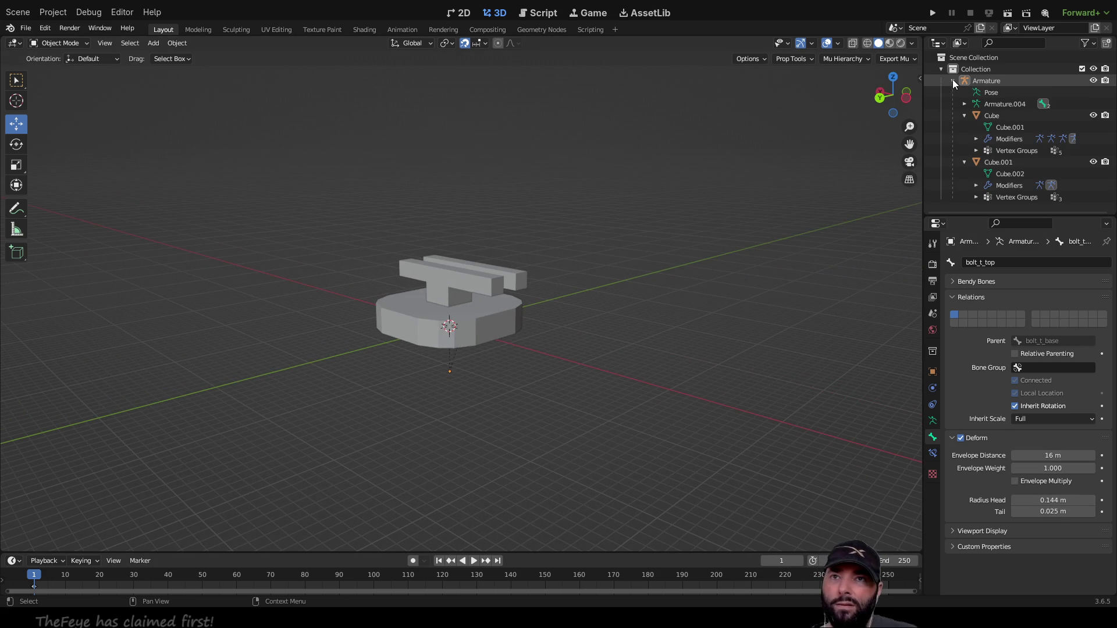
pyautogui.click(1016, 138)
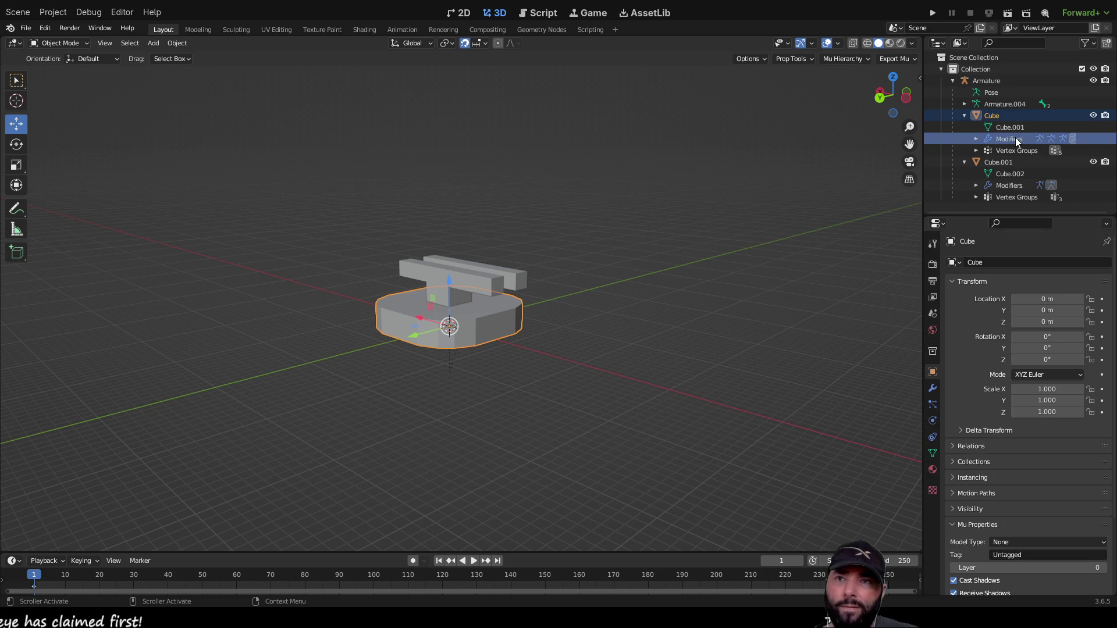
pyautogui.moveTo(1042, 298)
pyautogui.mouseDown()
pyautogui.moveTo(1063, 298)
pyautogui.moveTo(1035, 298)
pyautogui.mouseUp()
pyautogui.click(1051, 299)
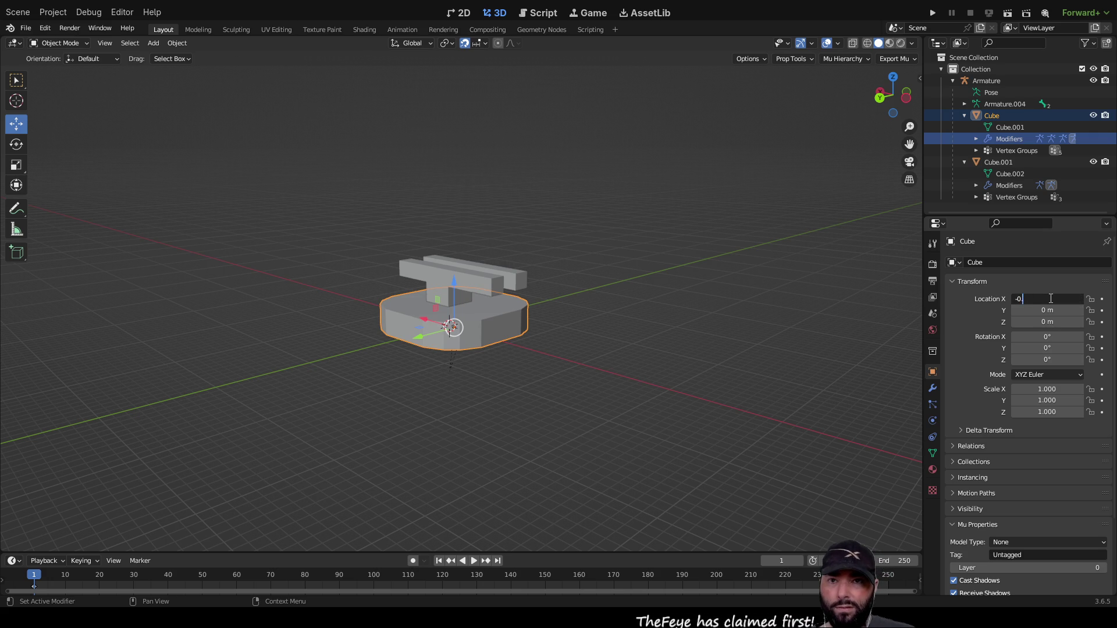
pyautogui.write('0')
pyautogui.press('Return')
pyautogui.click(407, 32)
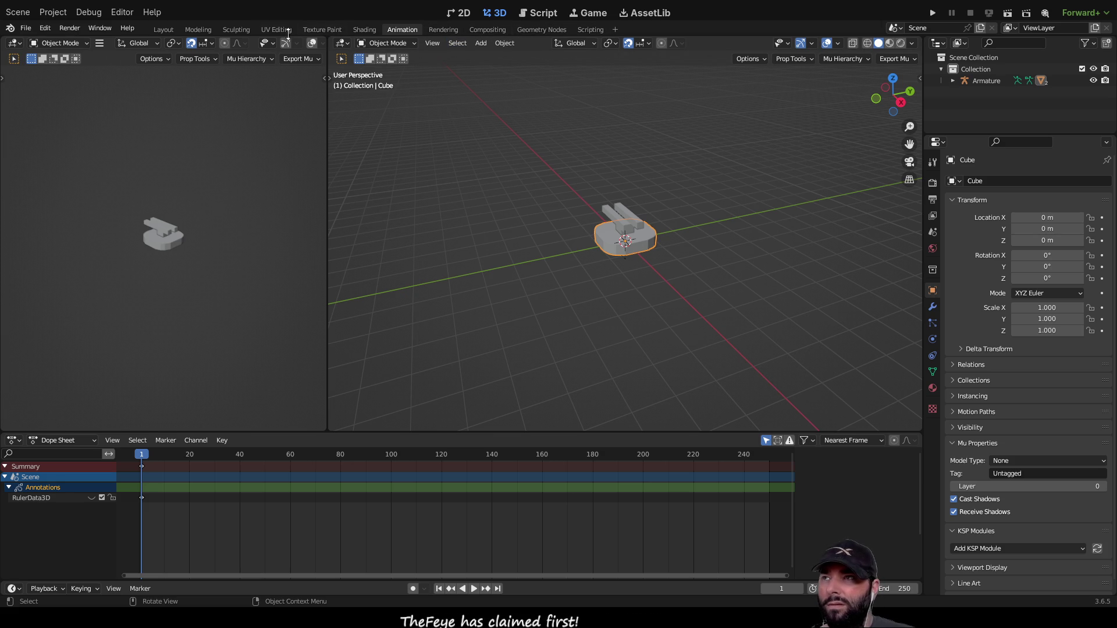
# Switch to the Modeling workspace and orbit to a low side view of the mesh.
pyautogui.click(199, 31)
pyautogui.scroll(5, 563, 344)
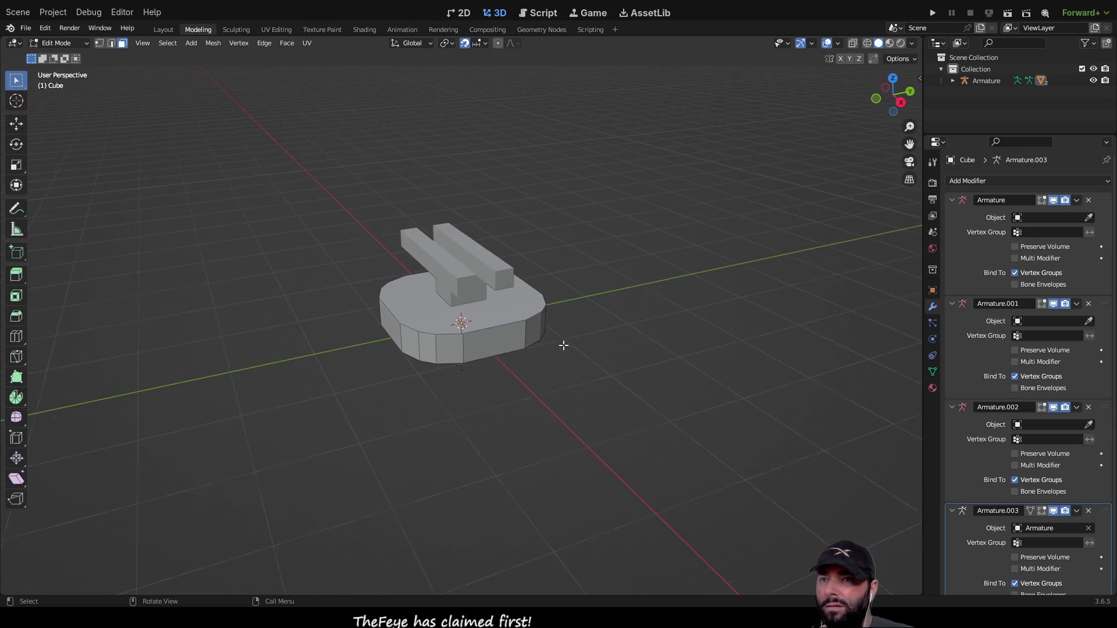
pyautogui.moveTo(646, 332)
pyautogui.mouseDown(button='middle')
pyautogui.moveTo(628, 290)
pyautogui.moveTo(464, 315)
pyautogui.moveTo(495, 317)
pyautogui.mouseUp(button='middle')
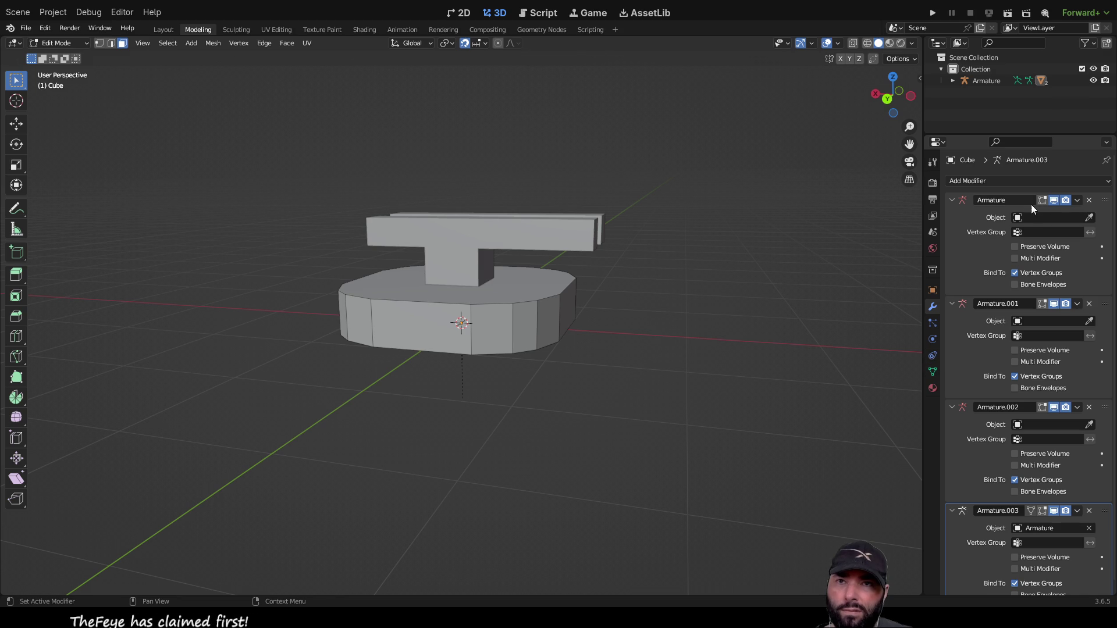
# Expand Armature.004 in the Outliner to inspect the bolt_t_base and bolt_t_top bones.
pyautogui.click(955, 82)
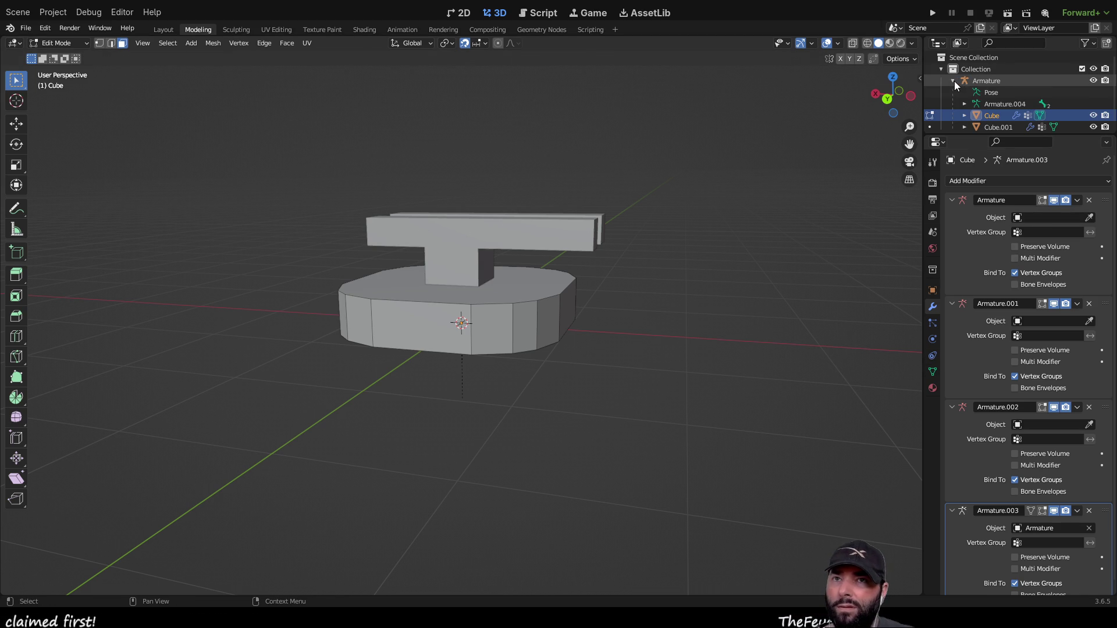
pyautogui.click(1000, 93)
pyautogui.click(1000, 100)
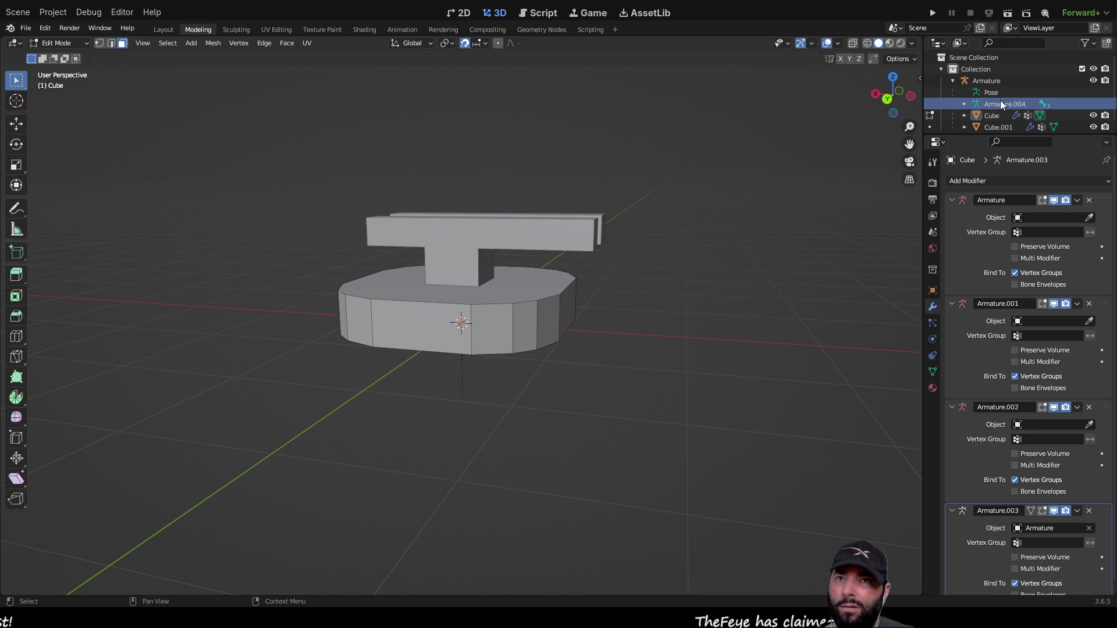
pyautogui.click(963, 104)
pyautogui.click(1015, 115)
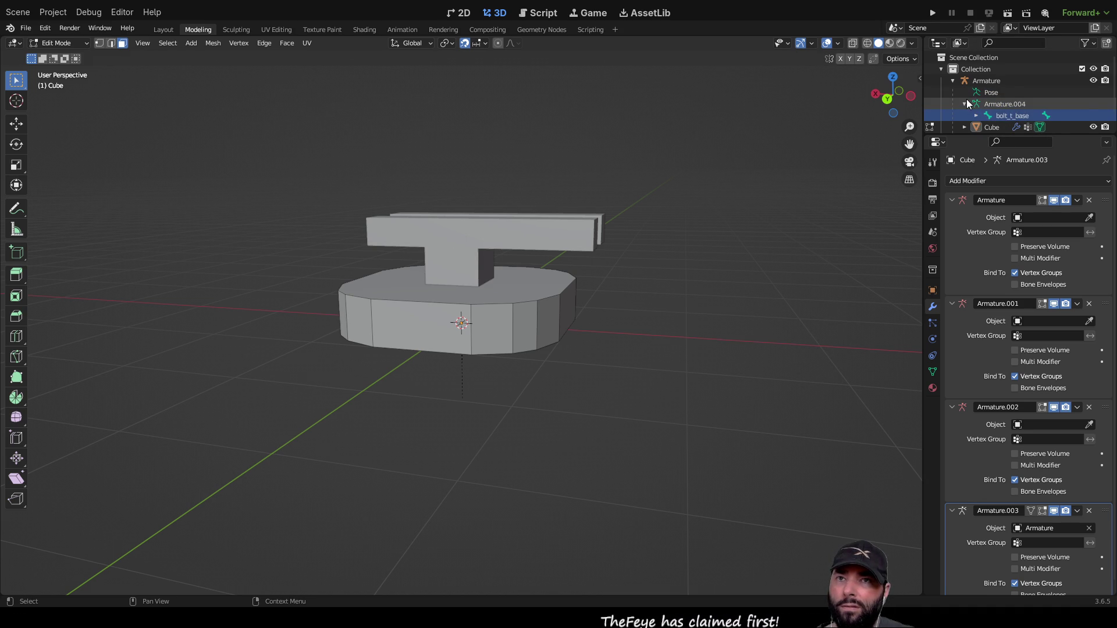
pyautogui.scroll(-1, 969, 107)
pyautogui.doubleClick(1006, 97)
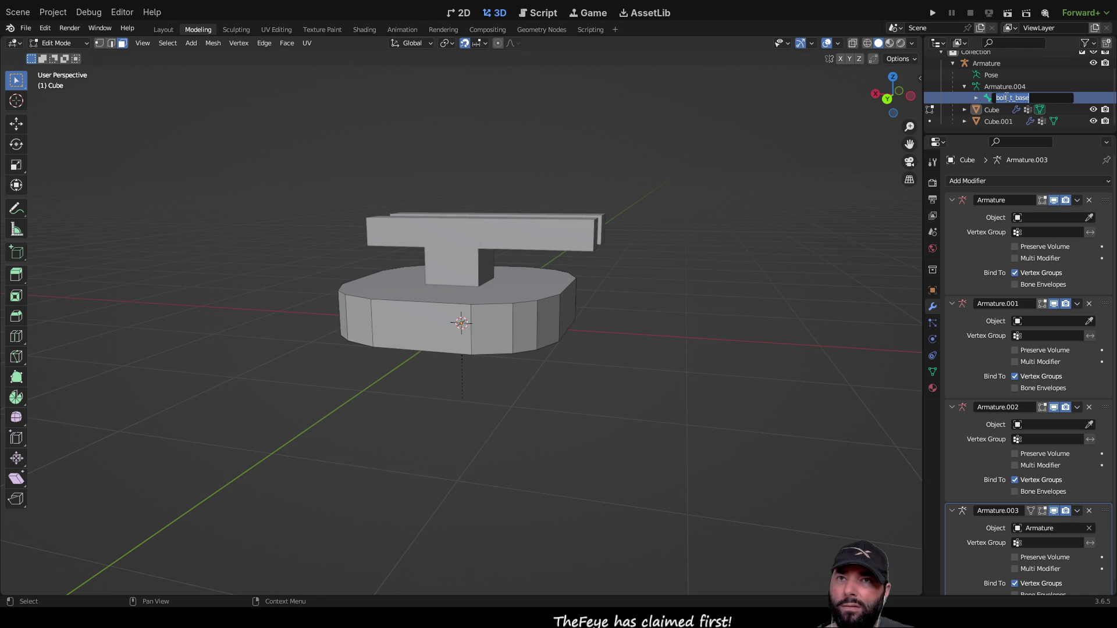
pyautogui.press('Return')
pyautogui.click(978, 98)
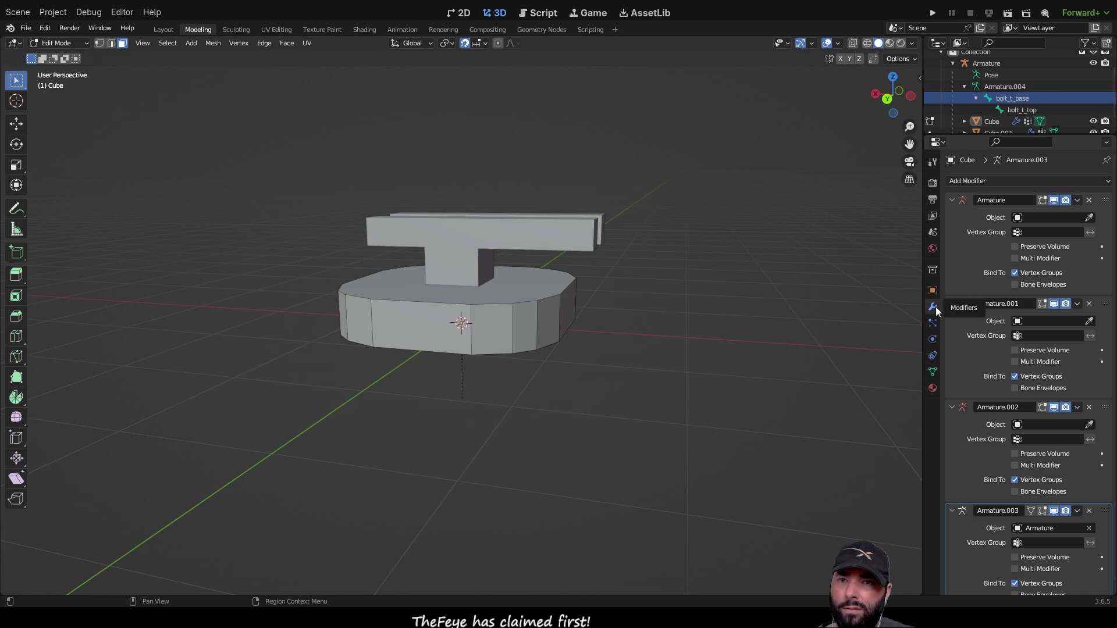
pyautogui.rightClick(1020, 98)
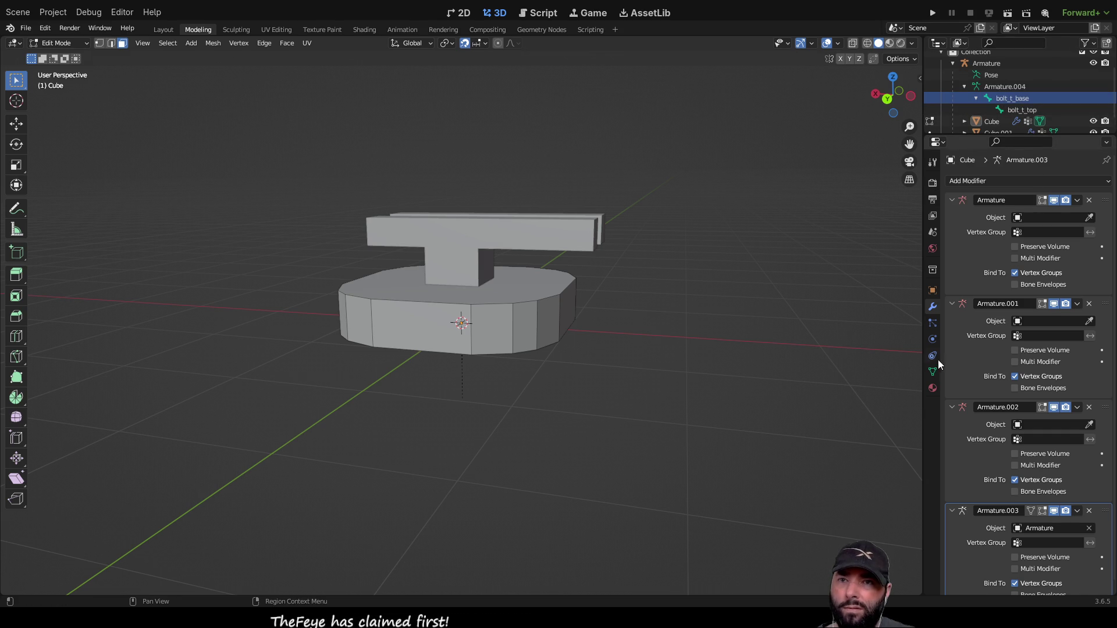
# Orbit to a low side view and return the turret mesh to Object Mode.
pyautogui.moveTo(309, 123); pyautogui.dragTo(314, 153, button='middle')
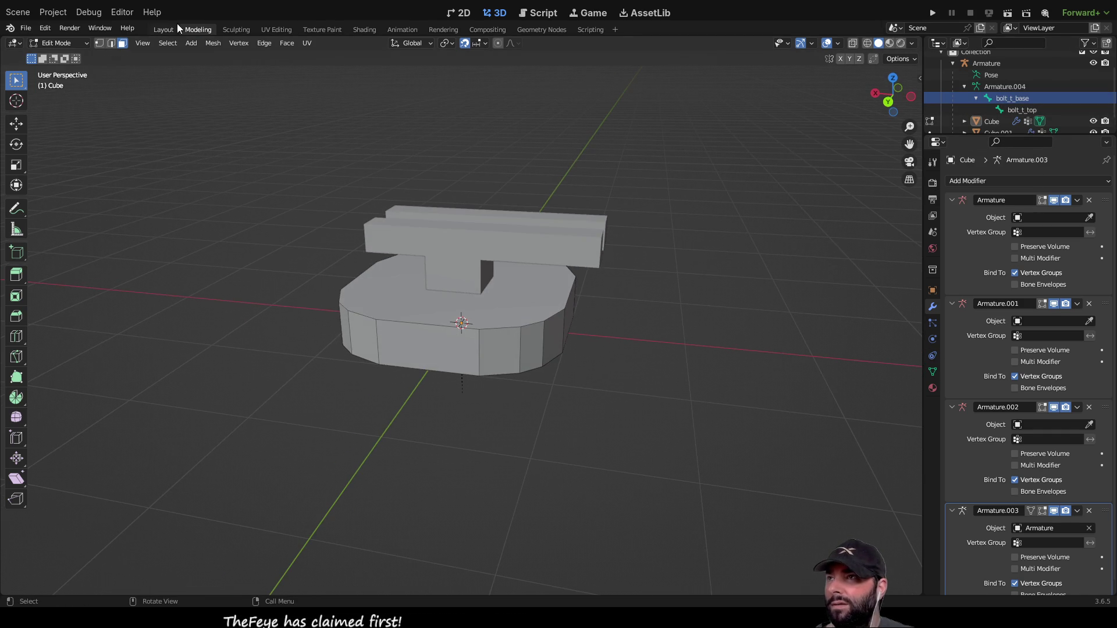
pyautogui.moveTo(498, 156); pyautogui.dragTo(506, 135, button='middle')
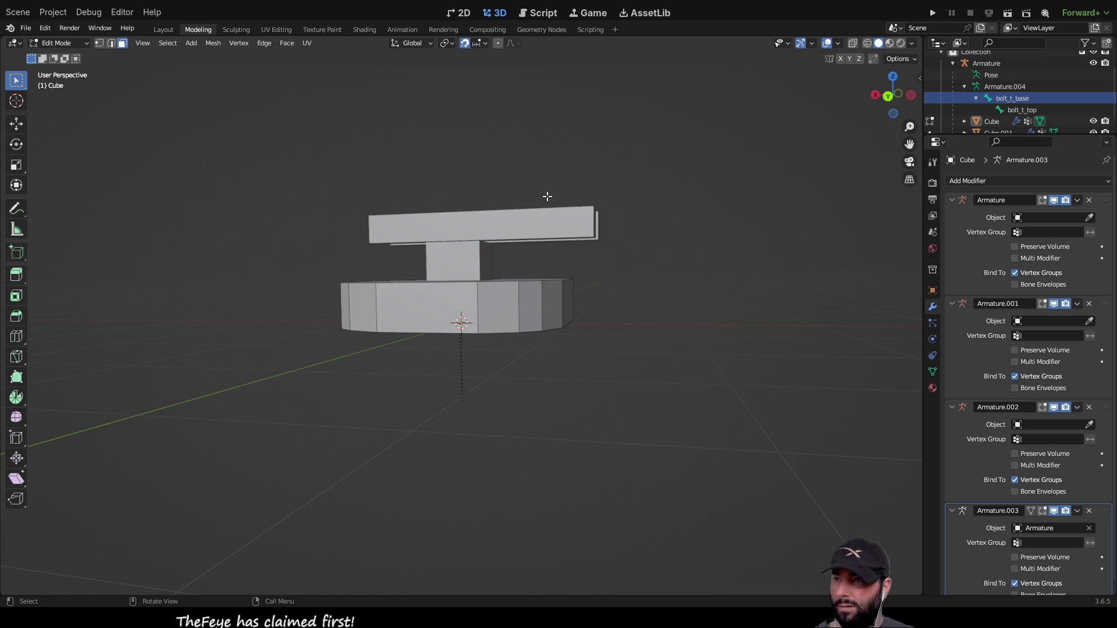
pyautogui.press('Tab')
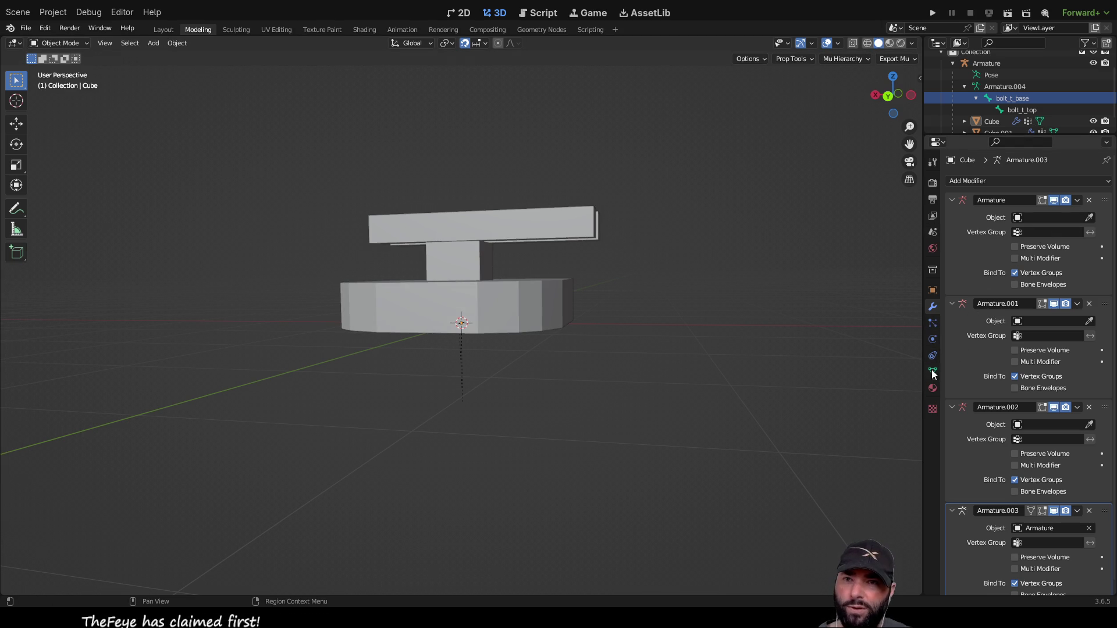
# Select the Armature and show the Bone properties of bolt_t_base.
pyautogui.moveTo(801, 221); pyautogui.dragTo(843, 175, button='middle')
pyautogui.click(990, 63)
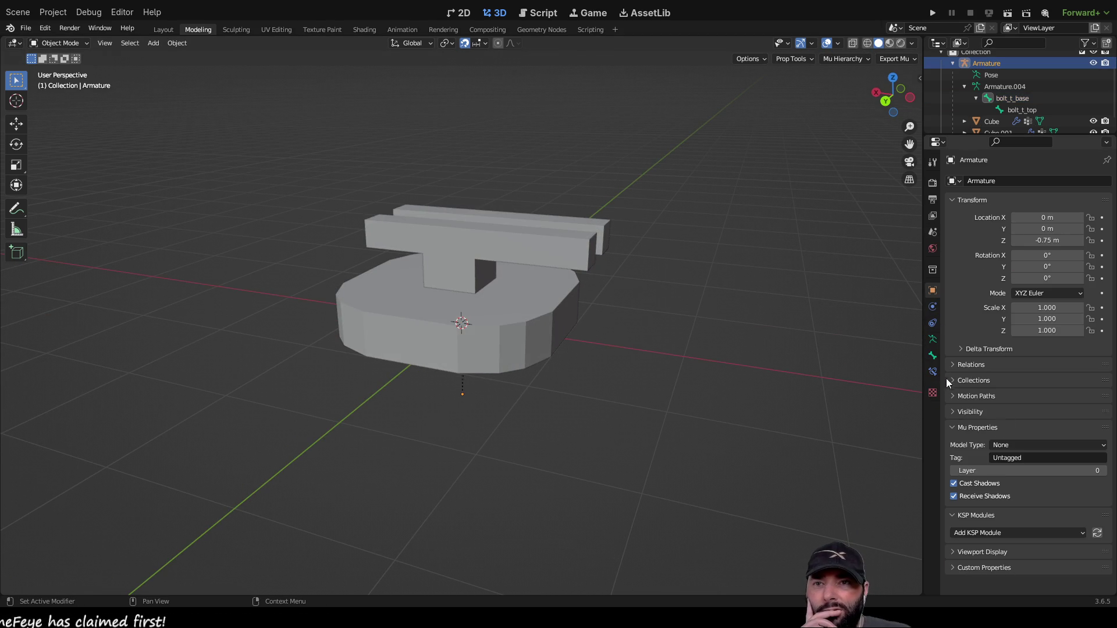
pyautogui.click(933, 355)
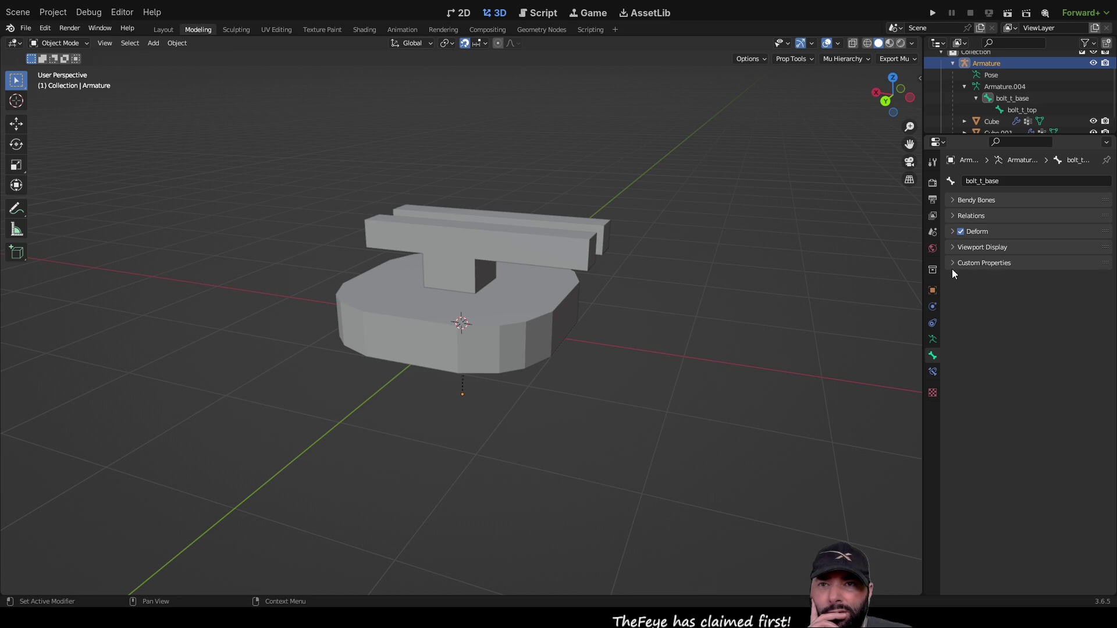
# Expand and collapse bolt_t_base's Viewport Display, Deform and Relations panels.
pyautogui.click(955, 247)
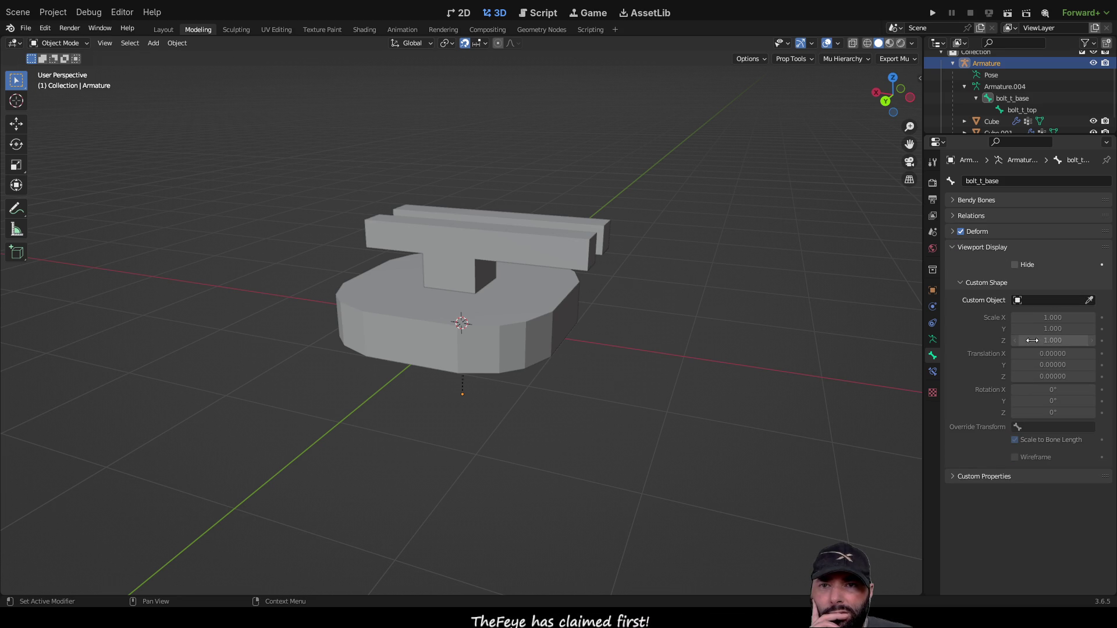
pyautogui.click(959, 283)
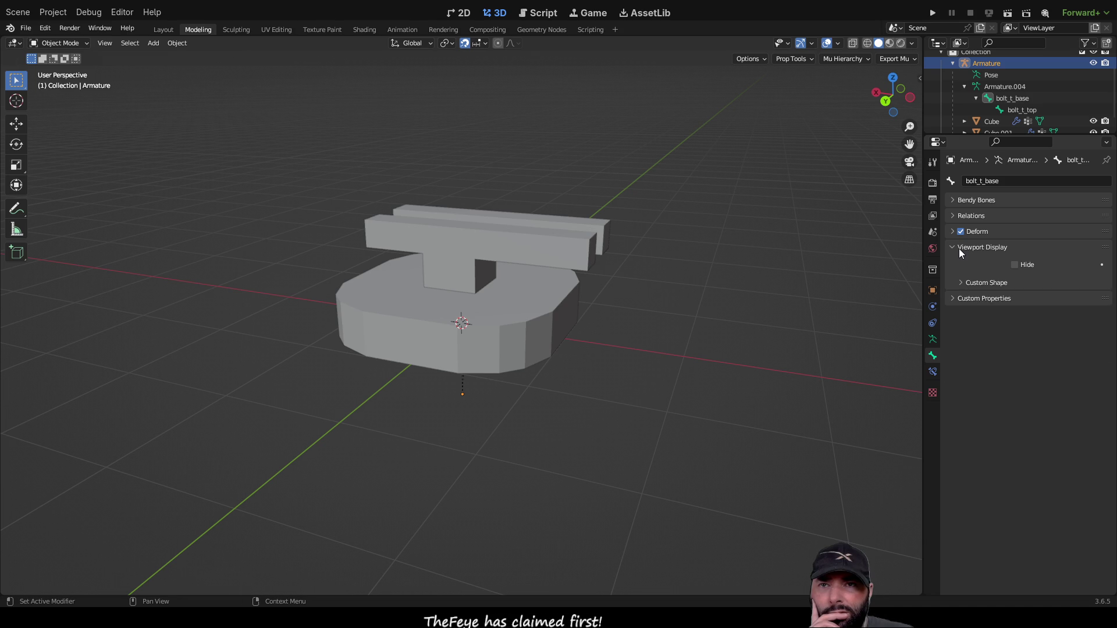
pyautogui.click(952, 246)
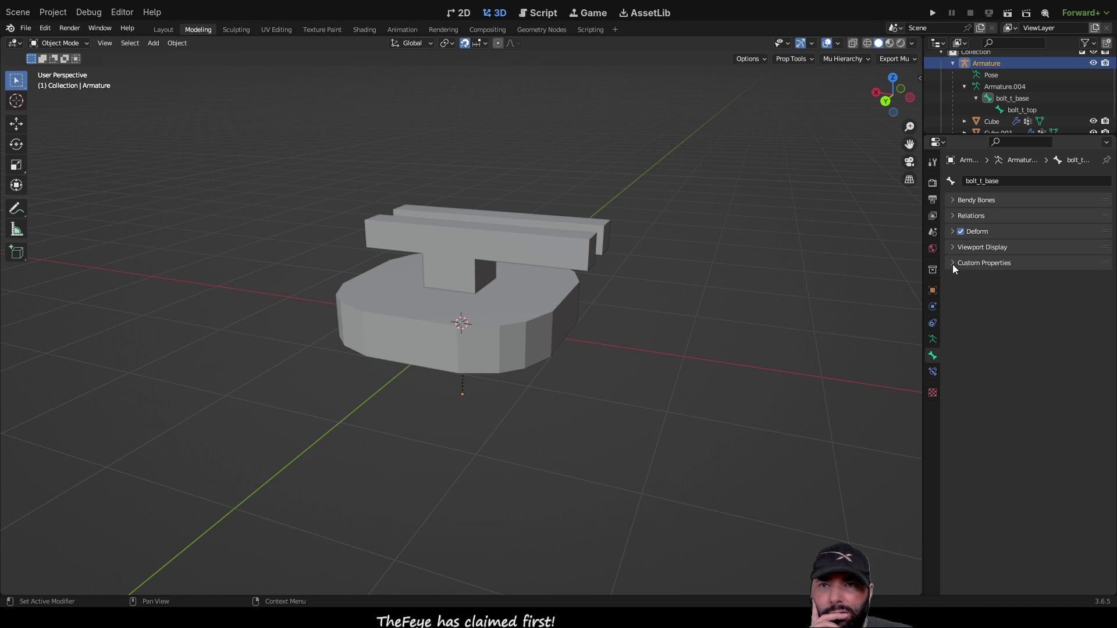
pyautogui.click(954, 232)
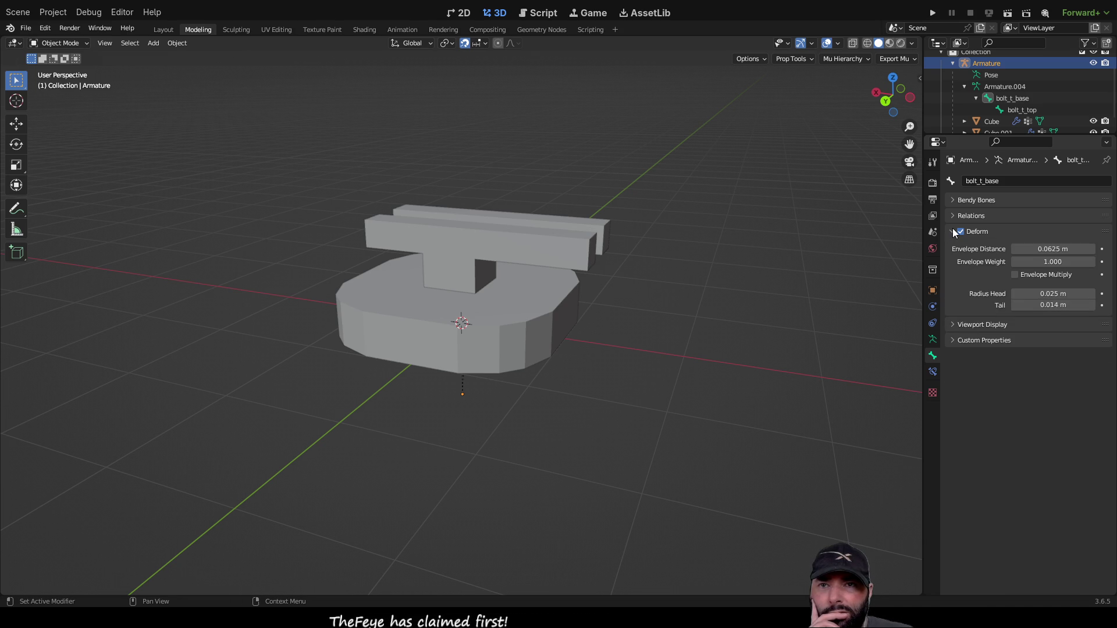
pyautogui.click(954, 231)
pyautogui.click(954, 217)
pyautogui.click(954, 216)
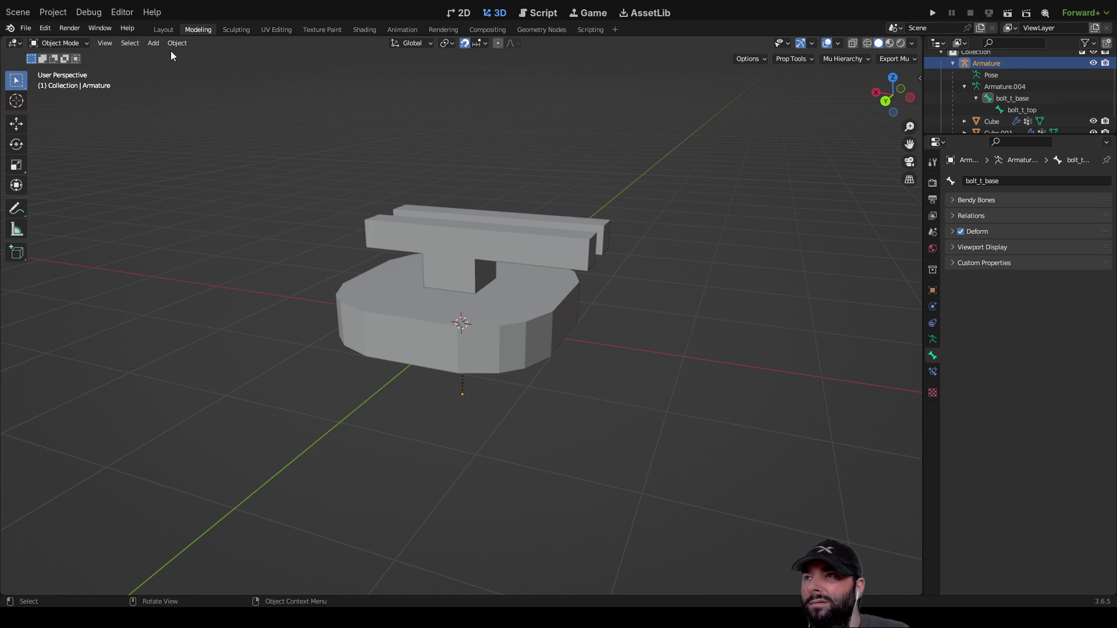
# Switch to the Layout workspace, select the Armature under the joint sphere, and frame it.
pyautogui.click(163, 30)
pyautogui.moveTo(441, 243)
pyautogui.mouseDown(button='middle')
pyautogui.moveTo(639, 295)
pyautogui.moveTo(601, 314)
pyautogui.mouseUp(button='middle')
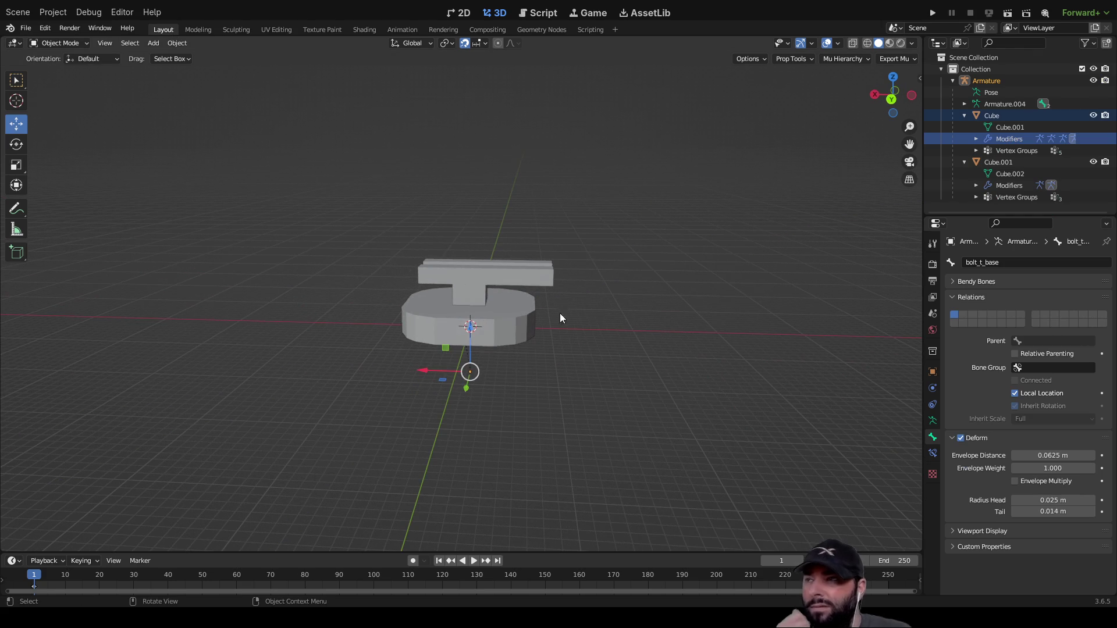
pyautogui.scroll(8, 499, 327)
pyautogui.scroll(5, 505, 317)
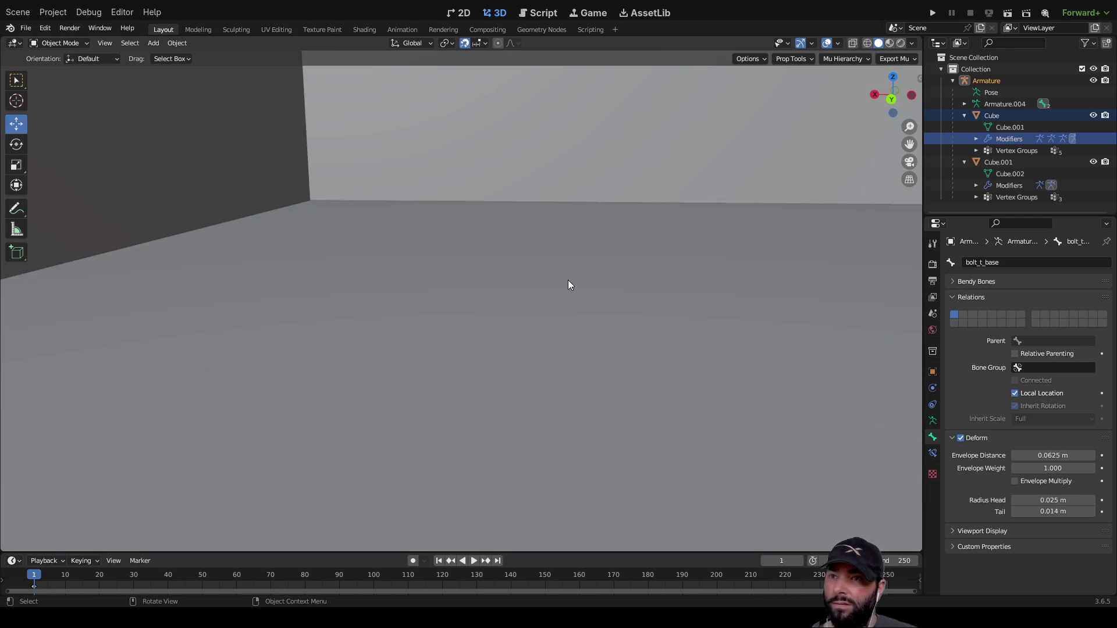
pyautogui.scroll(-2, 710, 260)
pyautogui.moveTo(635, 235); pyautogui.dragTo(600, 251, button='middle')
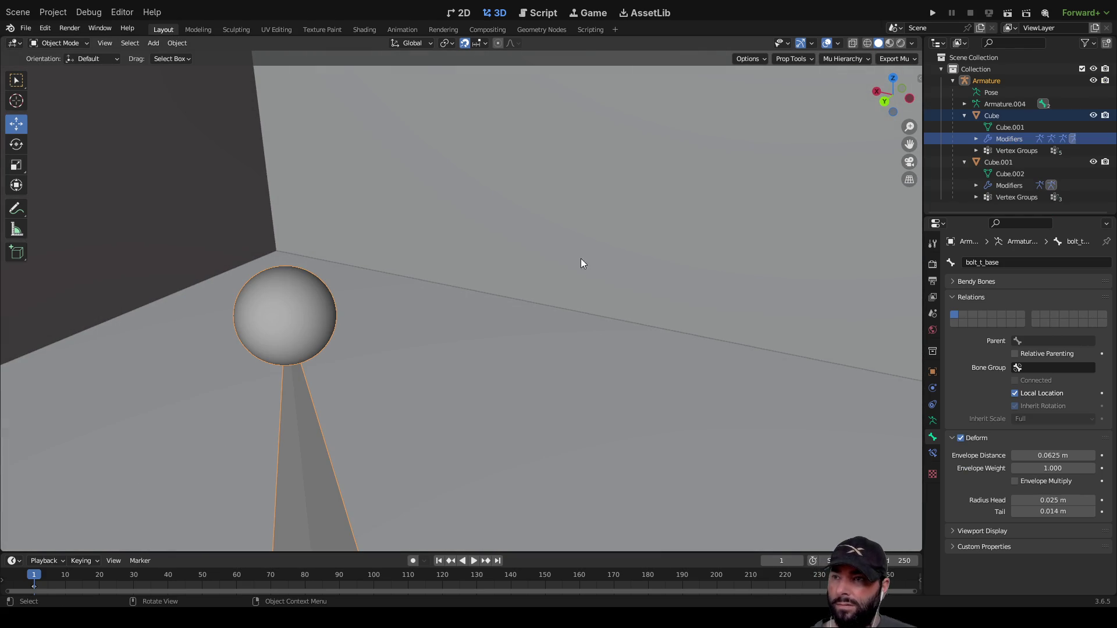
pyautogui.keyDown('alt'); pyautogui.click(305, 296); pyautogui.keyUp('alt')
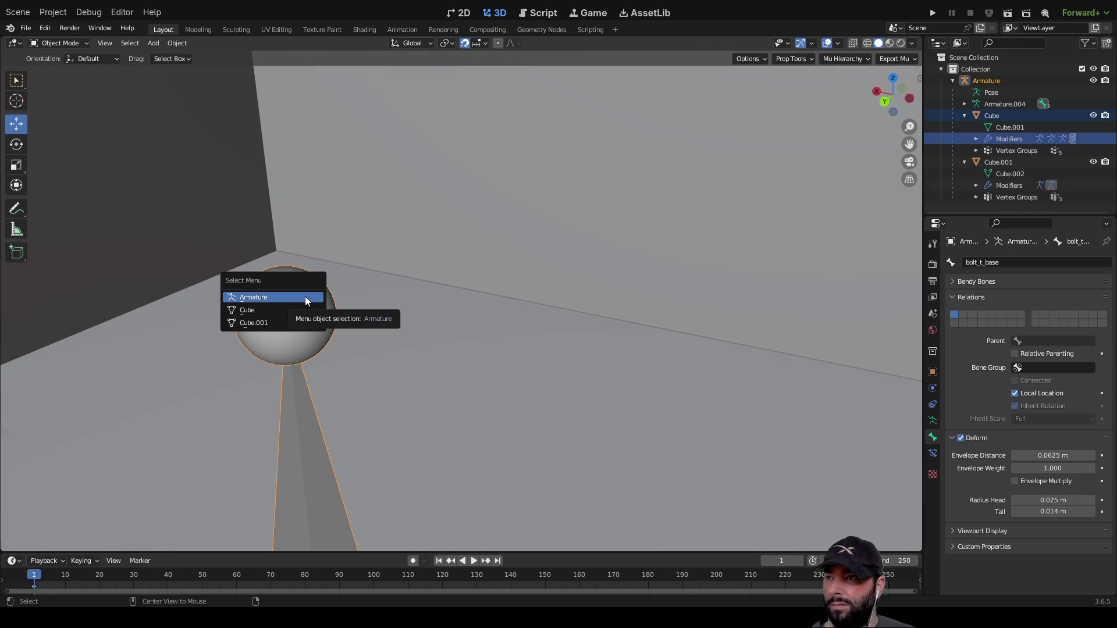
pyautogui.click(263, 298)
pyautogui.press('KP_Decimal')
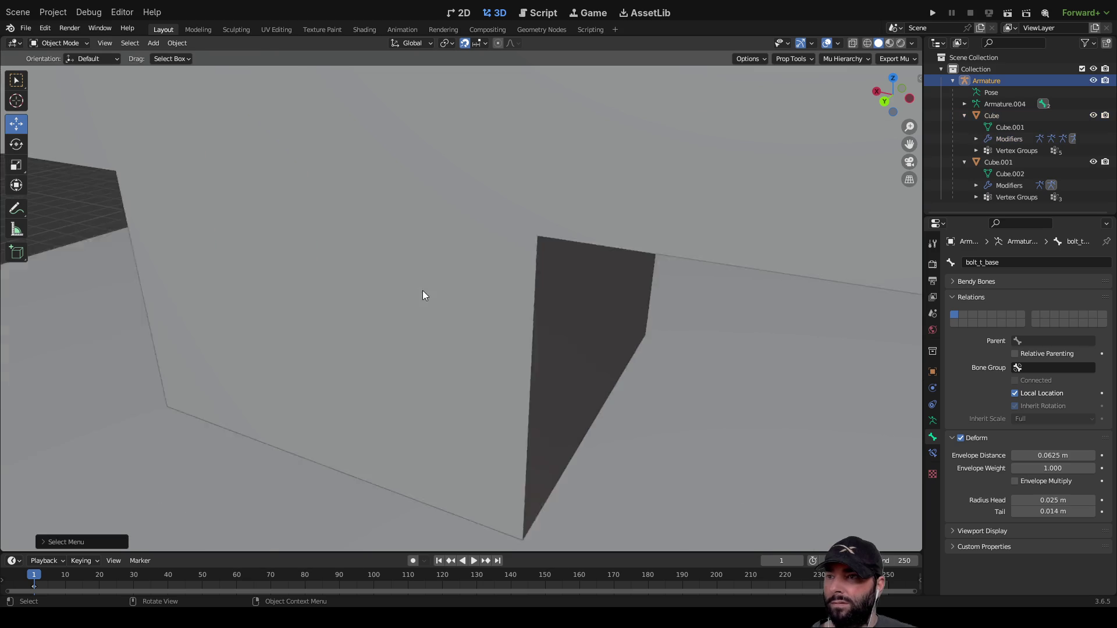
# Orbit to a front view under the top plate and reselect the Armature.
pyautogui.moveTo(468, 295)
pyautogui.mouseDown(button='middle')
pyautogui.moveTo(515, 315)
pyautogui.moveTo(561, 287)
pyautogui.moveTo(529, 218)
pyautogui.mouseUp(button='middle')
pyautogui.scroll(5, 561, 286)
pyautogui.scroll(2, 585, 367)
pyautogui.scroll(-2, 621, 377)
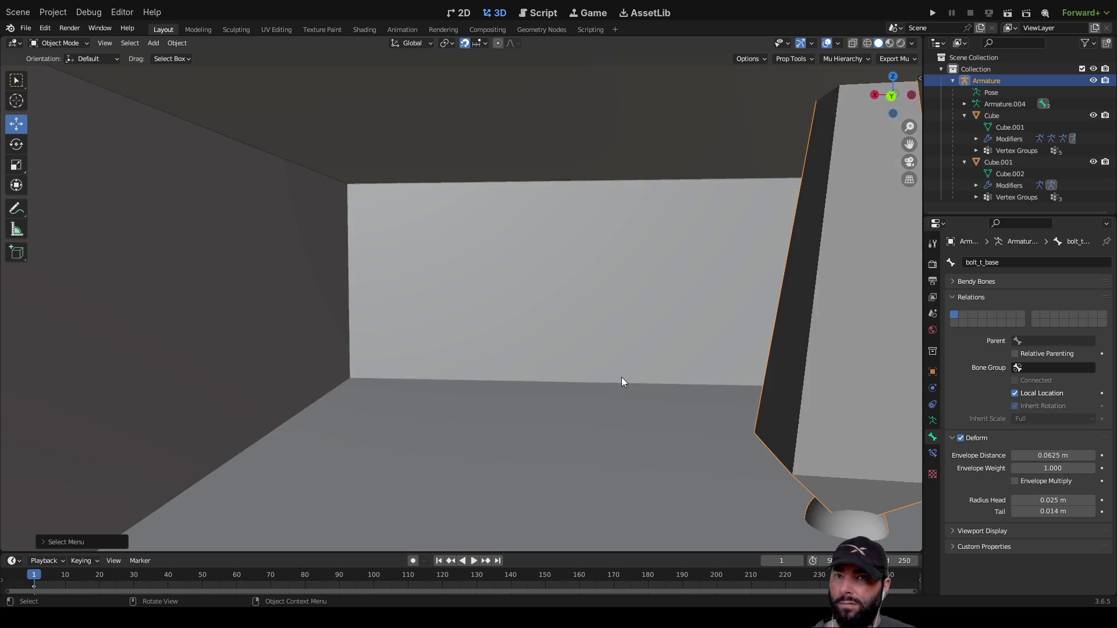
pyautogui.scroll(2, 622, 378)
pyautogui.scroll(-2, 624, 377)
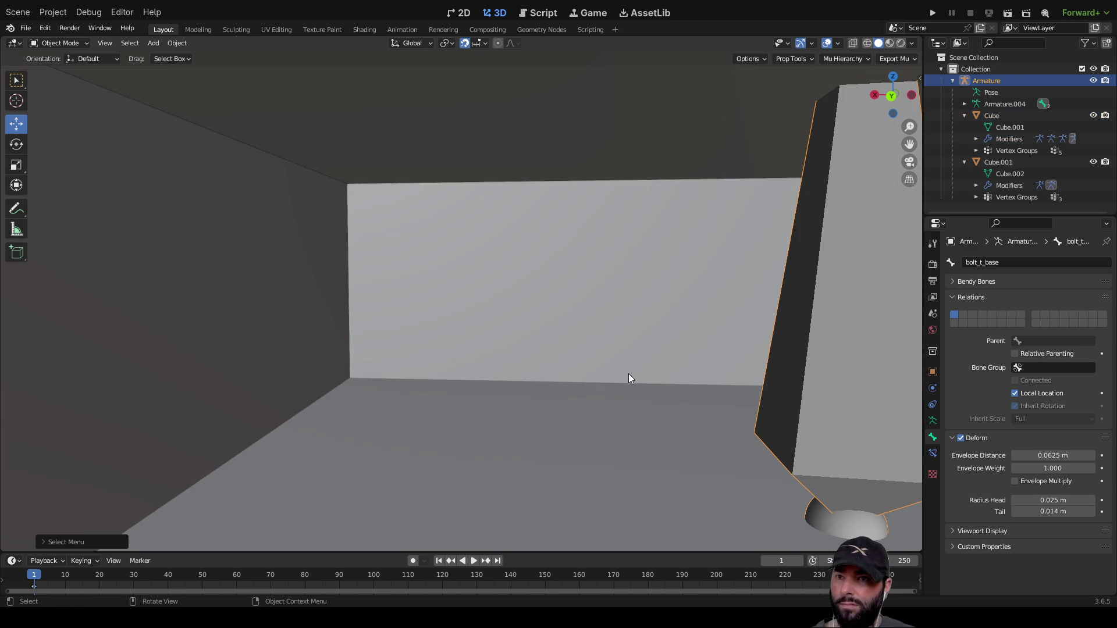
pyautogui.keyDown('alt'); pyautogui.click(823, 344); pyautogui.keyUp('alt')
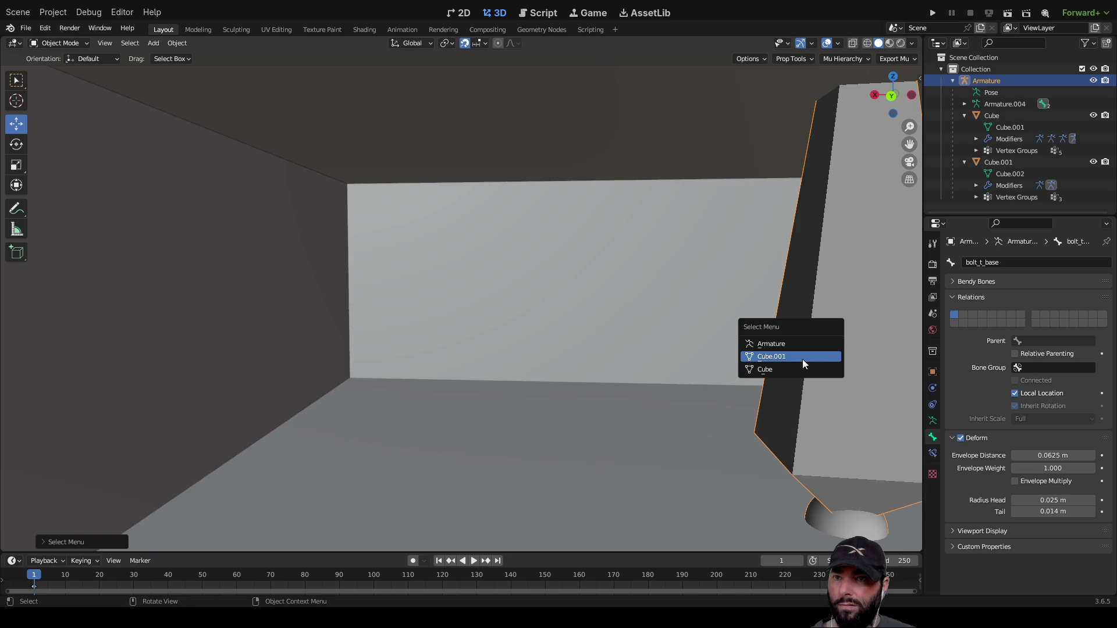
pyautogui.click(802, 343)
# Shift the armature and mesh slightly along X, then return to box selection.
pyautogui.scroll(-10, 693, 299)
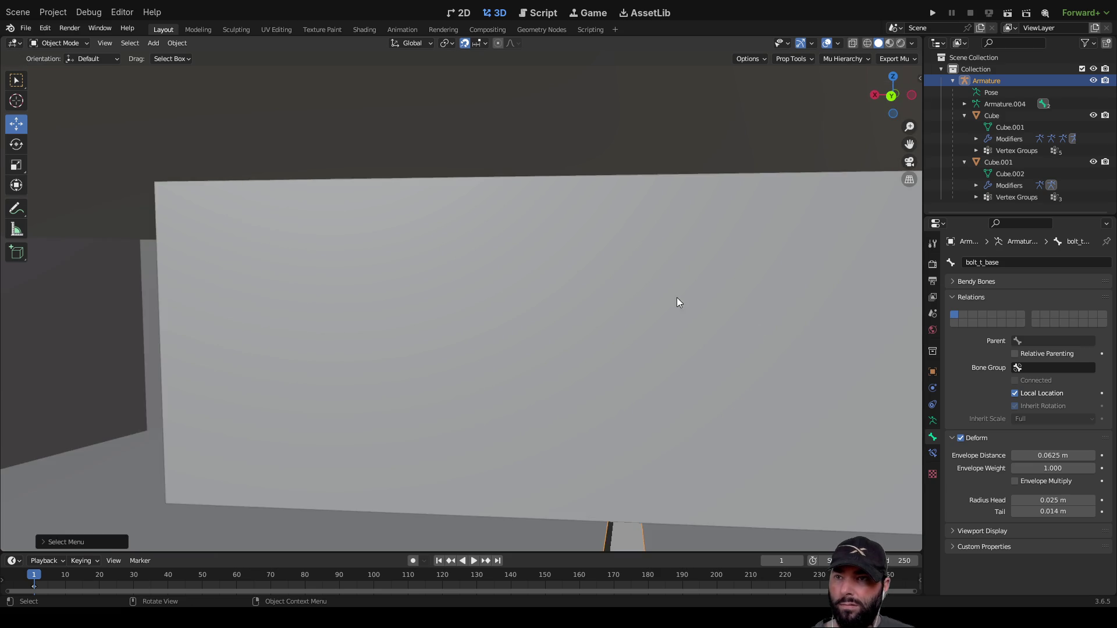
pyautogui.moveTo(504, 256)
pyautogui.mouseDown(button='middle')
pyautogui.moveTo(510, 288)
pyautogui.moveTo(515, 258)
pyautogui.moveTo(512, 274)
pyautogui.mouseUp(button='middle')
pyautogui.moveTo(442, 453)
pyautogui.mouseDown()
pyautogui.moveTo(406, 452)
pyautogui.moveTo(476, 453)
pyautogui.moveTo(459, 454)
pyautogui.mouseUp()
pyautogui.click(16, 80)
pyautogui.scroll(10, 655, 216)
pyautogui.moveTo(648, 227); pyautogui.dragTo(584, 271, button='middle')
pyautogui.scroll(-3, 589, 273)
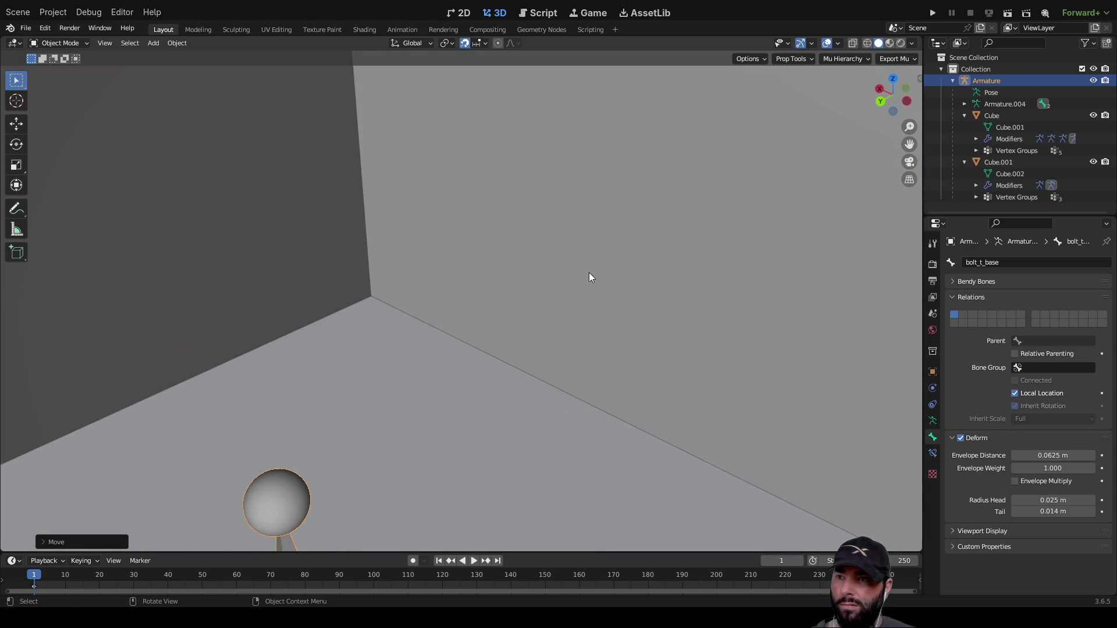
# Select and frame the Armature, enter Edit Mode, and select the bolt_t_top bone.
pyautogui.keyDown('alt'); pyautogui.click(289, 489); pyautogui.keyUp('alt')
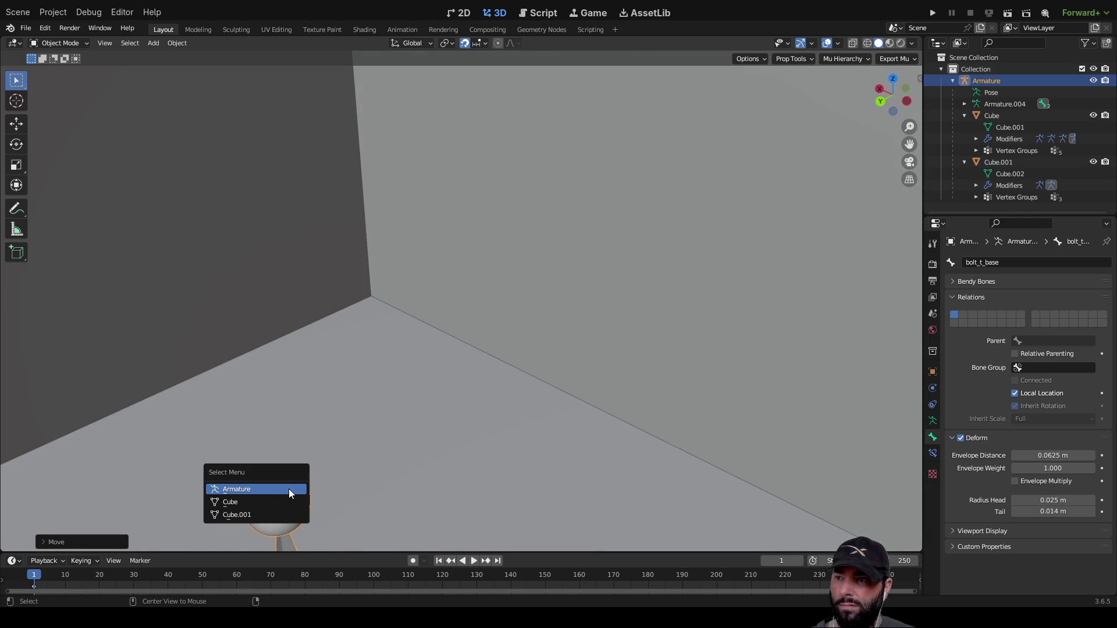
pyautogui.click(257, 489)
pyautogui.press('KP_Decimal')
pyautogui.moveTo(403, 336)
pyautogui.mouseDown(button='middle')
pyautogui.moveTo(414, 299)
pyautogui.moveTo(424, 317)
pyautogui.moveTo(613, 307)
pyautogui.moveTo(580, 295)
pyautogui.mouseUp(button='middle')
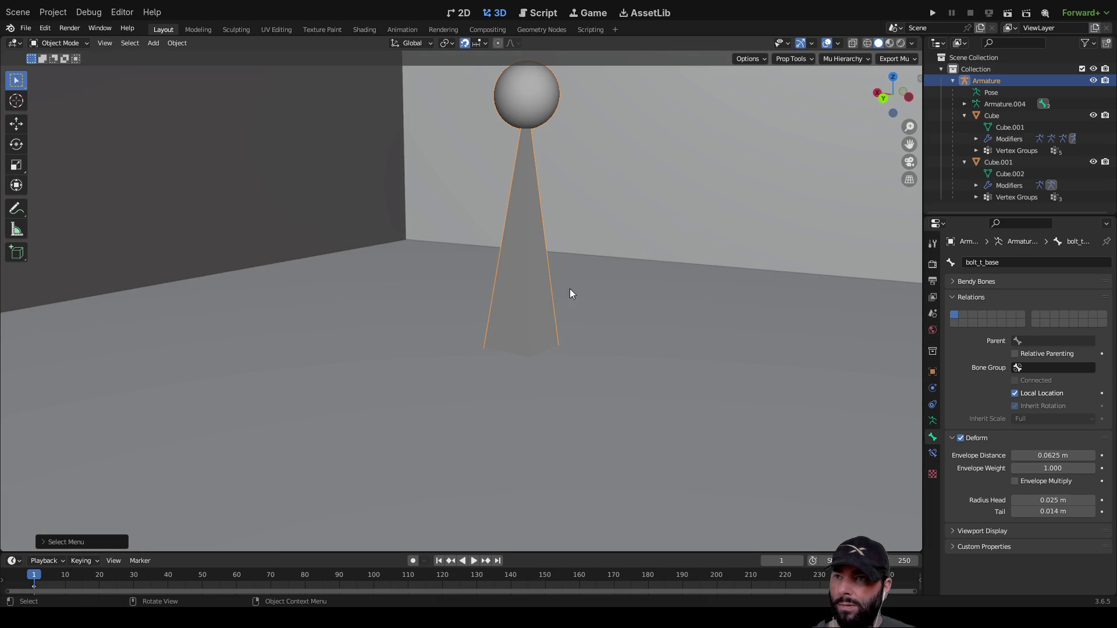
pyautogui.press('Tab')
pyautogui.moveTo(531, 145); pyautogui.dragTo(518, 183, button='middle')
pyautogui.click(518, 183)
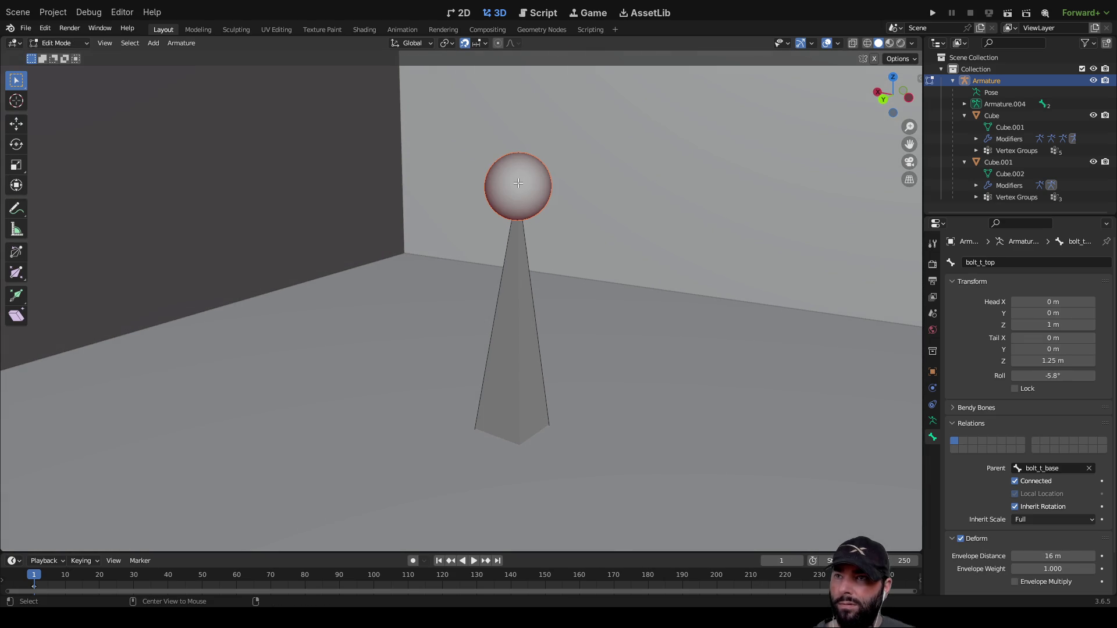
# Nudge the bolt_t_top bone along X with the Move tool and frame its joint.
pyautogui.scroll(-8, 499, 214)
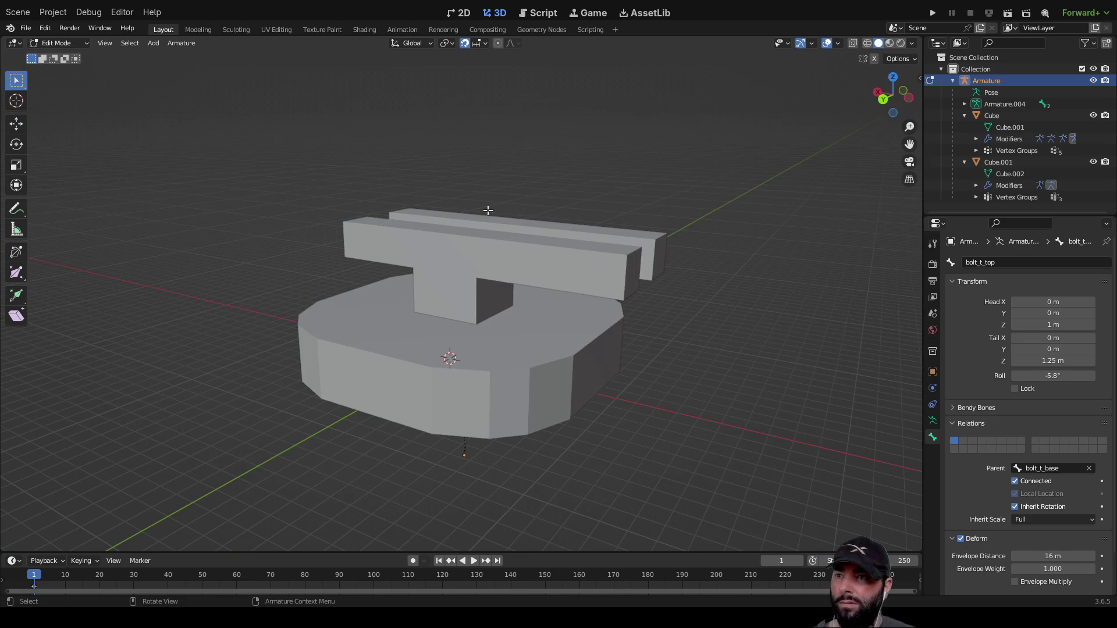
pyautogui.click(16, 124)
pyautogui.moveTo(332, 221); pyautogui.dragTo(450, 273, button='middle')
pyautogui.moveTo(447, 284)
pyautogui.mouseDown()
pyautogui.moveTo(394, 281)
pyautogui.moveTo(481, 280)
pyautogui.moveTo(455, 280)
pyautogui.mouseUp()
pyautogui.scroll(8, 601, 296)
pyautogui.press('KP_Decimal')
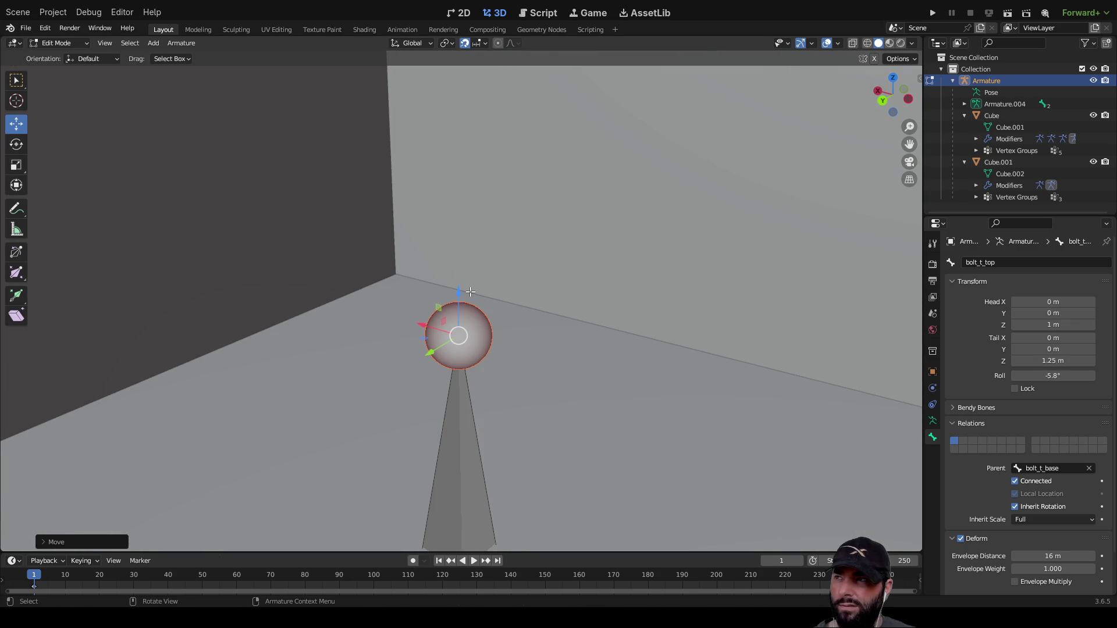
# Switch back to Select Box and return the armature to Object Mode.
pyautogui.scroll(3, 556, 280)
pyautogui.scroll(-2, 556, 281)
pyautogui.click(16, 81)
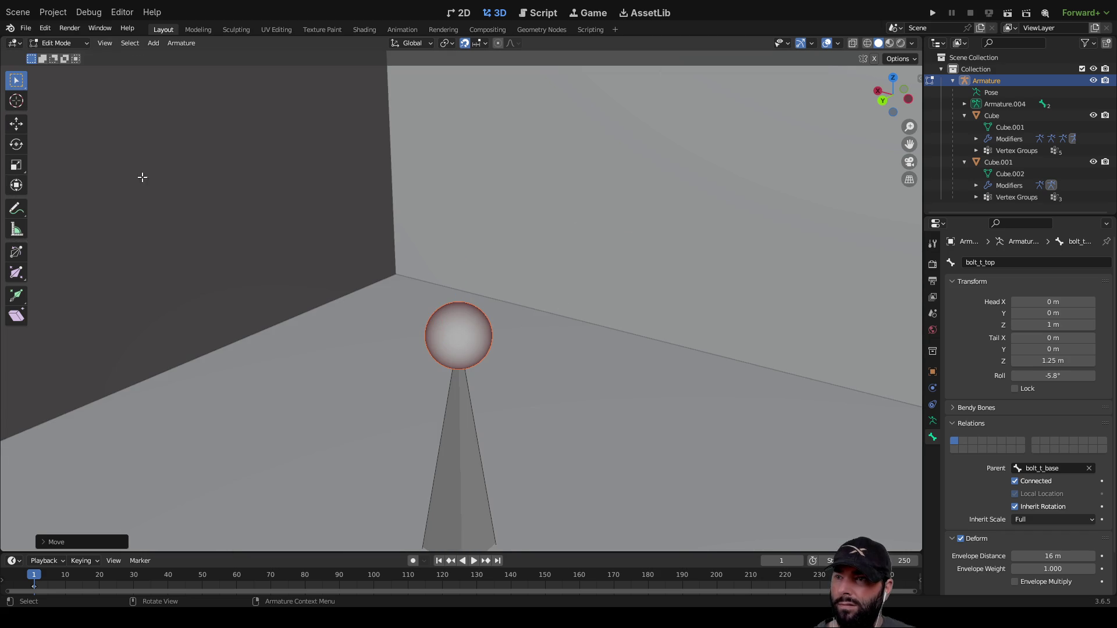
pyautogui.scroll(-5, 474, 323)
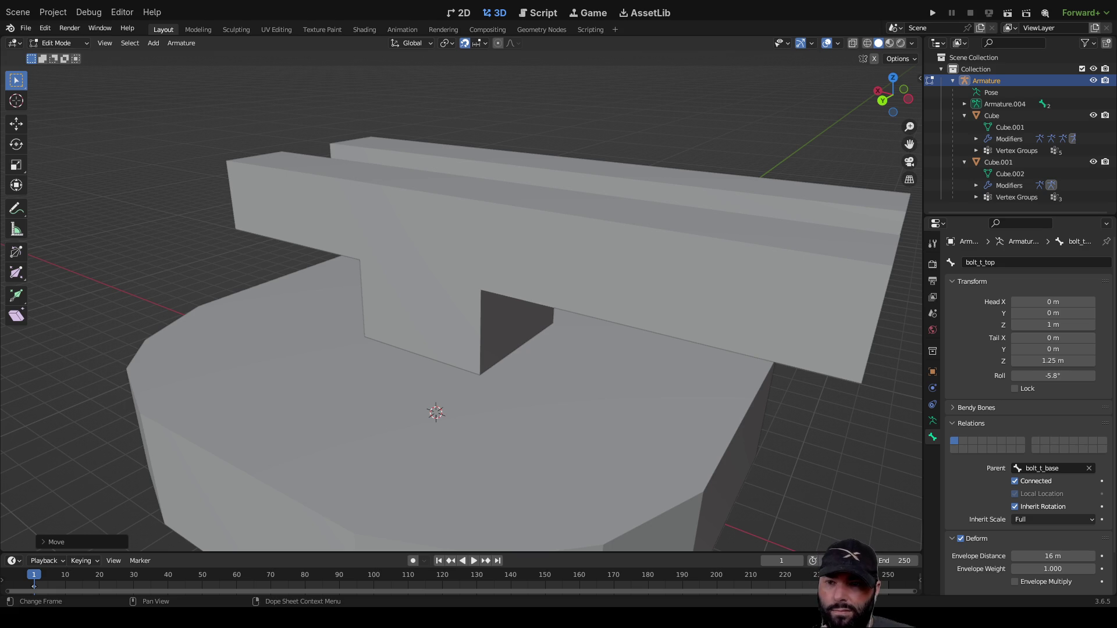
pyautogui.scroll(-8, 609, 379)
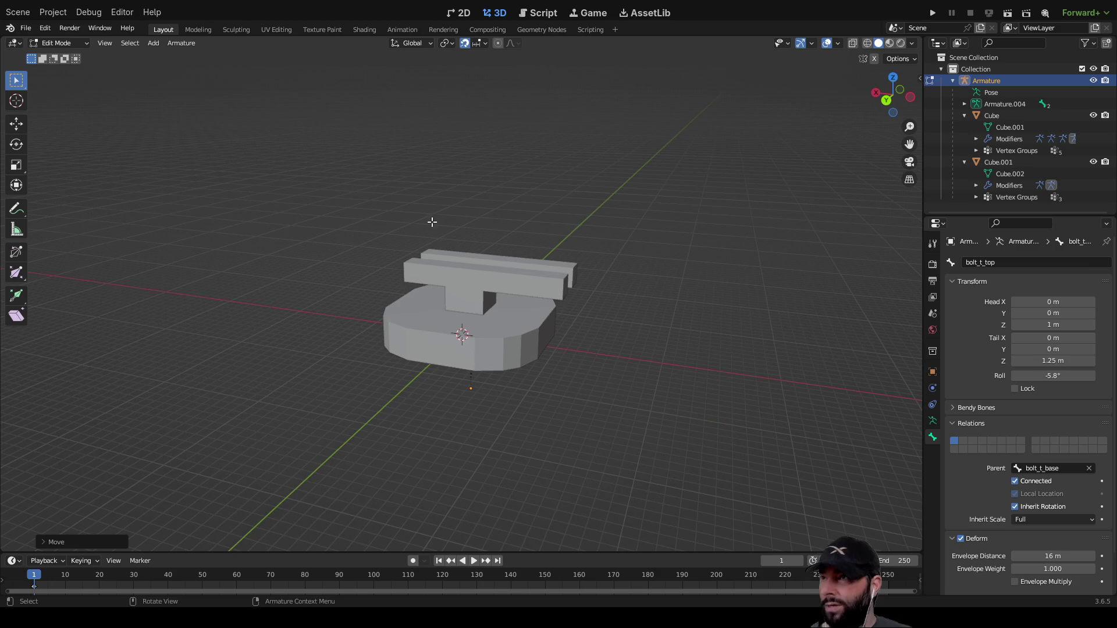
pyautogui.press('Tab')
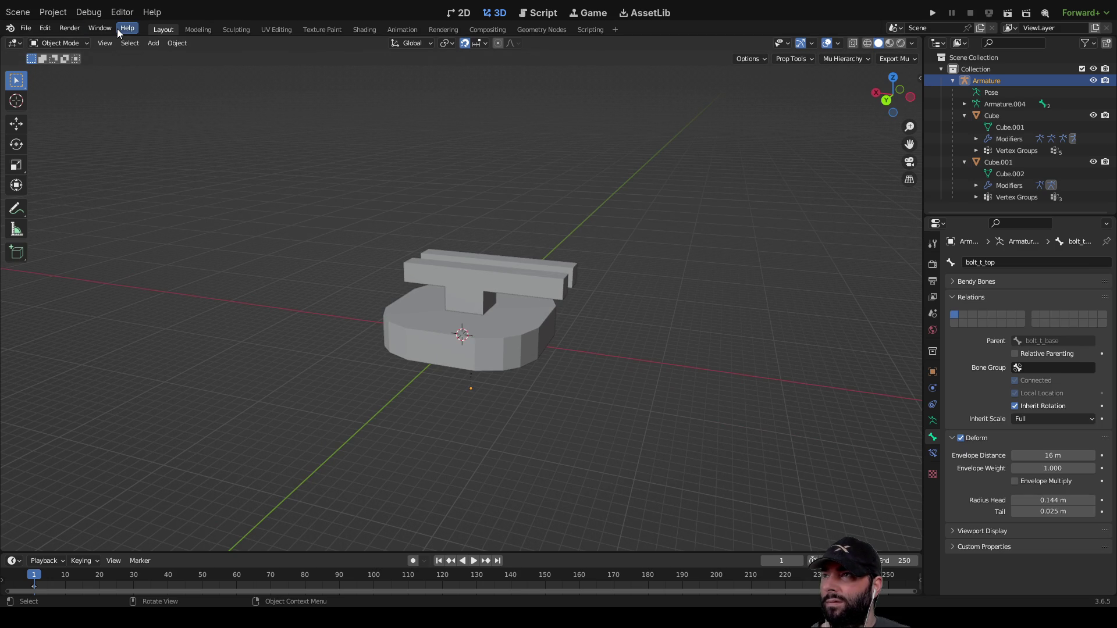
# Put the armature into Pose Mode briefly, then switch back to Object Mode.
pyautogui.click(87, 44)
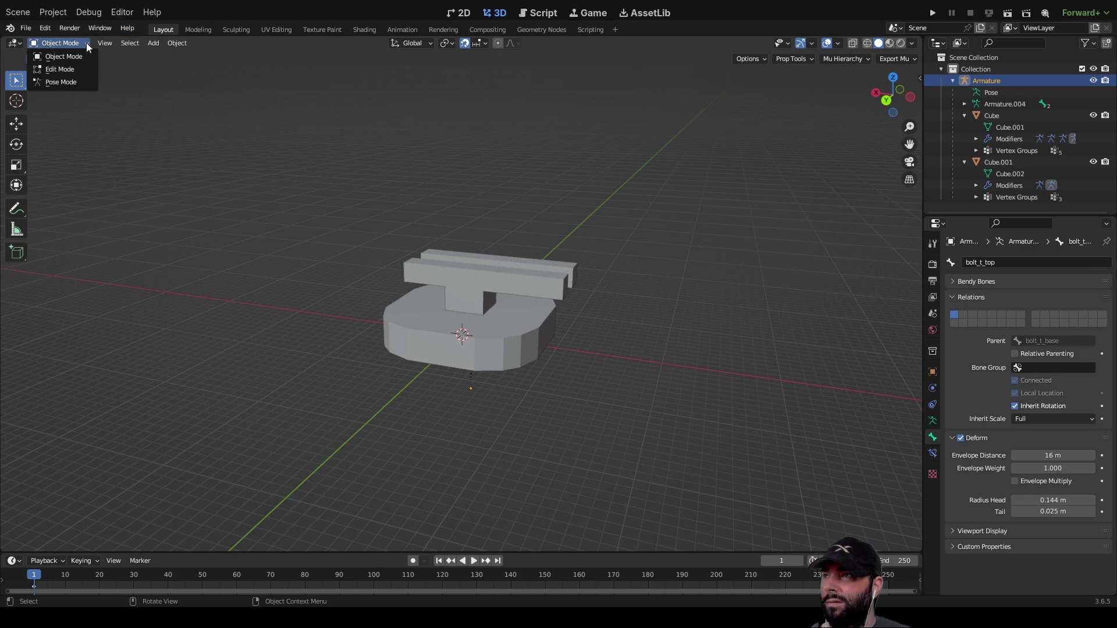
pyautogui.click(68, 82)
pyautogui.moveTo(502, 283)
pyautogui.mouseDown(button='middle')
pyautogui.moveTo(518, 320)
pyautogui.moveTo(533, 292)
pyautogui.moveTo(535, 301)
pyautogui.moveTo(490, 245)
pyautogui.mouseUp(button='middle')
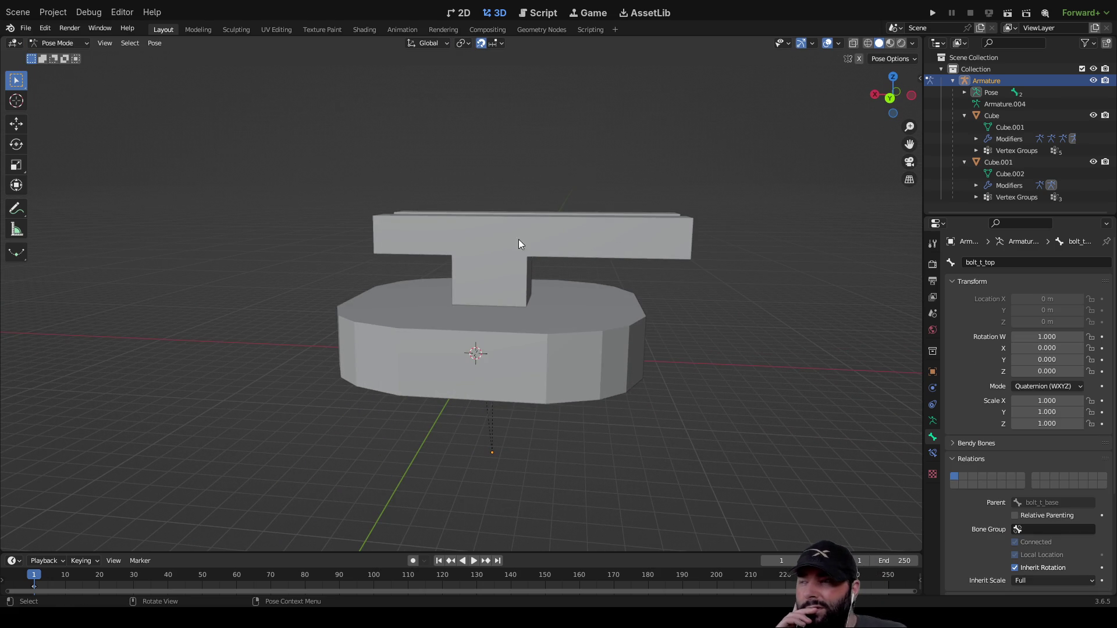
pyautogui.click(68, 43)
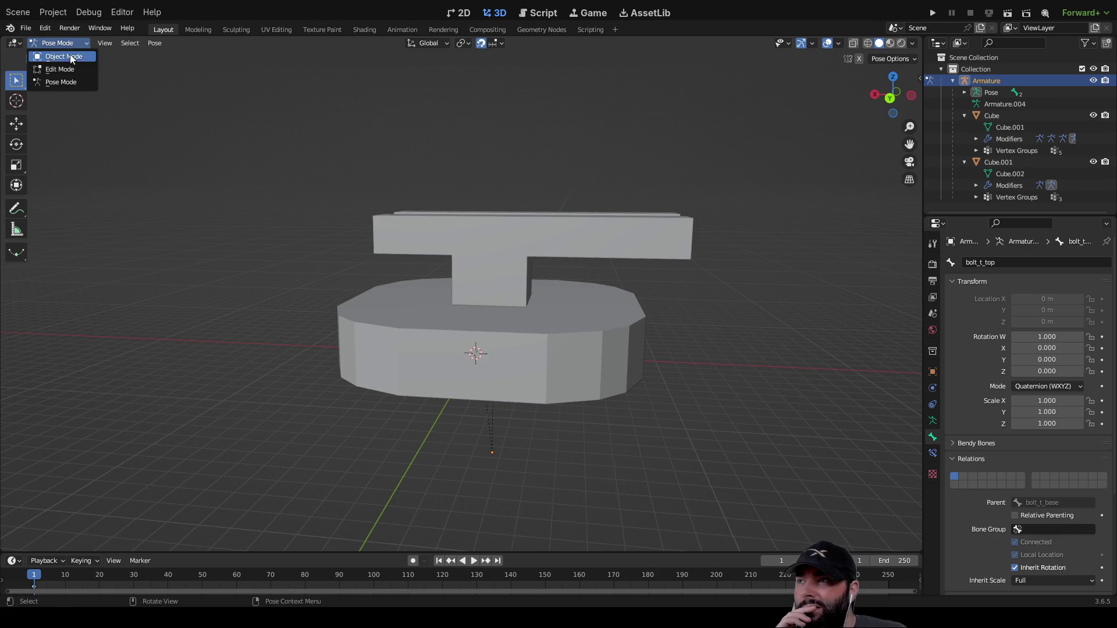
pyautogui.click(69, 57)
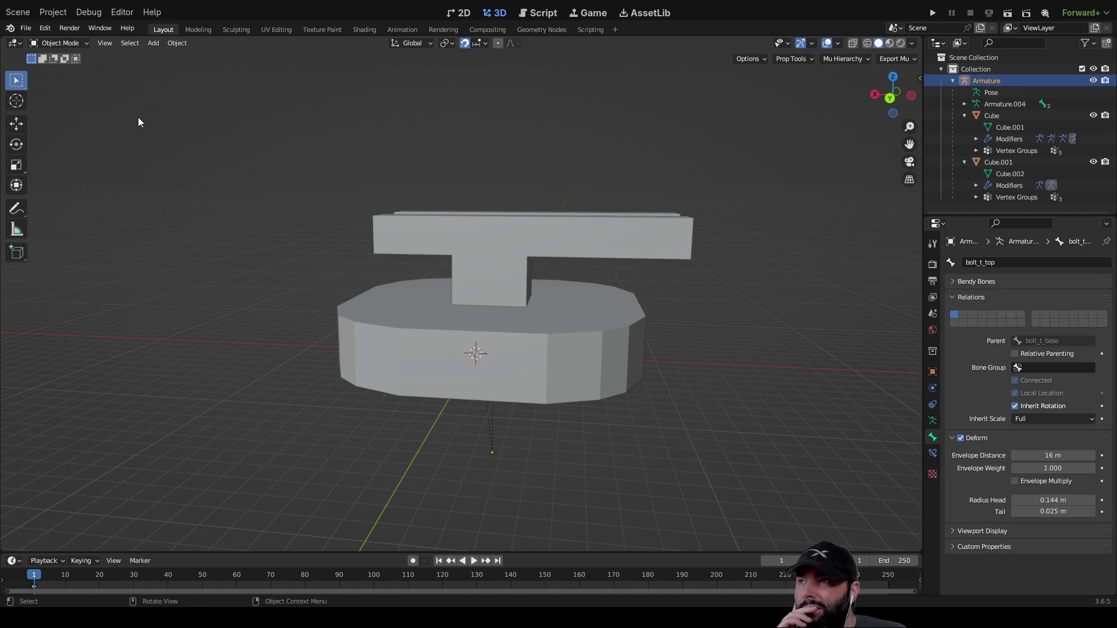
# Add the turret base and the T-shaped top meshes to the selection.
pyautogui.scroll(5, 586, 327)
pyautogui.moveTo(665, 297)
pyautogui.mouseDown(button='middle')
pyautogui.moveTo(563, 309)
pyautogui.moveTo(453, 267)
pyautogui.mouseUp(button='middle')
pyautogui.scroll(-5, 563, 309)
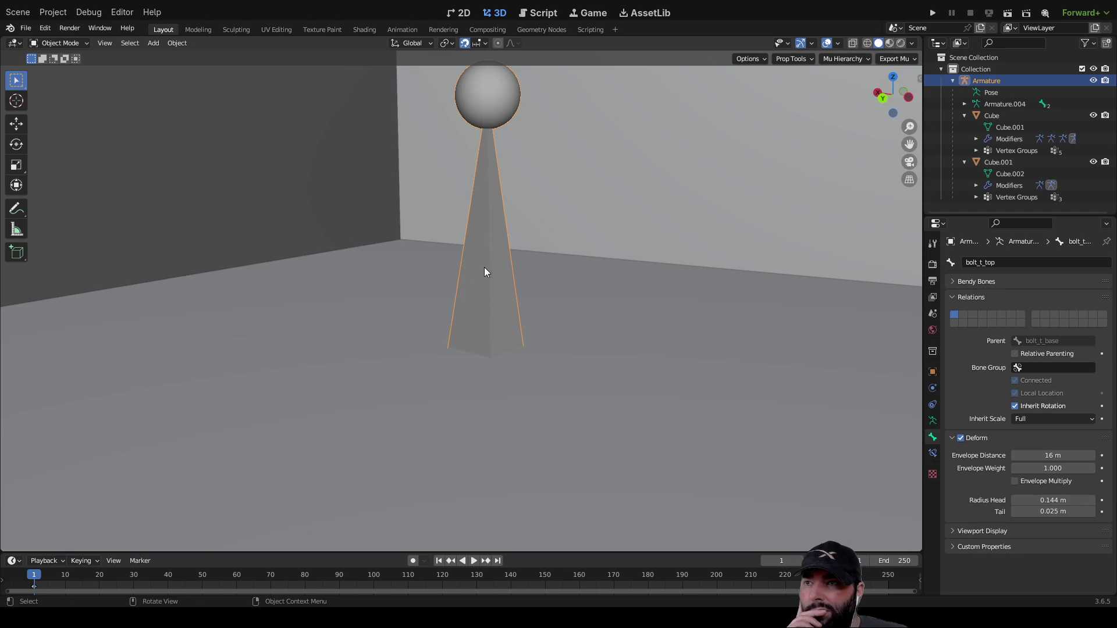
pyautogui.scroll(-8, 484, 267)
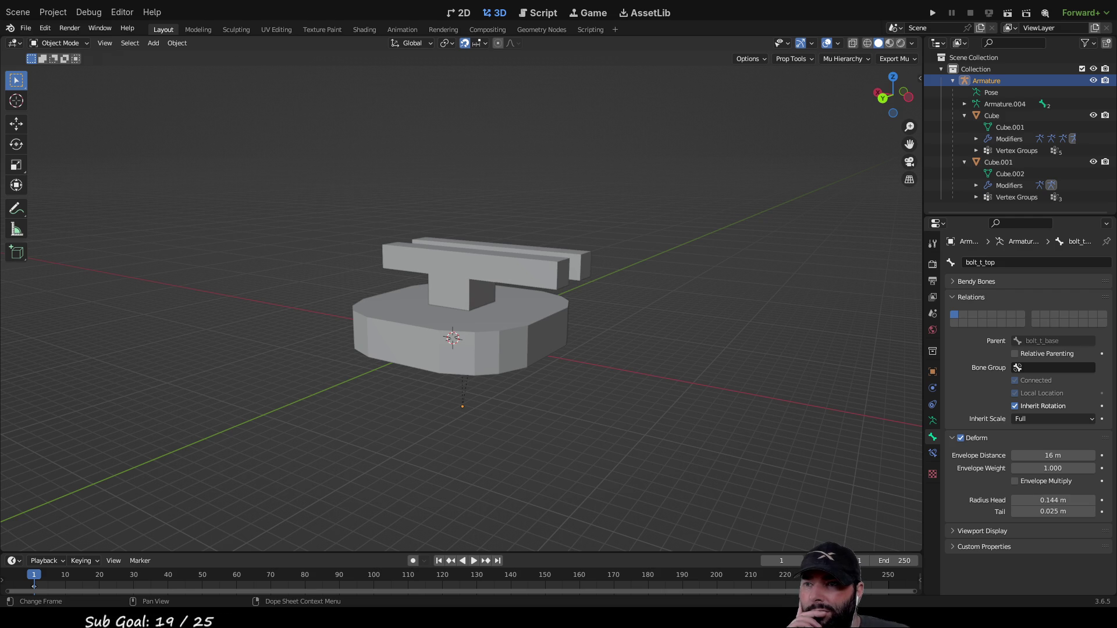
pyautogui.scroll(10, 507, 376)
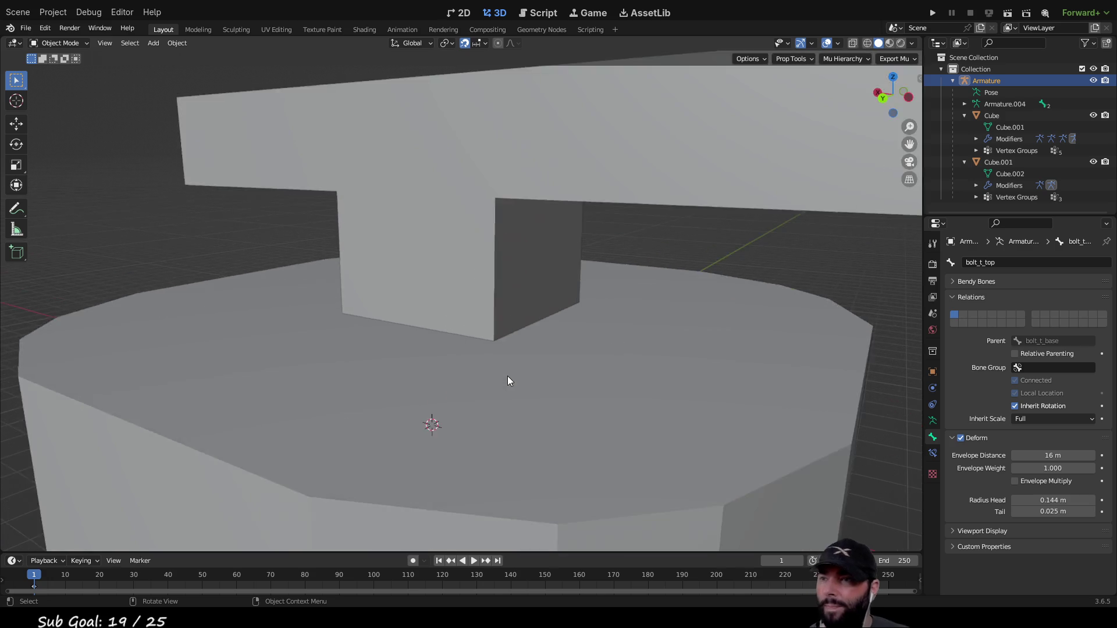
pyautogui.scroll(-9, 501, 372)
pyautogui.scroll(-3, 757, 204)
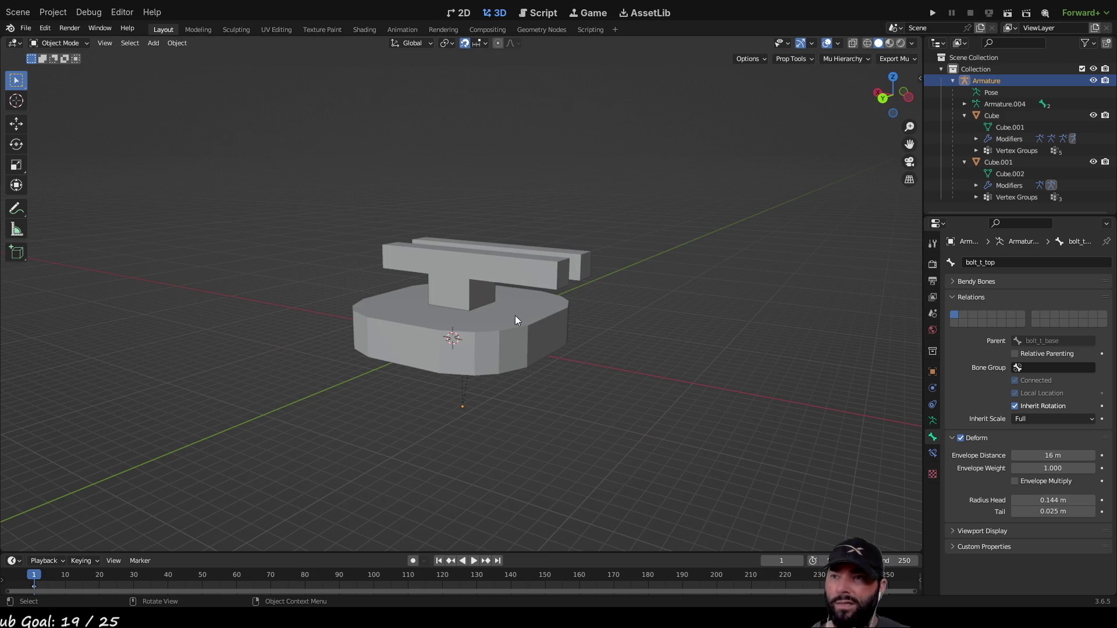
pyautogui.keyDown('shift'); pyautogui.click(453, 356); pyautogui.keyUp('shift')
pyautogui.keyDown('shift'); pyautogui.click(454, 275); pyautogui.keyUp('shift')
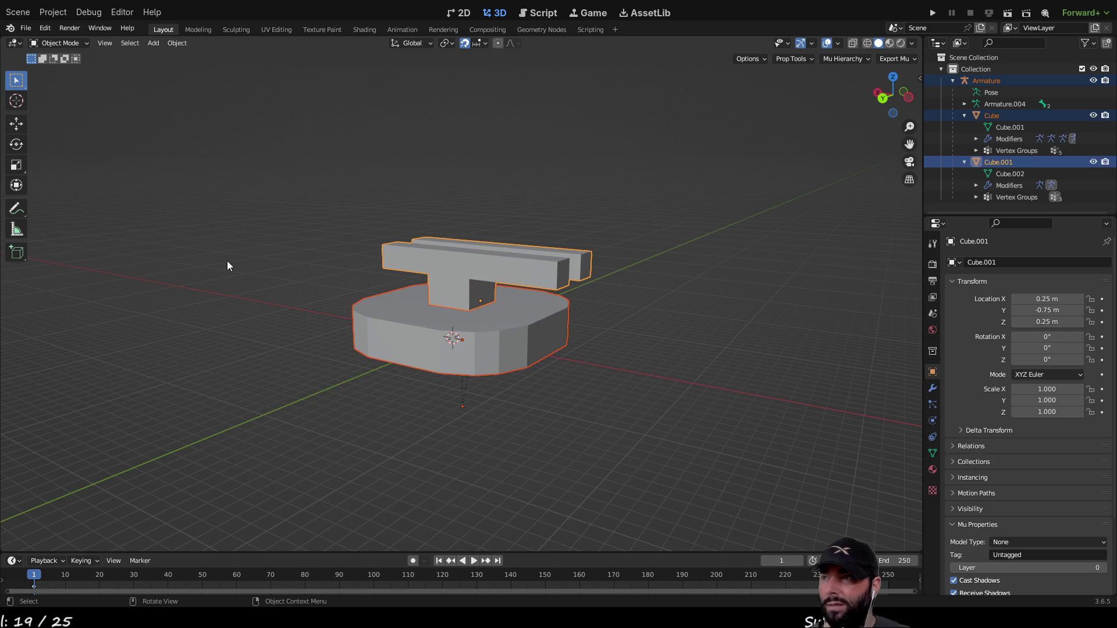
# Enter Weight Paint mode and bring the view close to the T-shaped top.
pyautogui.click(86, 43)
pyautogui.click(71, 108)
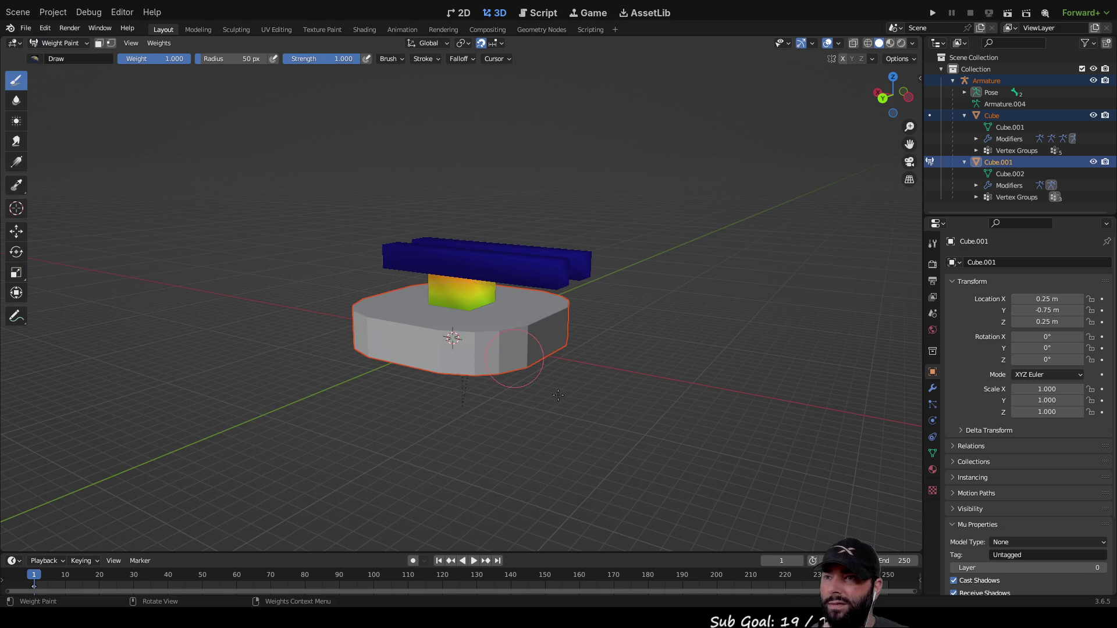
pyautogui.scroll(2, 604, 448)
pyautogui.moveTo(603, 448); pyautogui.dragTo(698, 427, button='middle')
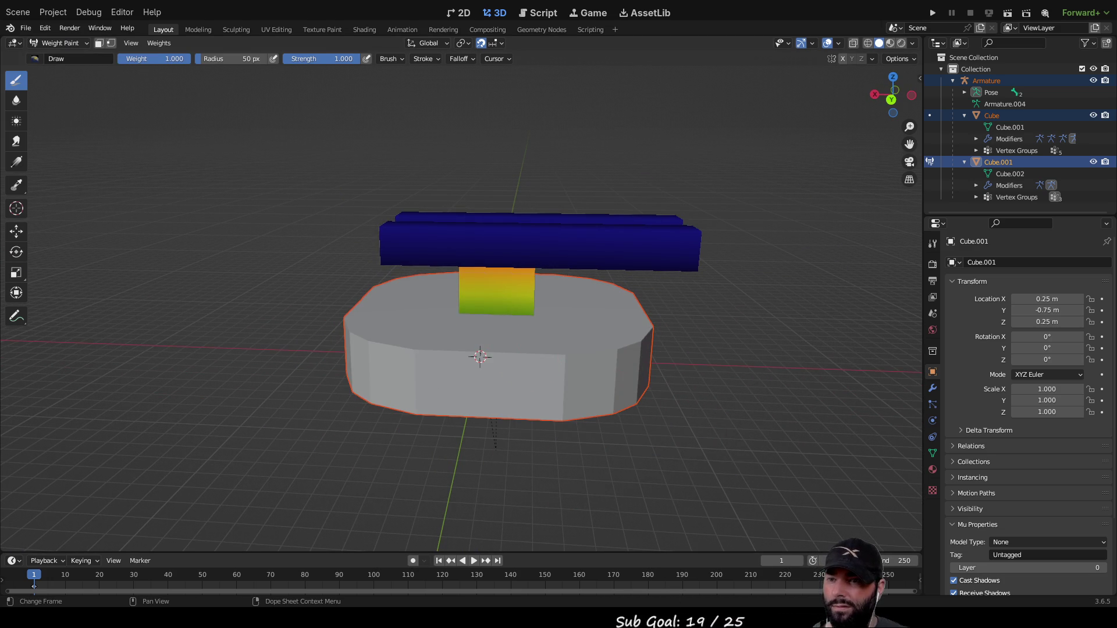
pyautogui.click(16, 233)
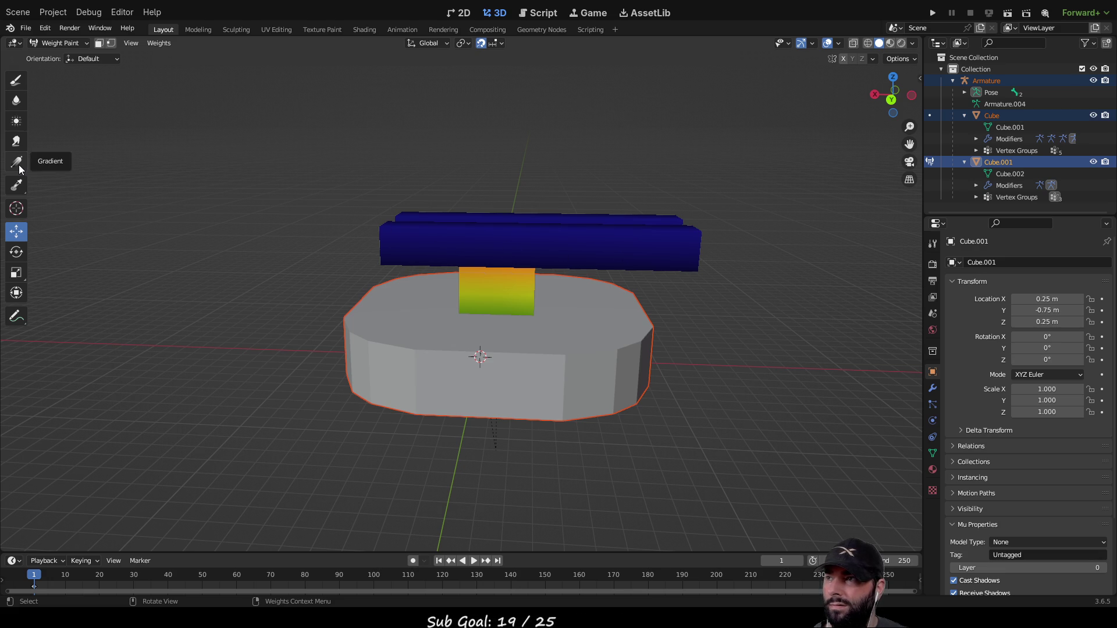
pyautogui.scroll(8, 526, 265)
pyautogui.moveTo(652, 267)
pyautogui.mouseDown(button='middle')
pyautogui.moveTo(672, 249)
pyautogui.moveTo(656, 269)
pyautogui.moveTo(669, 285)
pyautogui.moveTo(596, 334)
pyautogui.mouseUp(button='middle')
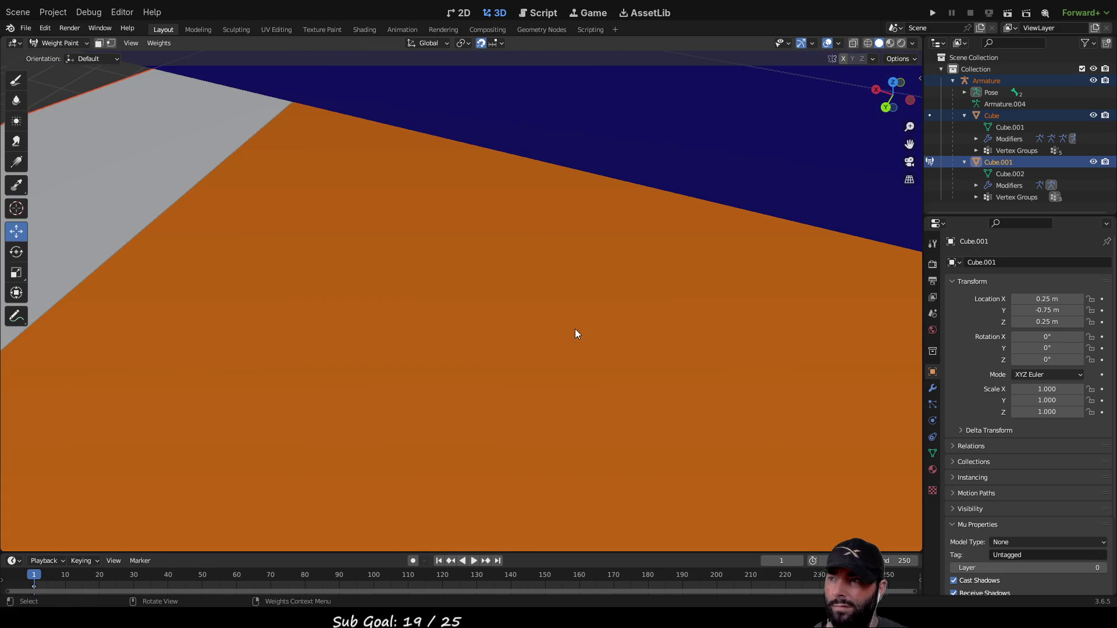
# Drag a weight gradient across the T-shaped top starting at the bone's joint.
pyautogui.click(15, 80)
pyautogui.moveTo(430, 305)
pyautogui.mouseDown(button='middle')
pyautogui.moveTo(507, 324)
pyautogui.moveTo(550, 371)
pyautogui.moveTo(580, 328)
pyautogui.moveTo(571, 292)
pyautogui.moveTo(585, 258)
pyautogui.mouseUp(button='middle')
pyautogui.scroll(10, 574, 382)
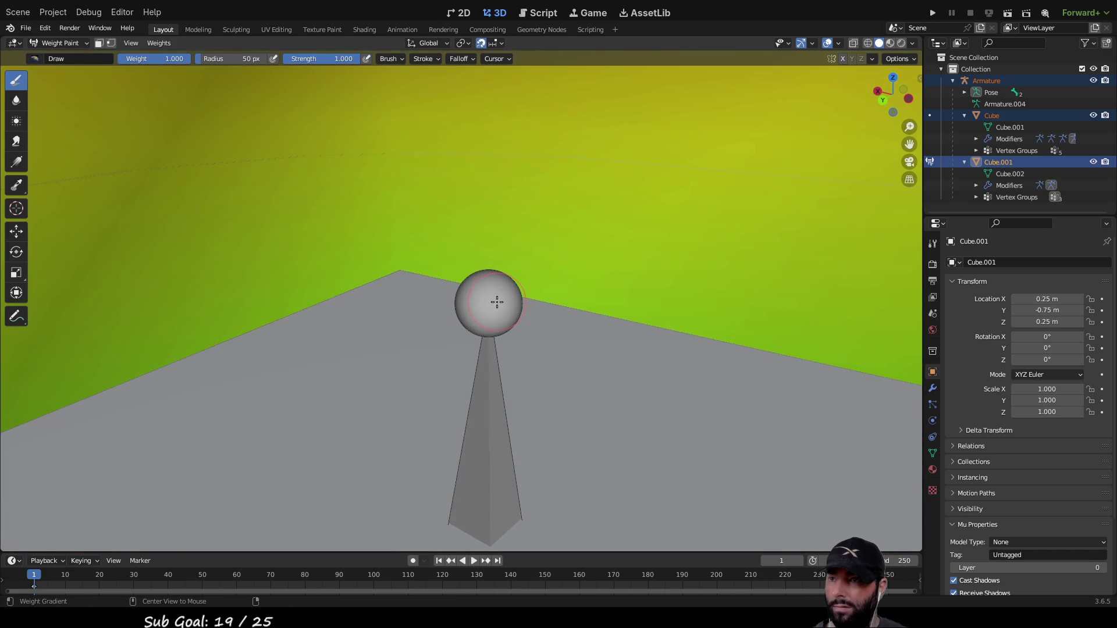
pyautogui.moveTo(483, 301)
pyautogui.mouseDown()
pyautogui.moveTo(761, 334)
pyautogui.moveTo(788, 320)
pyautogui.mouseUp()
pyautogui.scroll(-5, 499, 302)
pyautogui.scroll(-3, 510, 296)
pyautogui.scroll(10, 511, 296)
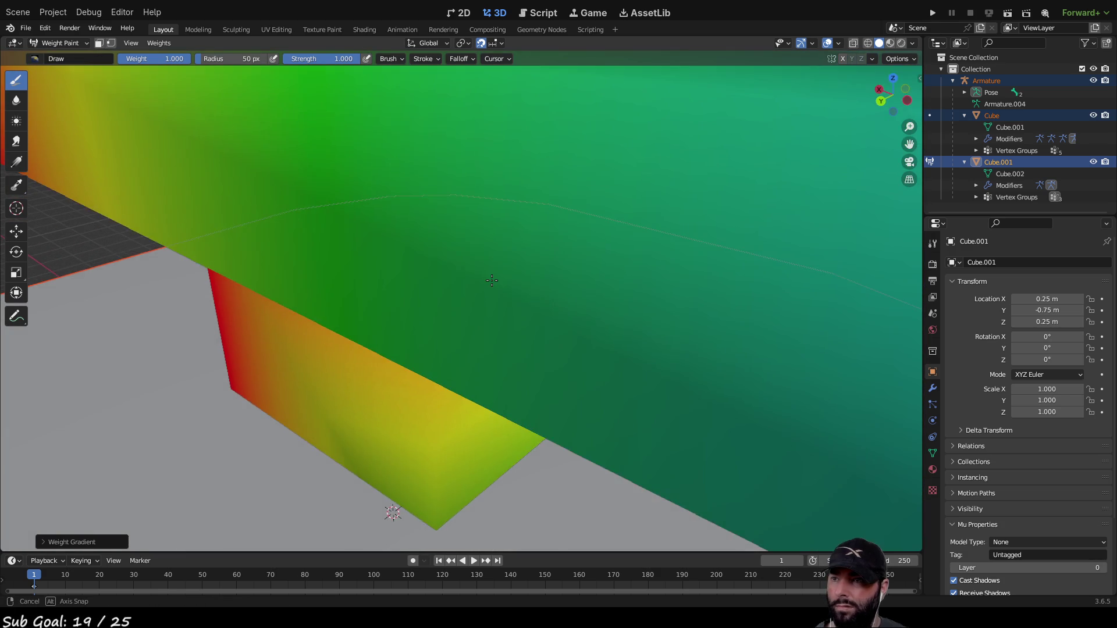
pyautogui.scroll(-2, 495, 297)
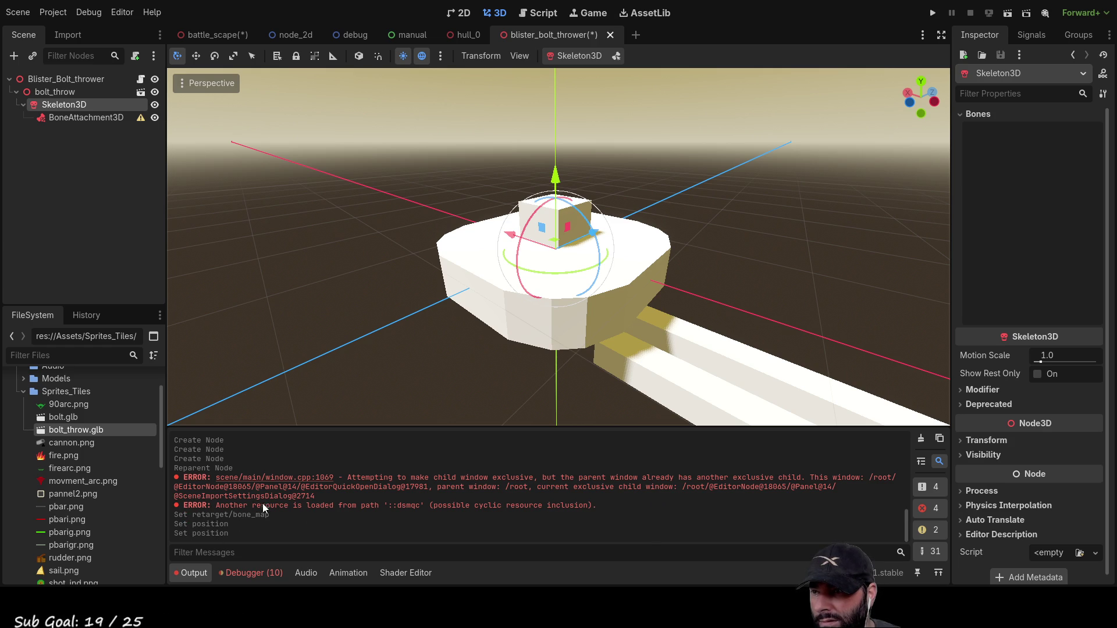
pyautogui.scroll(3, 285, 501)
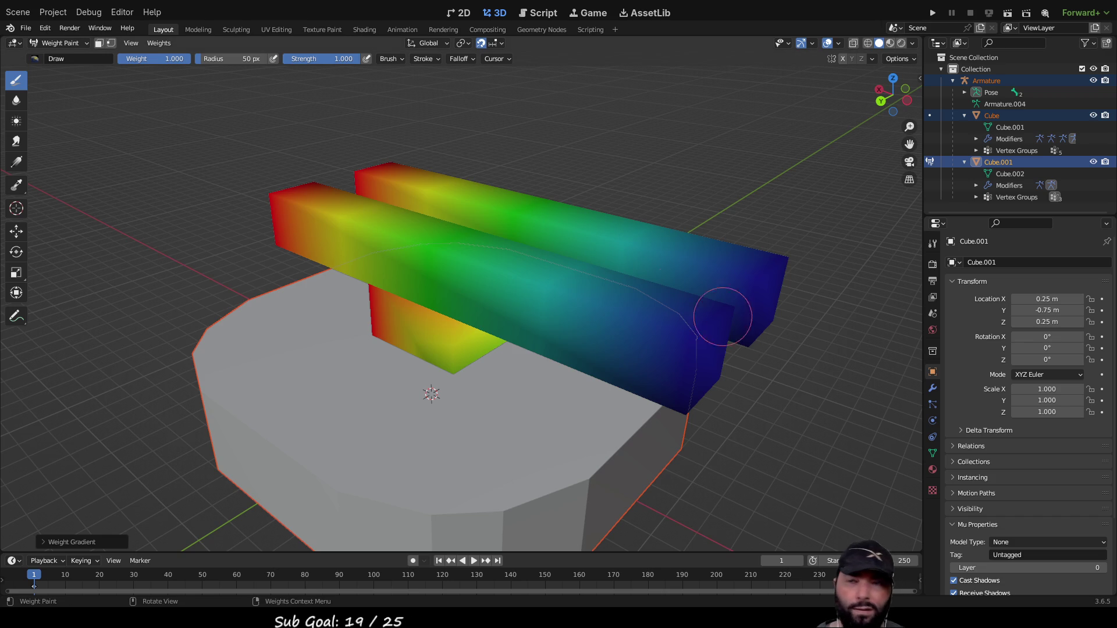
pyautogui.moveTo(724, 312); pyautogui.dragTo(627, 228, button='middle')
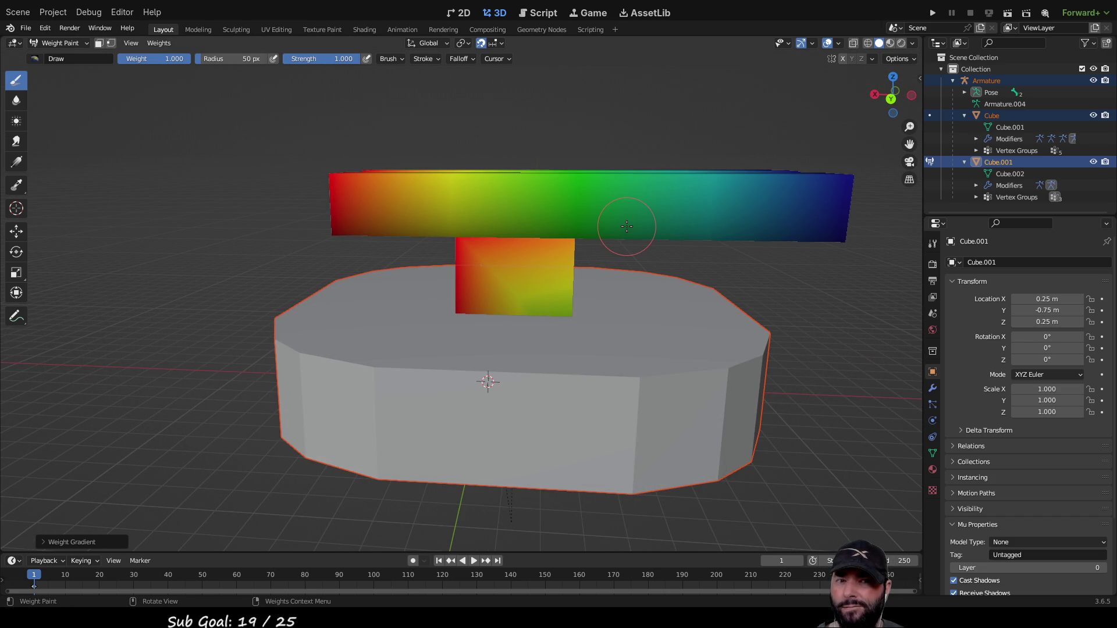
# Inspect the painted weight bars from several angles, then quit Blender and answer the save prompt.
pyautogui.moveTo(627, 226)
pyautogui.mouseDown(button='middle')
pyautogui.moveTo(494, 230)
pyautogui.moveTo(680, 220)
pyautogui.moveTo(544, 197)
pyautogui.mouseUp(button='middle')
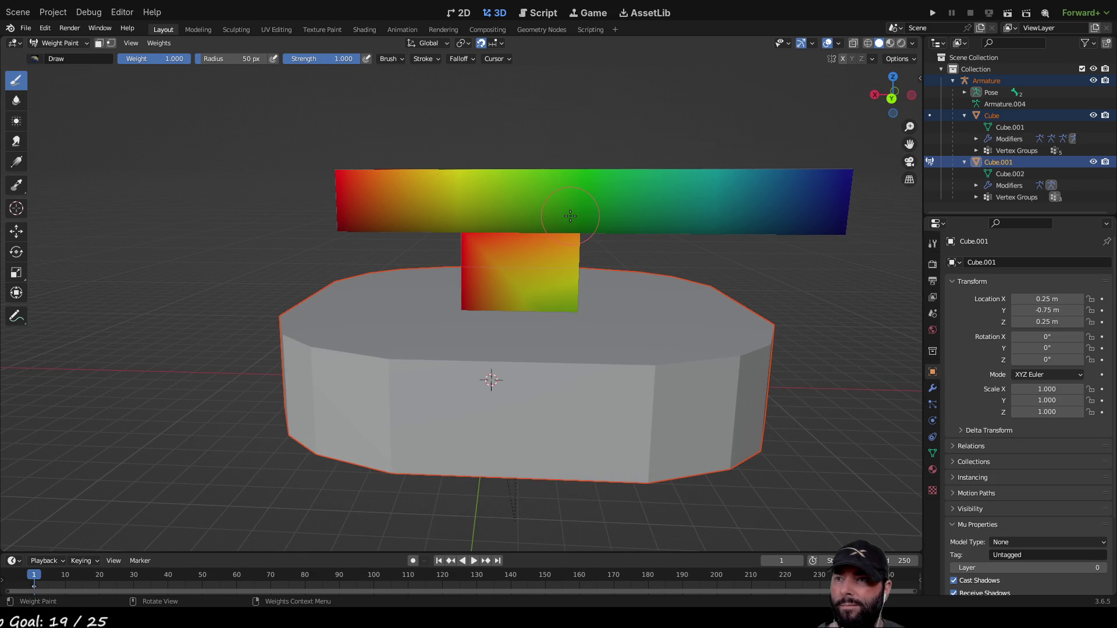
pyautogui.moveTo(788, 197)
pyautogui.mouseDown(button='middle')
pyautogui.moveTo(408, 248)
pyautogui.moveTo(449, 229)
pyautogui.moveTo(492, 319)
pyautogui.moveTo(506, 292)
pyautogui.moveTo(540, 316)
pyautogui.moveTo(551, 295)
pyautogui.moveTo(531, 302)
pyautogui.moveTo(544, 294)
pyautogui.mouseUp(button='middle')
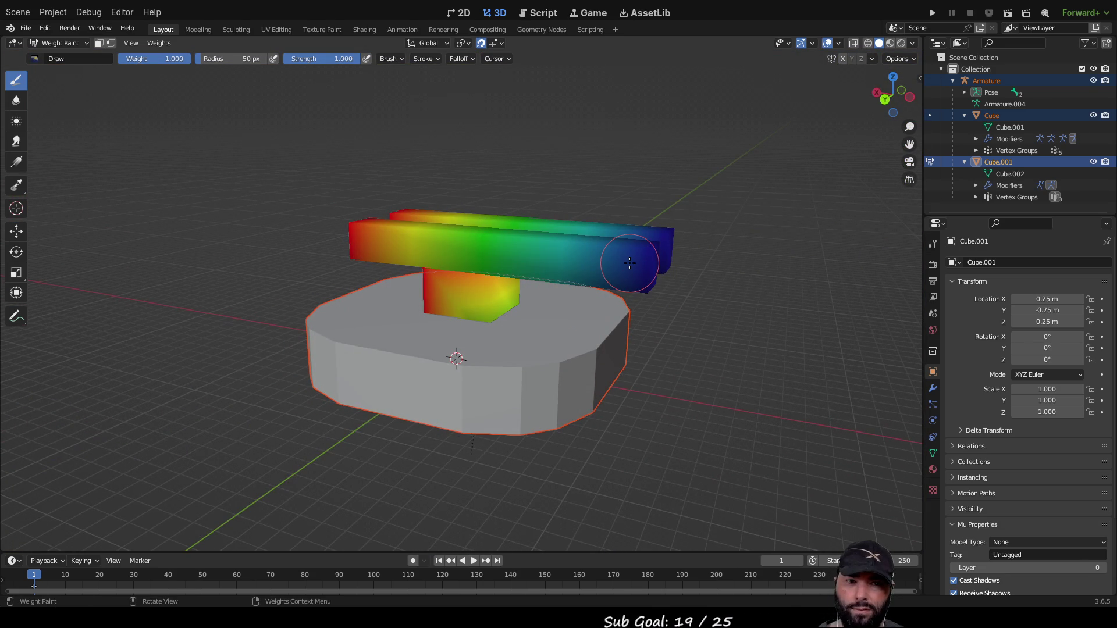
pyautogui.moveTo(630, 263); pyautogui.dragTo(615, 211, button='middle')
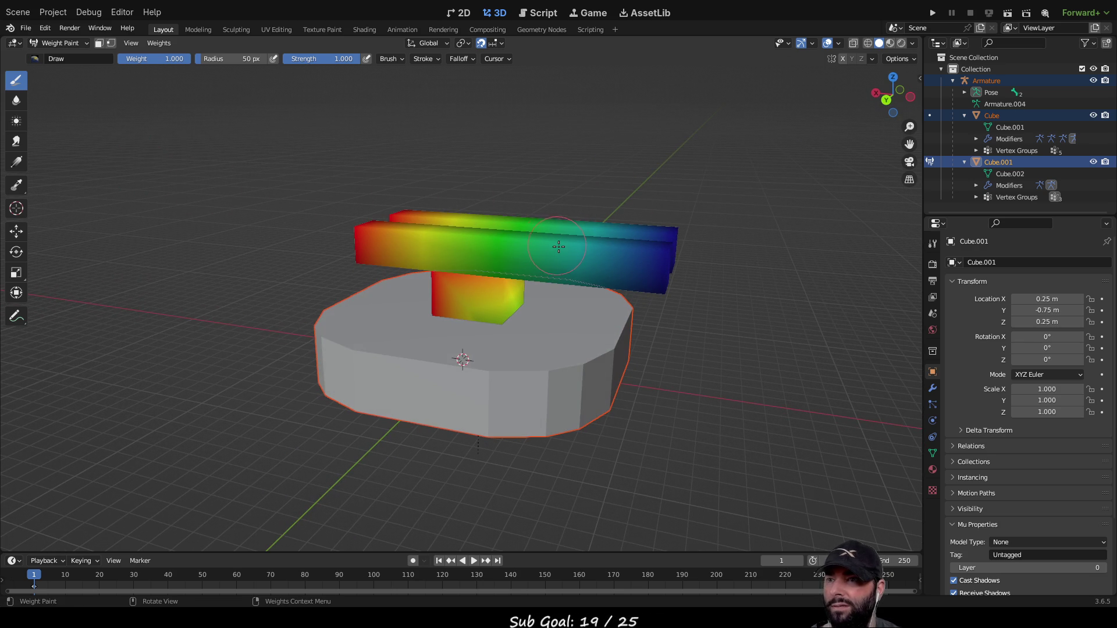
pyautogui.hotkey('ctrl', 'q')
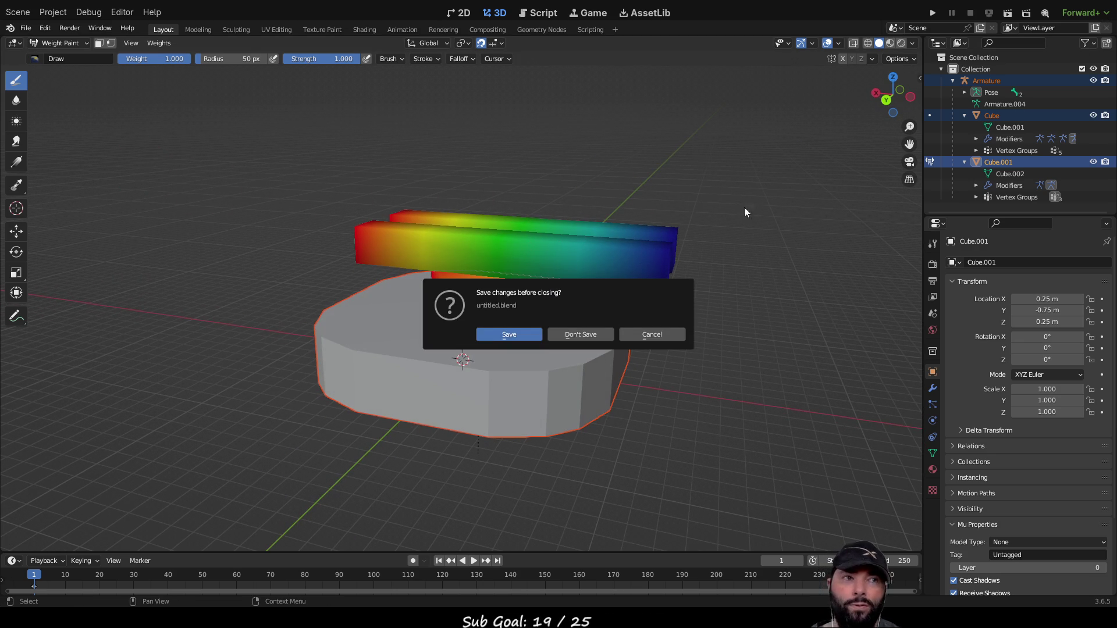
pyautogui.click(599, 333)
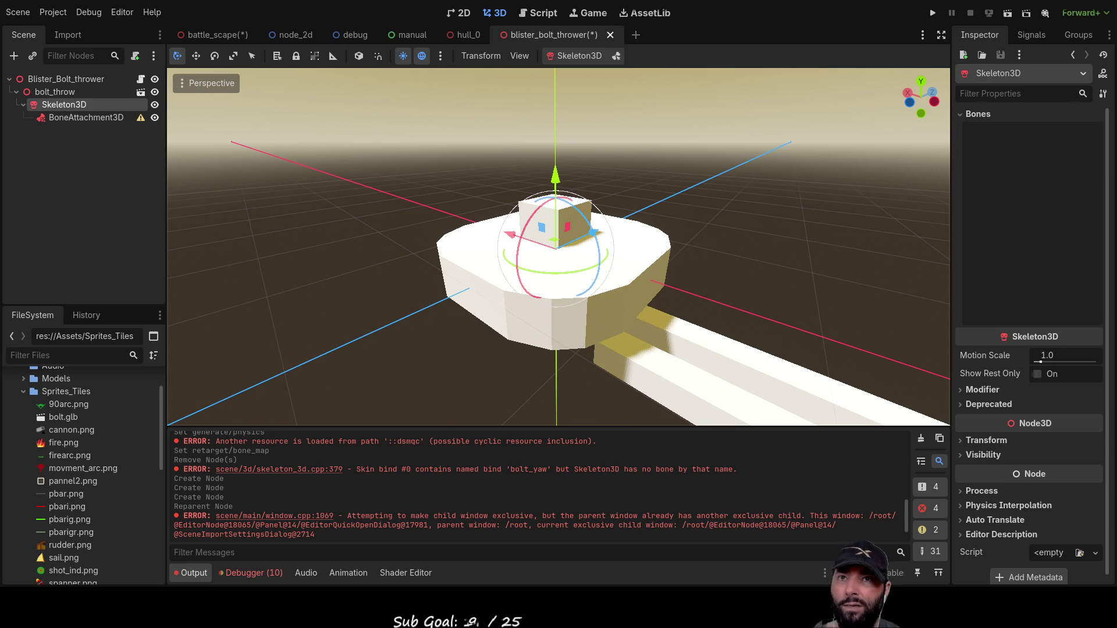
# Delete the default cube, camera and light, then draw a first box near the origin.
pyautogui.moveTo(226, 170); pyautogui.dragTo(653, 416)
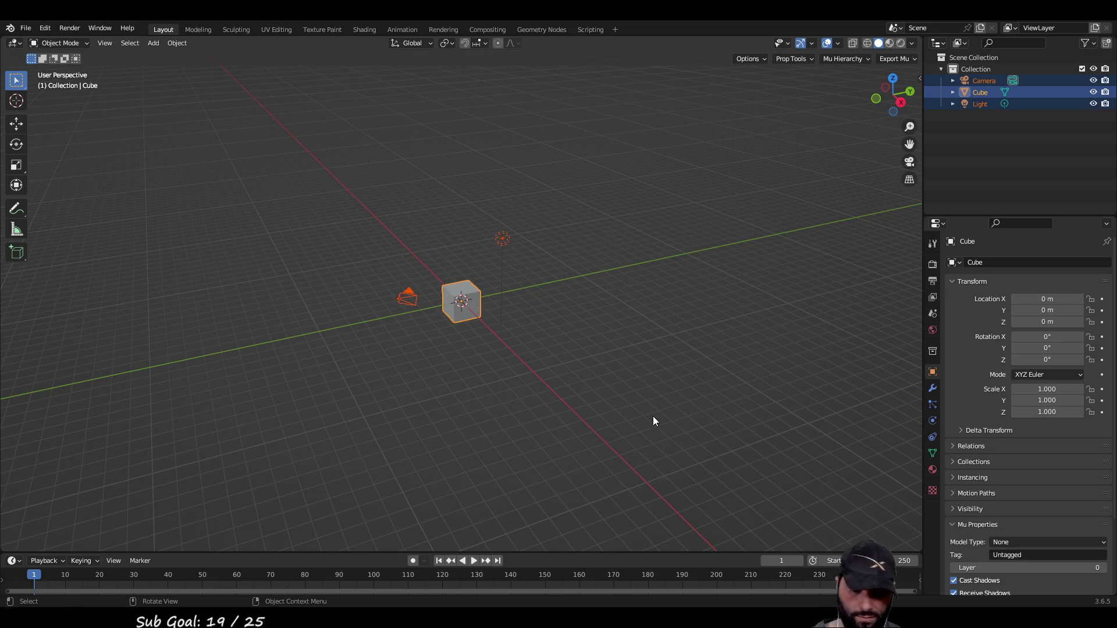
pyautogui.press('Delete')
pyautogui.scroll(2, 653, 416)
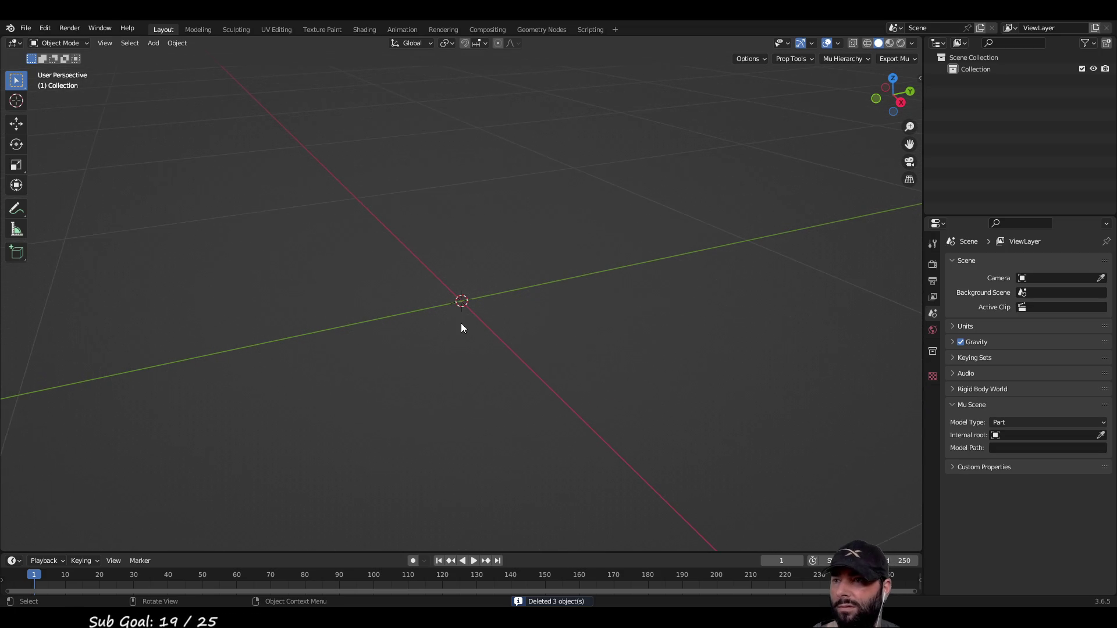
pyautogui.click(16, 252)
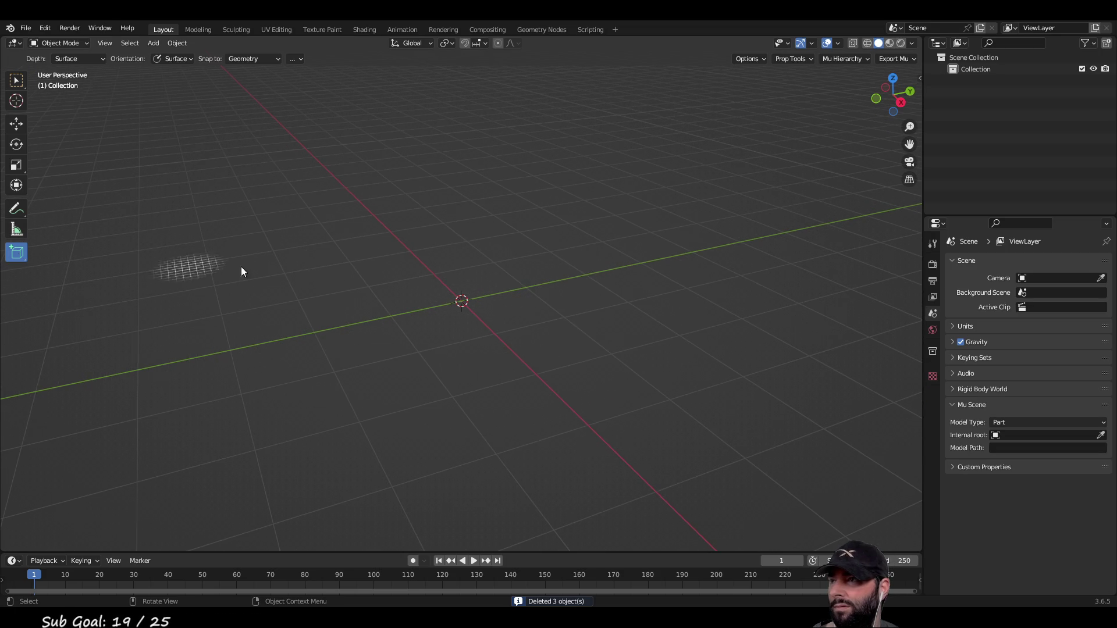
pyautogui.moveTo(85, 262); pyautogui.dragTo(465, 295, button='middle')
pyautogui.moveTo(439, 253)
pyautogui.mouseDown()
pyautogui.moveTo(457, 327)
pyautogui.moveTo(507, 372)
pyautogui.mouseUp()
pyautogui.click(511, 325)
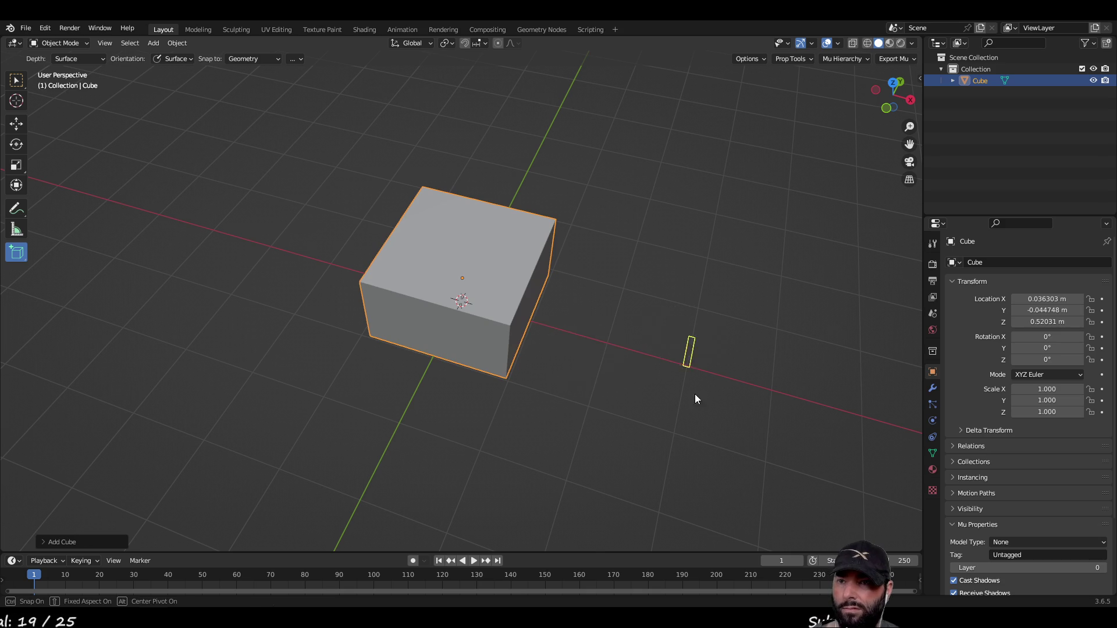
# Draw a second box and a long rectangular third box.
pyautogui.moveTo(787, 434); pyautogui.dragTo(767, 445)
pyautogui.click(781, 391)
pyautogui.moveTo(781, 391)
pyautogui.mouseDown(button='middle')
pyautogui.moveTo(605, 401)
pyautogui.moveTo(452, 469)
pyautogui.mouseUp(button='middle')
pyautogui.moveTo(411, 464)
pyautogui.mouseDown()
pyautogui.moveTo(569, 474)
pyautogui.moveTo(602, 513)
pyautogui.moveTo(613, 494)
pyautogui.mouseUp()
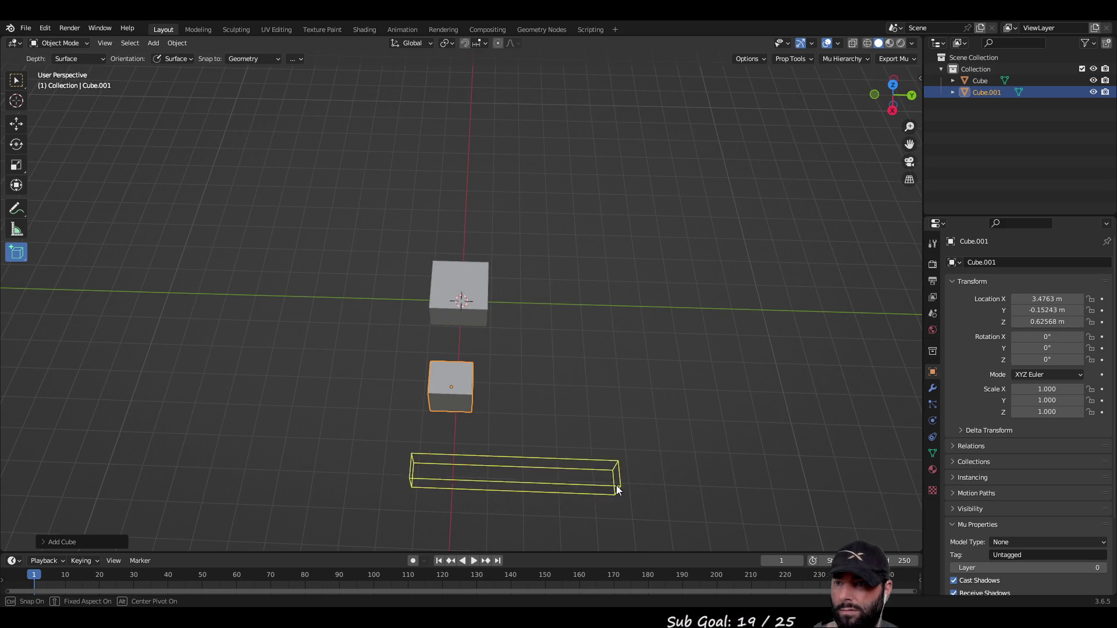
pyautogui.click(620, 481)
pyautogui.moveTo(622, 481)
pyautogui.mouseDown(button='middle')
pyautogui.moveTo(414, 354)
pyautogui.moveTo(533, 320)
pyautogui.moveTo(514, 344)
pyautogui.moveTo(500, 341)
pyautogui.mouseUp(button='middle')
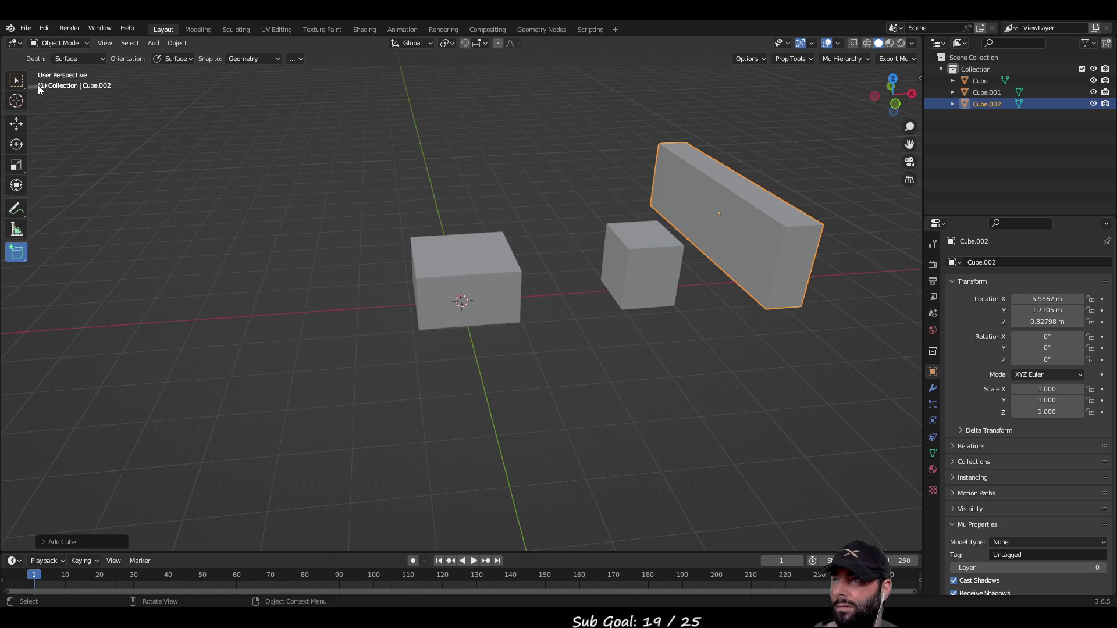
# Select the first box and snap it to the grid so it sits at 0, 0, 1.
pyautogui.click(17, 81)
pyautogui.click(502, 258)
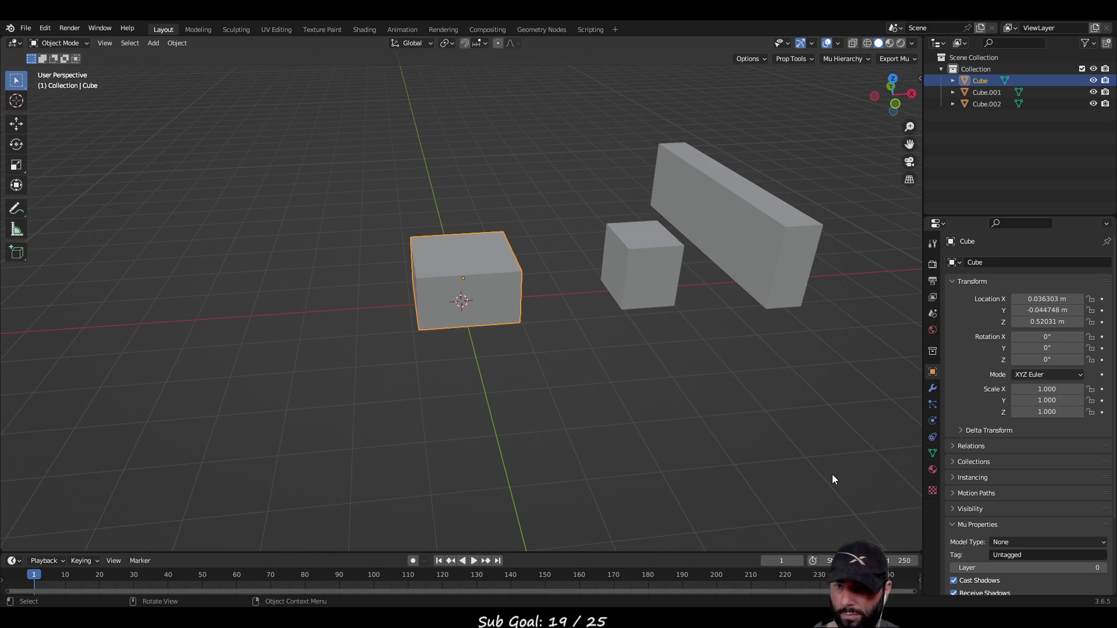
pyautogui.hotkey('shift', 's')
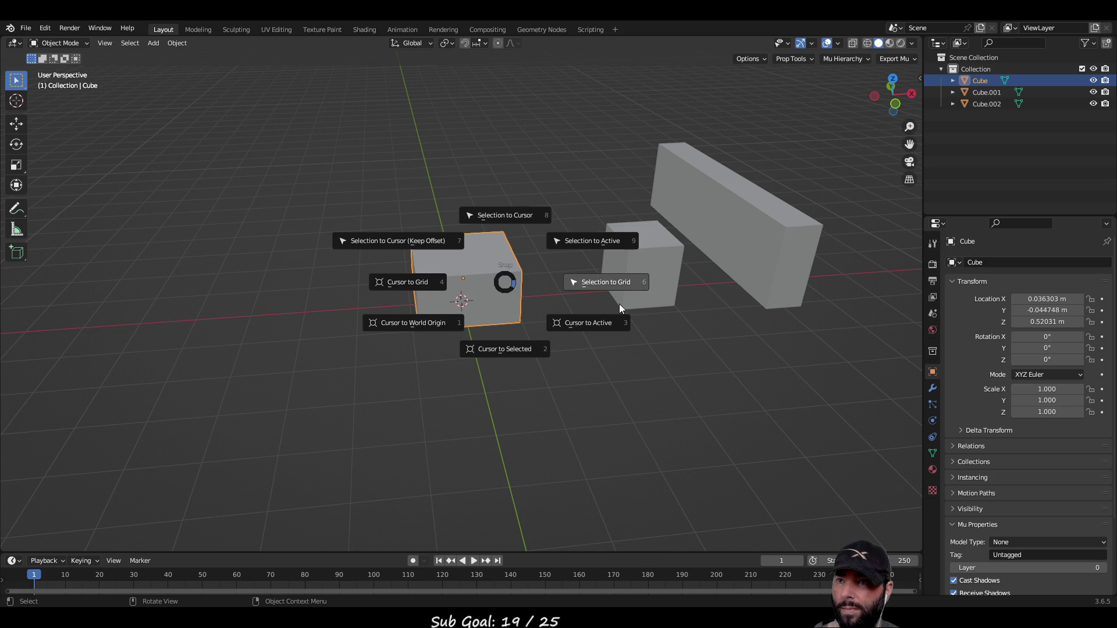
pyautogui.click(621, 284)
pyautogui.click(465, 43)
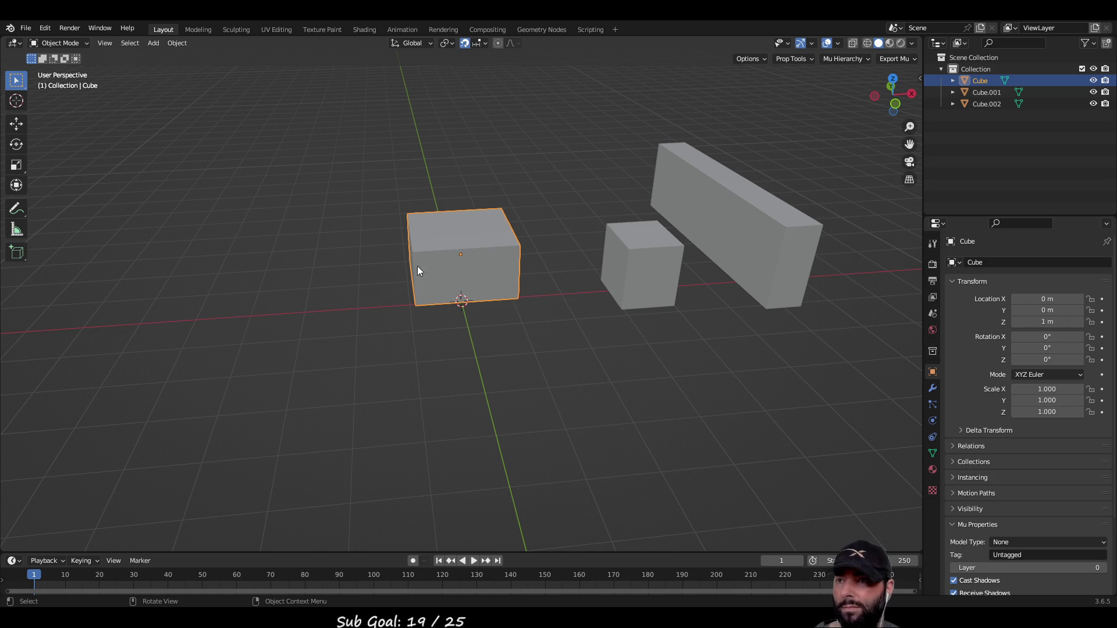
pyautogui.scroll(5, 444, 258)
pyautogui.moveTo(482, 361)
pyautogui.mouseDown(button='middle')
pyautogui.moveTo(661, 374)
pyautogui.moveTo(539, 399)
pyautogui.moveTo(538, 363)
pyautogui.mouseUp(button='middle')
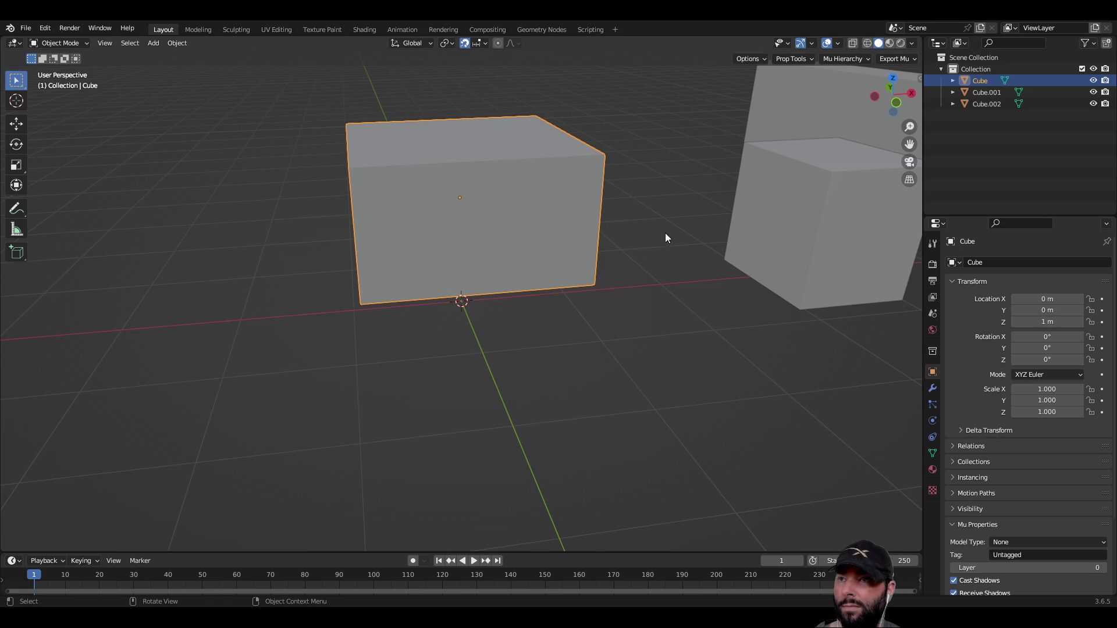
# Enter Edit Mode on the cube and snap its selection to the grid.
pyautogui.click(14, 129)
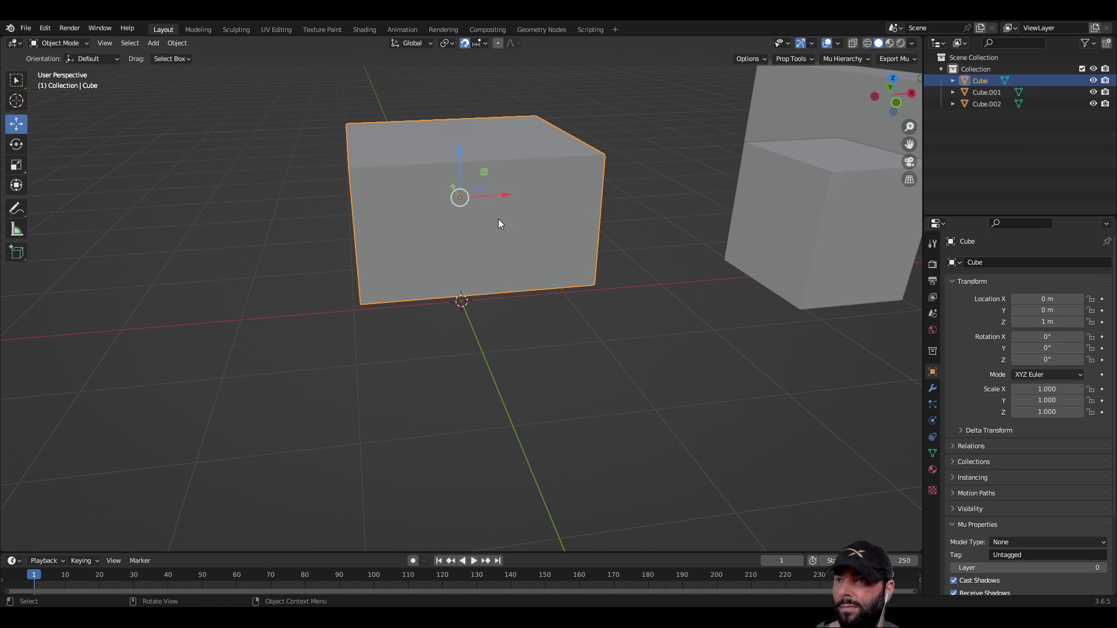
pyautogui.click(17, 80)
pyautogui.moveTo(401, 265); pyautogui.dragTo(477, 315, button='middle')
pyautogui.hotkey('shift', 's')
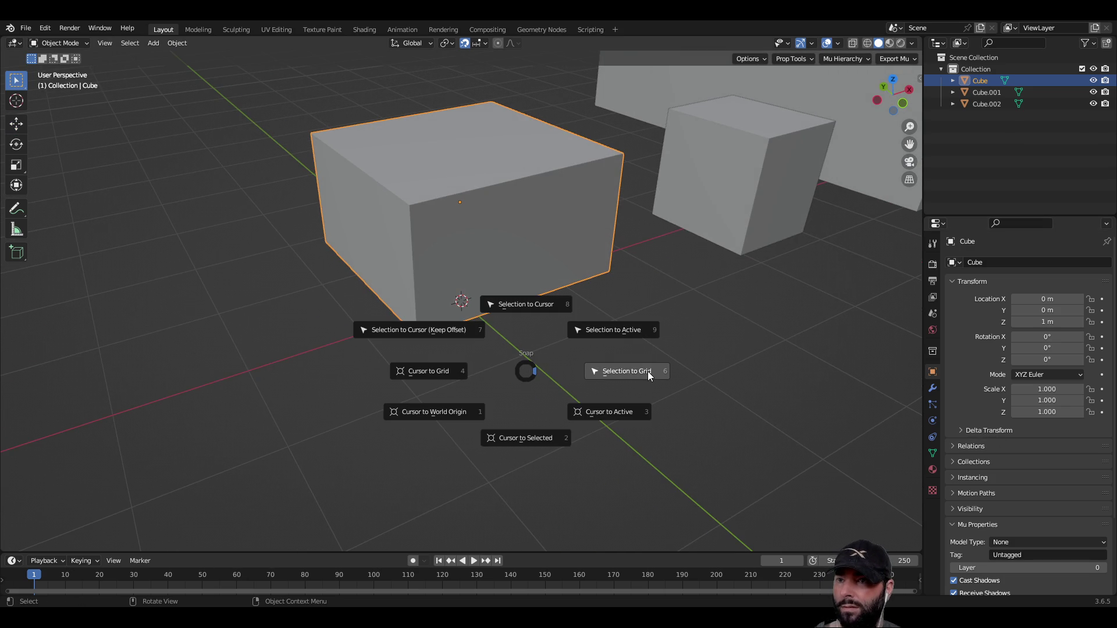
pyautogui.click(648, 372)
pyautogui.press('Tab')
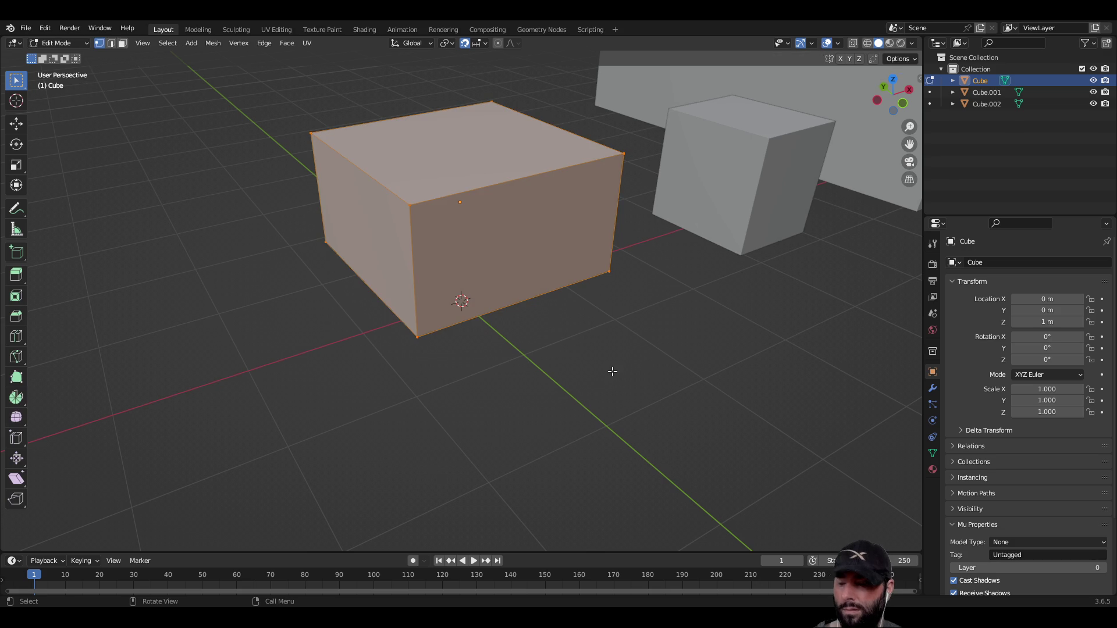
pyautogui.hotkey('shift', 's')
pyautogui.click(703, 378)
pyautogui.moveTo(702, 378); pyautogui.dragTo(545, 333, button='middle')
# With the Move tool active, switch to Face select and view the cube along Y.
pyautogui.click(18, 130)
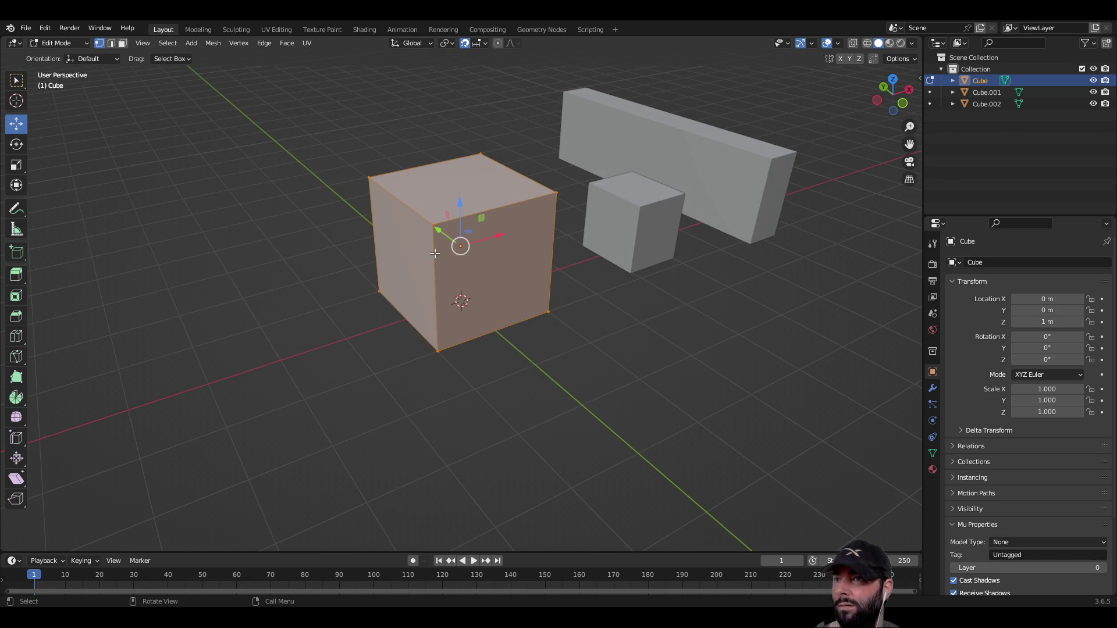
pyautogui.click(478, 191)
pyautogui.moveTo(464, 257)
pyautogui.mouseDown(button='middle')
pyautogui.moveTo(628, 369)
pyautogui.moveTo(689, 320)
pyautogui.moveTo(459, 298)
pyautogui.mouseUp(button='middle')
pyautogui.moveTo(586, 298)
pyautogui.mouseDown(button='middle')
pyautogui.moveTo(551, 312)
pyautogui.moveTo(444, 296)
pyautogui.mouseUp(button='middle')
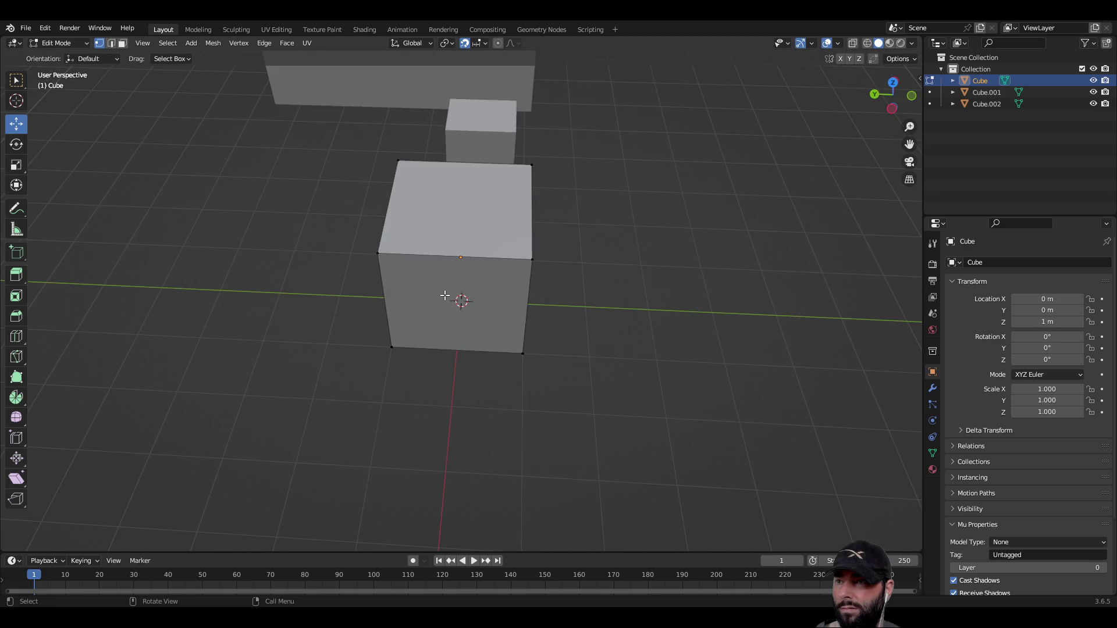
pyautogui.click(122, 44)
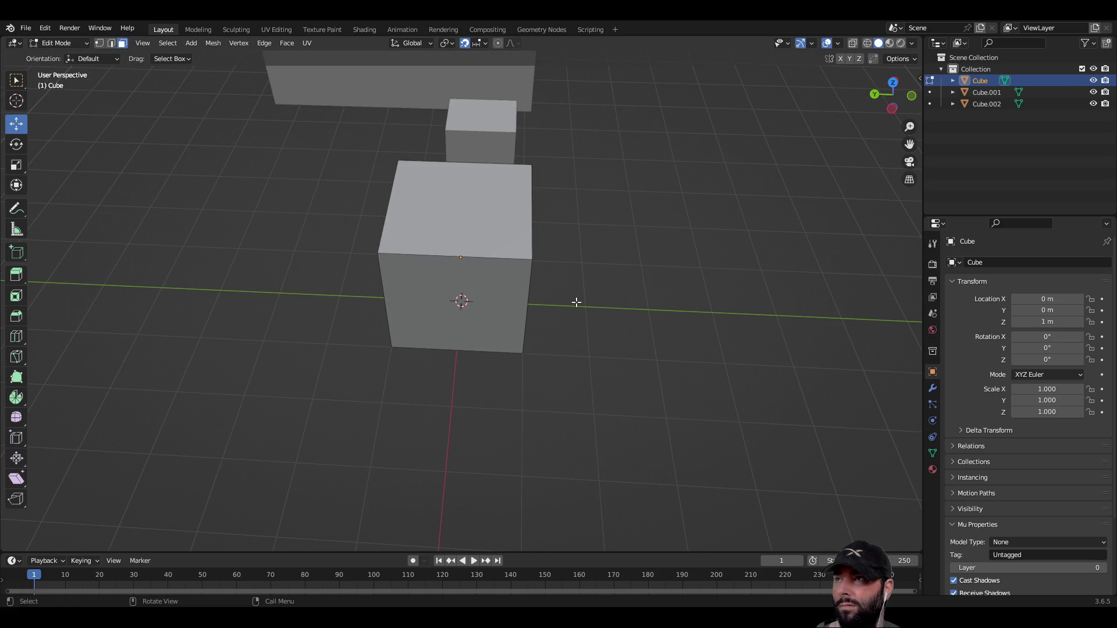
pyautogui.moveTo(566, 297); pyautogui.dragTo(433, 316, button='middle')
# Push the left, front and right faces outward to widen and lengthen the block.
pyautogui.click(409, 275)
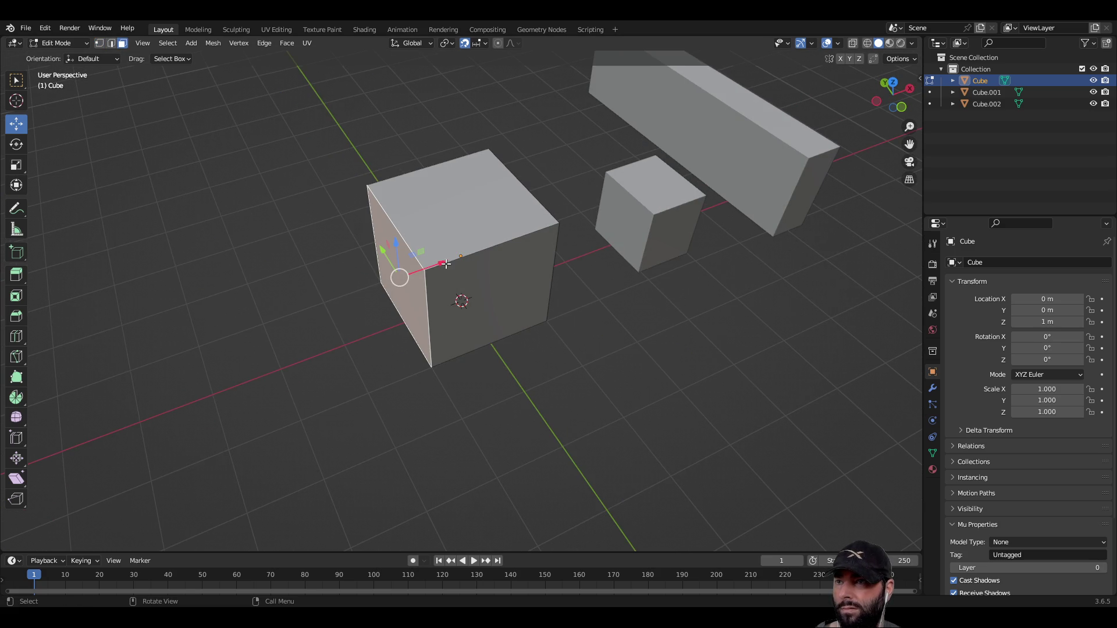
pyautogui.moveTo(442, 263)
pyautogui.mouseDown()
pyautogui.moveTo(379, 289)
pyautogui.moveTo(454, 294)
pyautogui.moveTo(461, 307)
pyautogui.mouseUp()
pyautogui.click(478, 295)
pyautogui.moveTo(460, 307)
pyautogui.mouseDown(button='middle')
pyautogui.moveTo(456, 299)
pyautogui.moveTo(484, 294)
pyautogui.mouseUp(button='middle')
pyautogui.click(484, 295)
pyautogui.moveTo(540, 317); pyautogui.dragTo(603, 340)
# Pull the block's large front face outward to deepen it.
pyautogui.moveTo(602, 340)
pyautogui.mouseDown(button='middle')
pyautogui.moveTo(419, 305)
pyautogui.moveTo(462, 302)
pyautogui.mouseUp(button='middle')
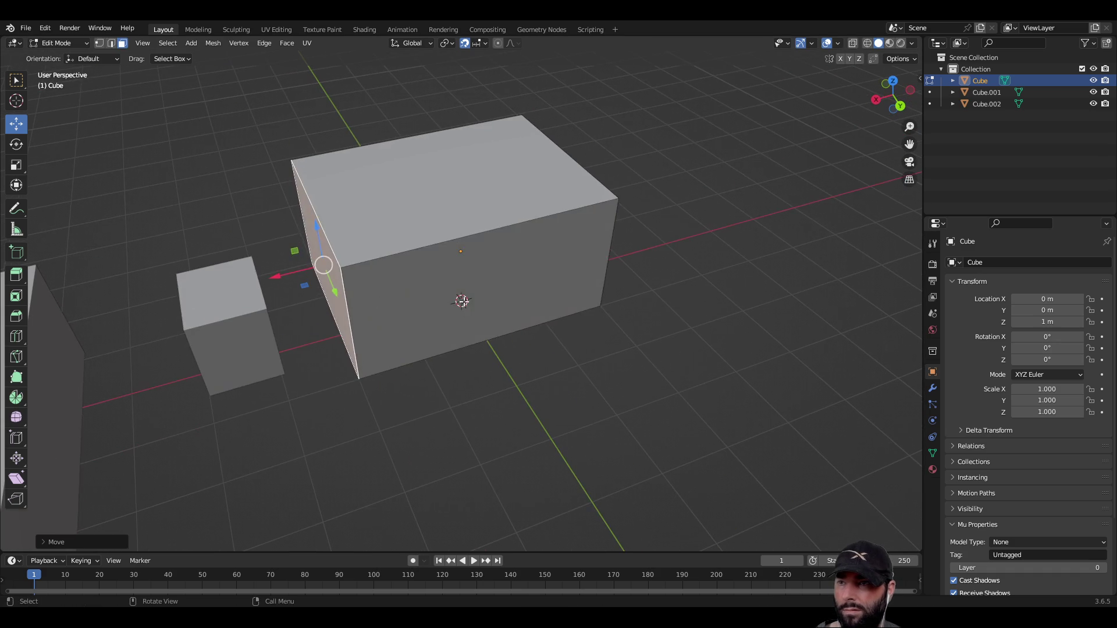
pyautogui.click(461, 302)
pyautogui.moveTo(511, 318); pyautogui.dragTo(527, 352)
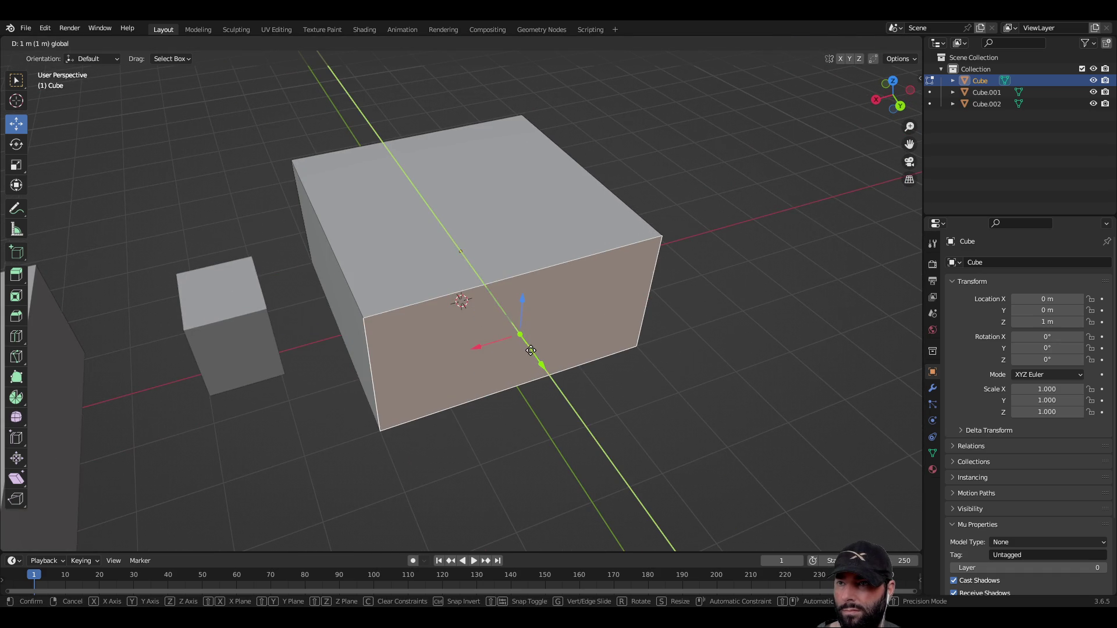
pyautogui.moveTo(509, 487)
pyautogui.mouseDown(button='middle')
pyautogui.moveTo(462, 448)
pyautogui.moveTo(619, 411)
pyautogui.moveTo(621, 479)
pyautogui.mouseUp(button='middle')
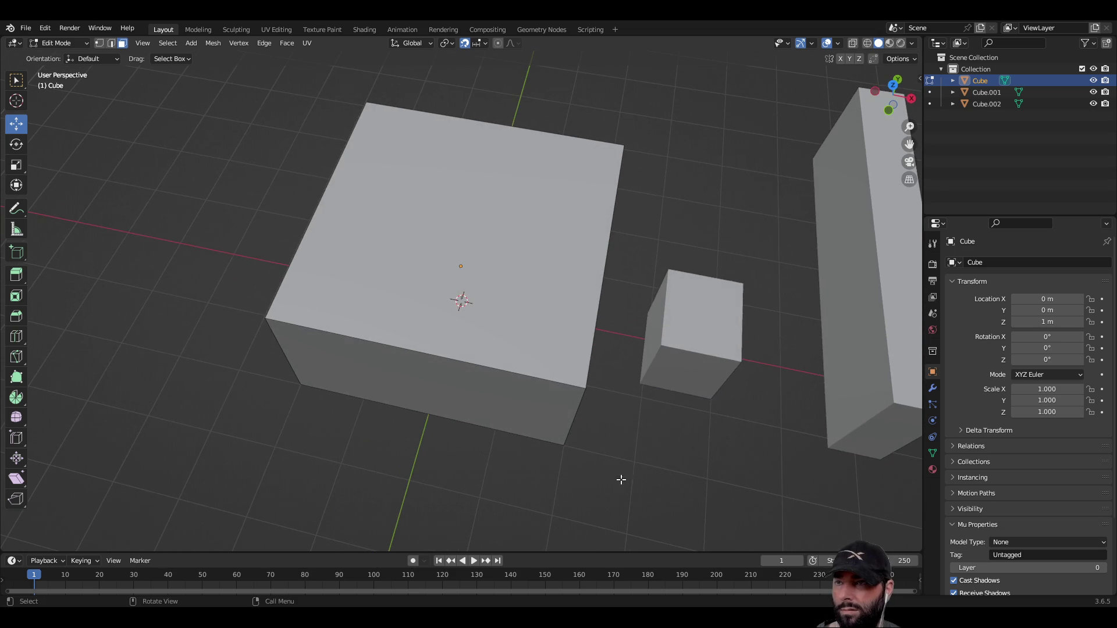
pyautogui.click(16, 316)
# Switch to Edge select and pick the block's front-right vertical edge.
pyautogui.moveTo(233, 407); pyautogui.dragTo(318, 353, button='middle')
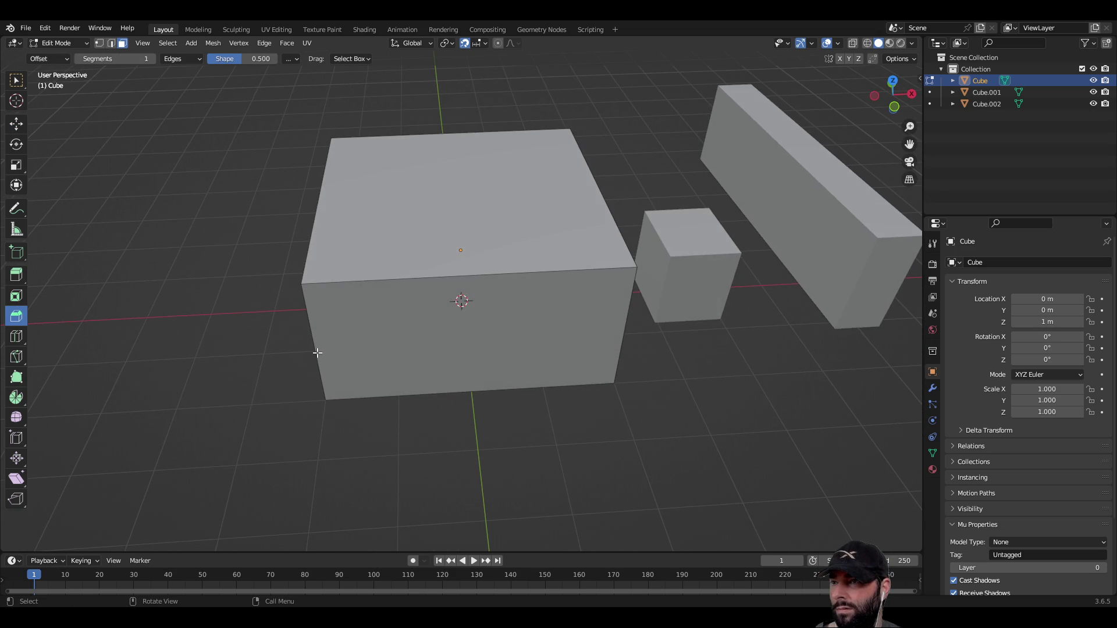
pyautogui.click(385, 346)
pyautogui.moveTo(386, 346)
pyautogui.mouseDown(button='middle')
pyautogui.moveTo(378, 391)
pyautogui.moveTo(411, 355)
pyautogui.moveTo(371, 379)
pyautogui.mouseUp(button='middle')
pyautogui.keyDown('shift'); pyautogui.click(438, 339); pyautogui.keyUp('shift')
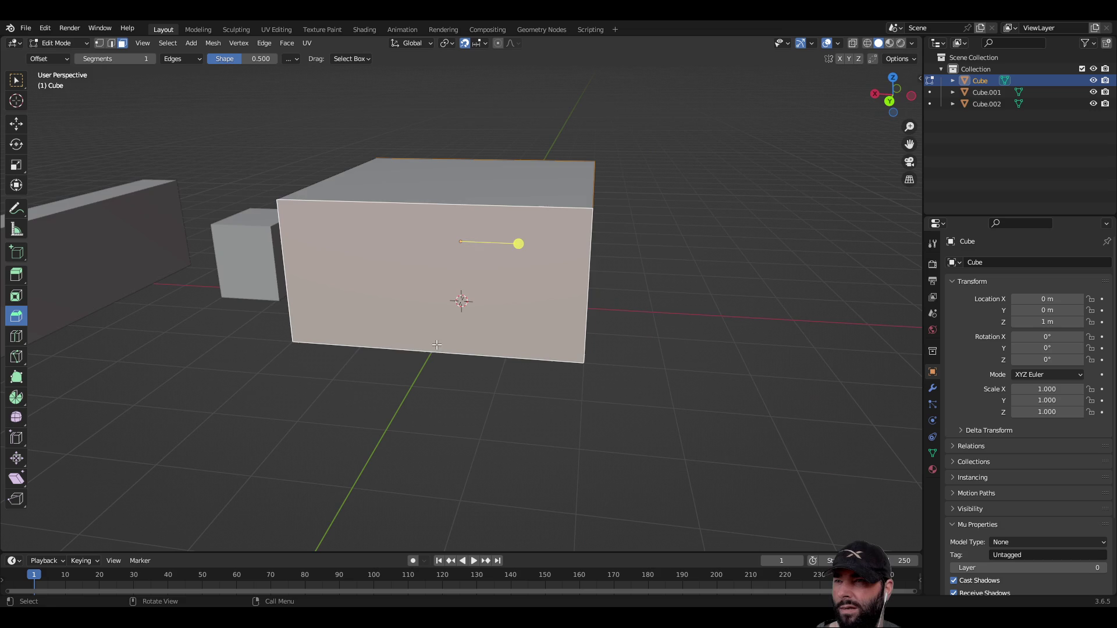
pyautogui.moveTo(447, 349); pyautogui.dragTo(162, 352, button='middle')
pyautogui.click(111, 43)
pyautogui.click(352, 395)
pyautogui.click(512, 286)
pyautogui.moveTo(329, 306)
pyautogui.mouseDown(button='middle')
pyautogui.moveTo(449, 304)
pyautogui.moveTo(419, 332)
pyautogui.moveTo(444, 281)
pyautogui.mouseUp(button='middle')
# Bevel the selected vertical edges, widening the chamfer to about 0.339 m.
pyautogui.hotkey('ctrl', 'b')
pyautogui.moveTo(361, 267)
pyautogui.mouseDown(button='middle')
pyautogui.moveTo(462, 300)
pyautogui.moveTo(390, 278)
pyautogui.mouseUp(button='middle')
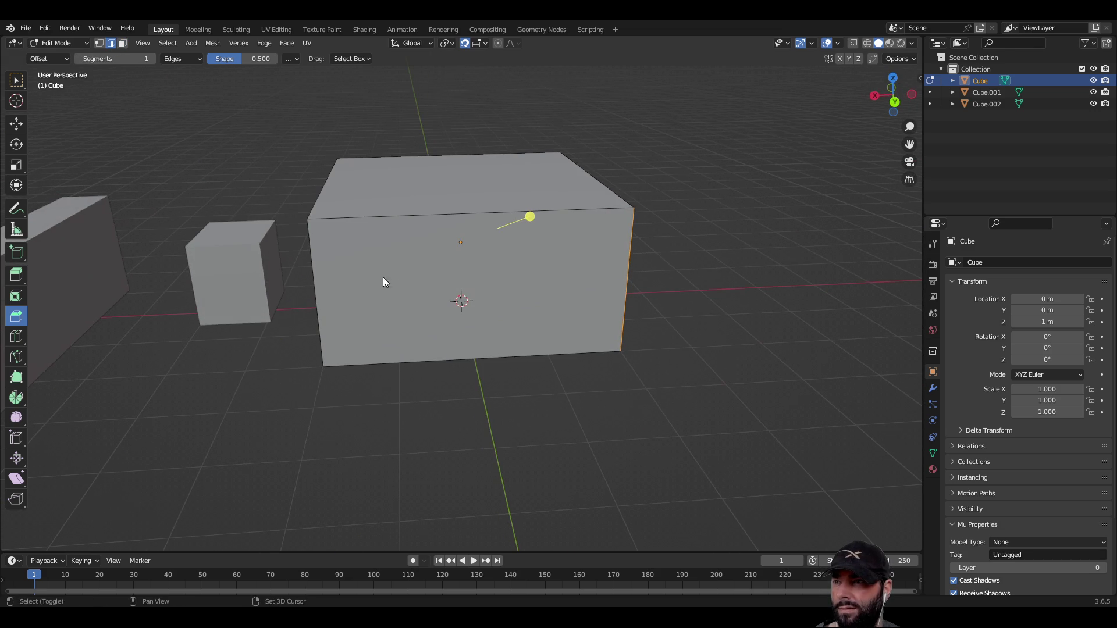
pyautogui.moveTo(299, 279)
pyautogui.mouseDown(button='middle')
pyautogui.moveTo(433, 347)
pyautogui.moveTo(530, 345)
pyautogui.moveTo(584, 368)
pyautogui.moveTo(515, 264)
pyautogui.mouseUp(button='middle')
pyautogui.moveTo(517, 262); pyautogui.dragTo(562, 265)
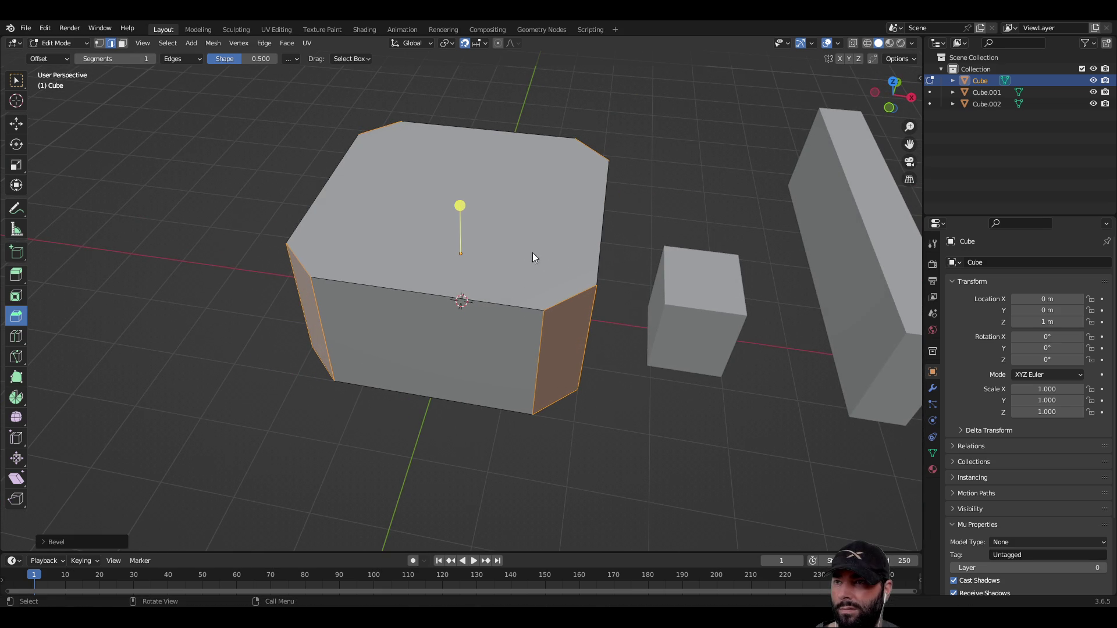
pyautogui.keyDown('shift'); pyautogui.click(570, 295); pyautogui.keyUp('shift')
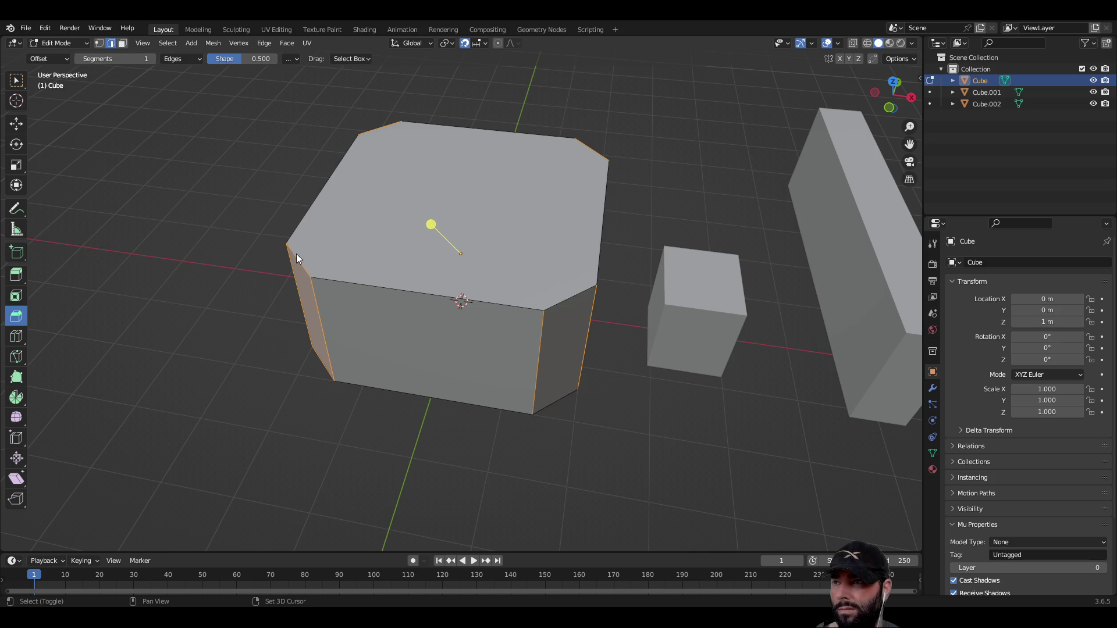
pyautogui.moveTo(321, 365)
pyautogui.mouseDown(button='middle')
pyautogui.moveTo(394, 379)
pyautogui.moveTo(531, 361)
pyautogui.mouseUp(button='middle')
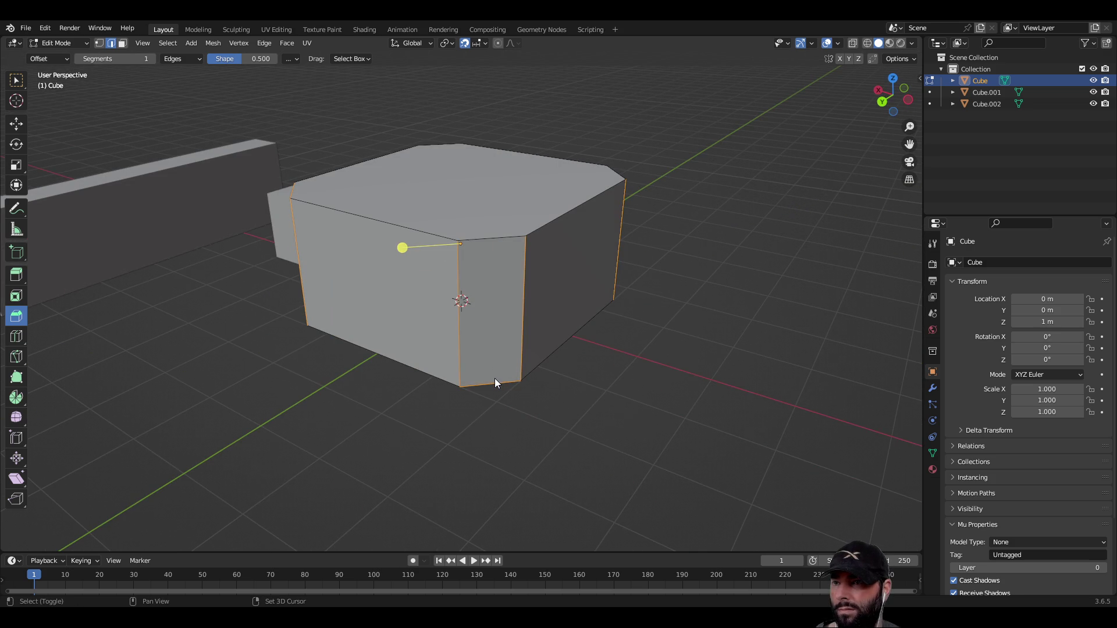
pyautogui.hotkey('ctrl', 'z')
pyautogui.moveTo(402, 399); pyautogui.dragTo(525, 405, button='middle')
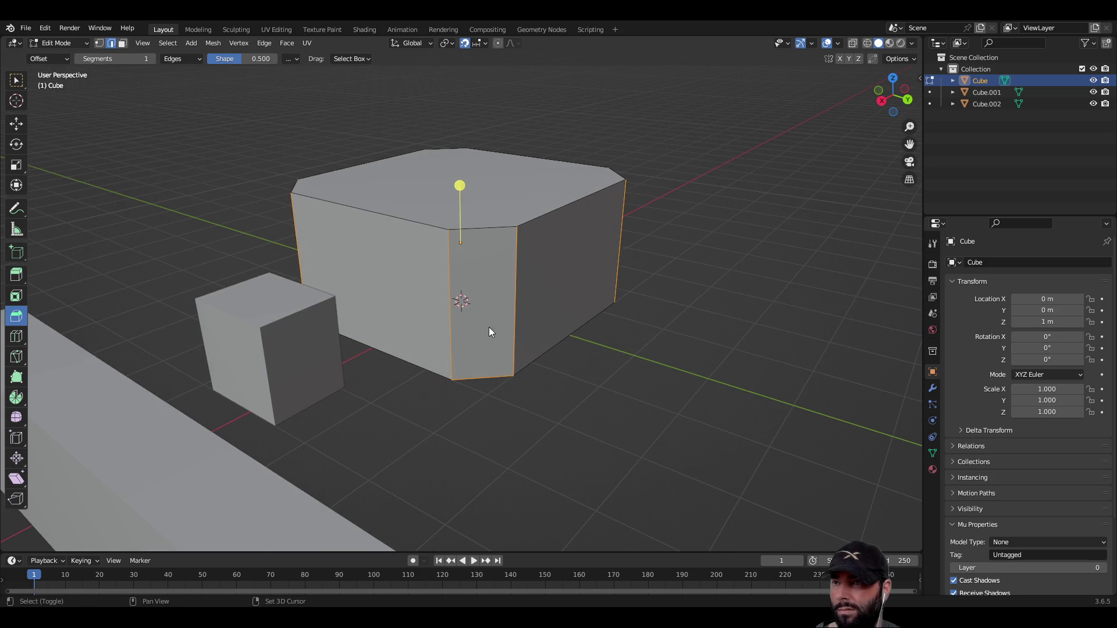
pyautogui.moveTo(400, 407); pyautogui.dragTo(500, 235, button='middle')
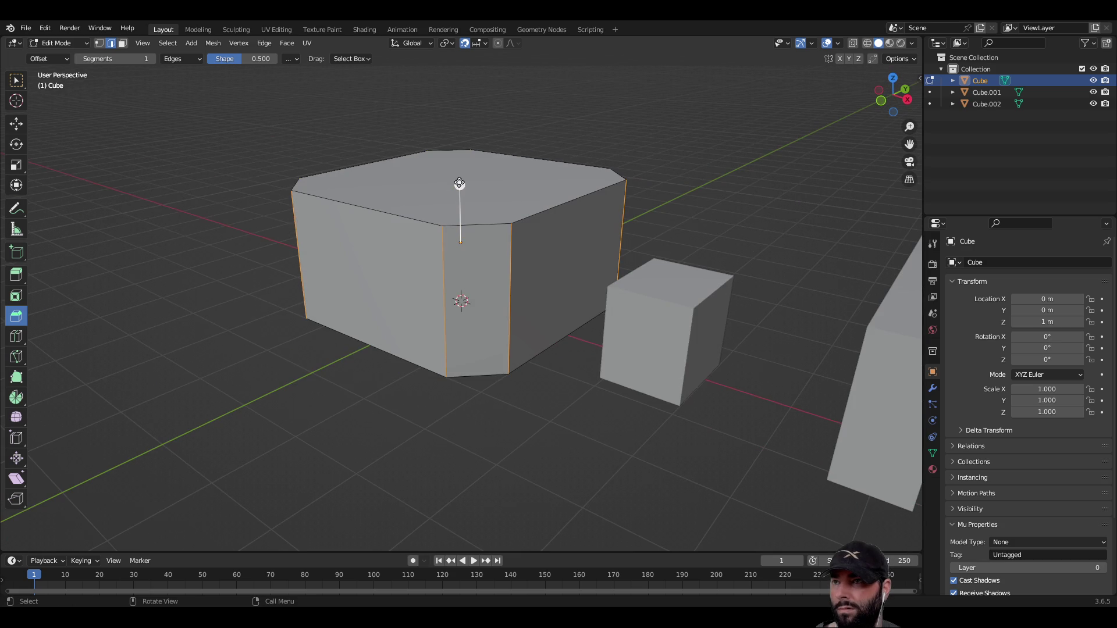
pyautogui.moveTo(460, 185); pyautogui.dragTo(464, 168)
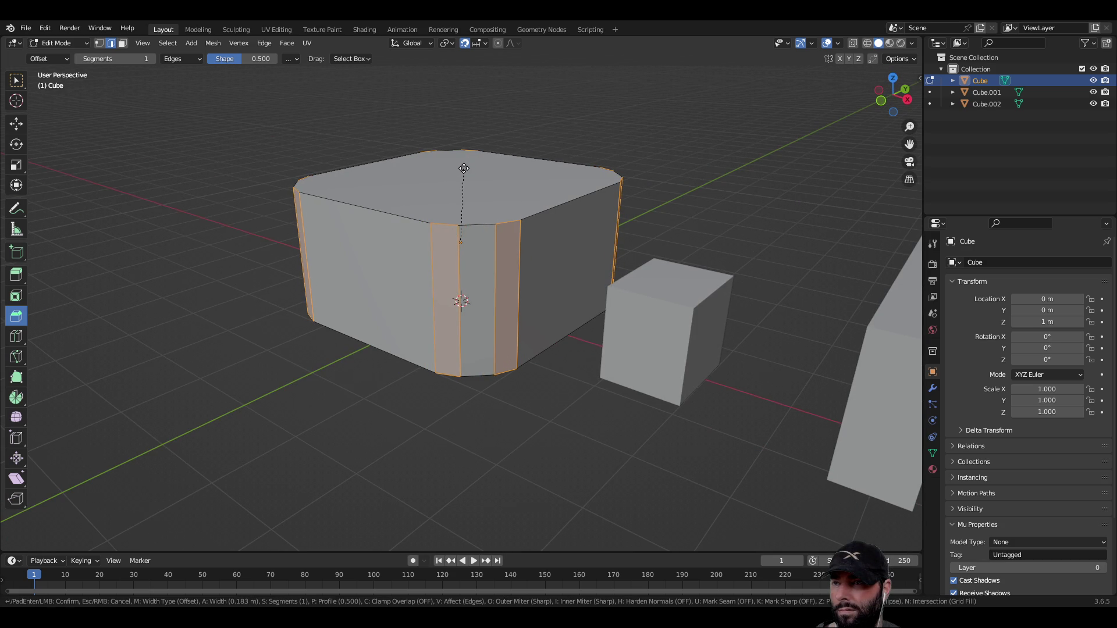
pyautogui.moveTo(464, 169)
pyautogui.mouseDown()
pyautogui.moveTo(466, 154)
pyautogui.moveTo(461, 185)
pyautogui.moveTo(462, 174)
pyautogui.mouseUp()
pyautogui.click(463, 357)
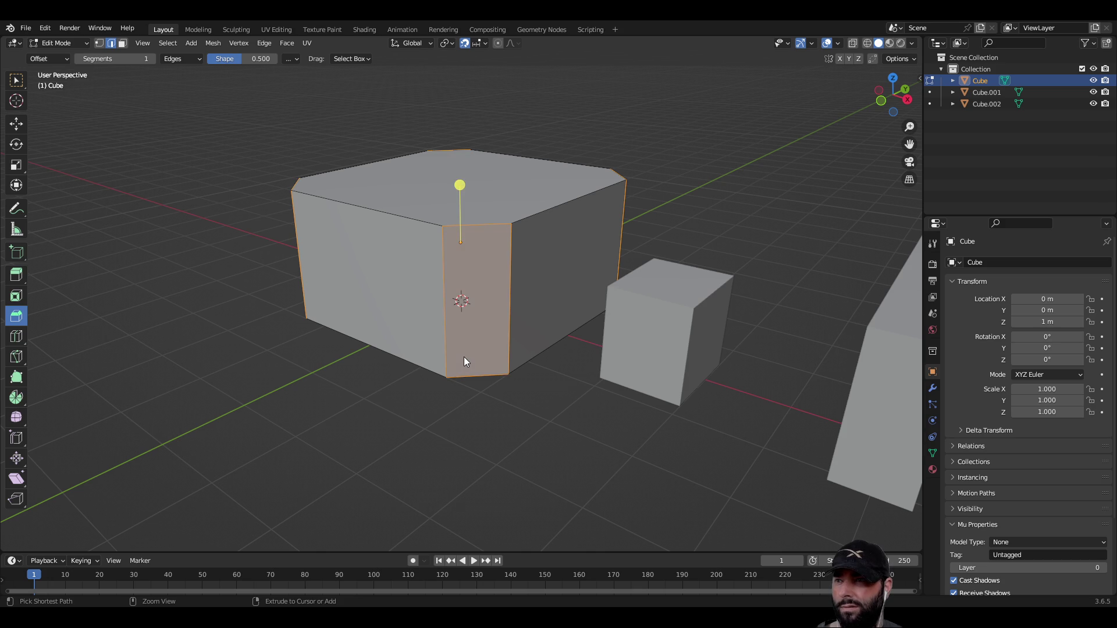
# Undo that chamfer and re-bevel the vertical edges into an octagon.
pyautogui.hotkey('ctrl', 'z')
pyautogui.hotkey('ctrl', 'z')
pyautogui.moveTo(464, 365); pyautogui.dragTo(542, 288, button='middle')
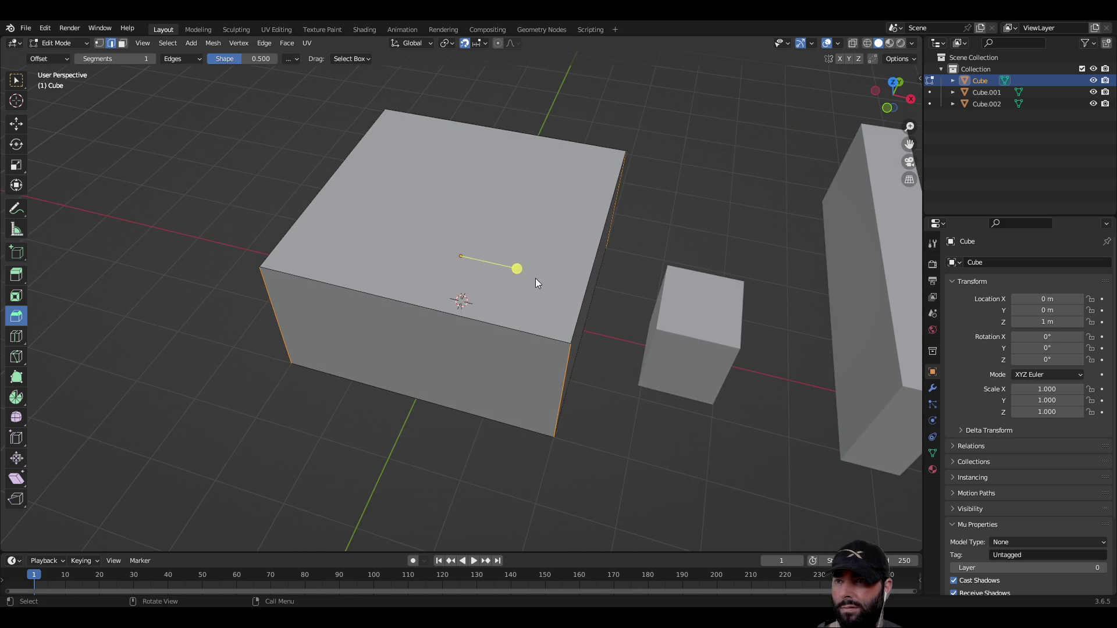
pyautogui.moveTo(519, 270)
pyautogui.mouseDown()
pyautogui.moveTo(610, 309)
pyautogui.moveTo(599, 308)
pyautogui.mouseUp()
pyautogui.moveTo(599, 308)
pyautogui.mouseDown(button='middle')
pyautogui.moveTo(626, 383)
pyautogui.moveTo(406, 397)
pyautogui.moveTo(356, 466)
pyautogui.moveTo(480, 381)
pyautogui.moveTo(641, 393)
pyautogui.moveTo(611, 412)
pyautogui.mouseUp(button='middle')
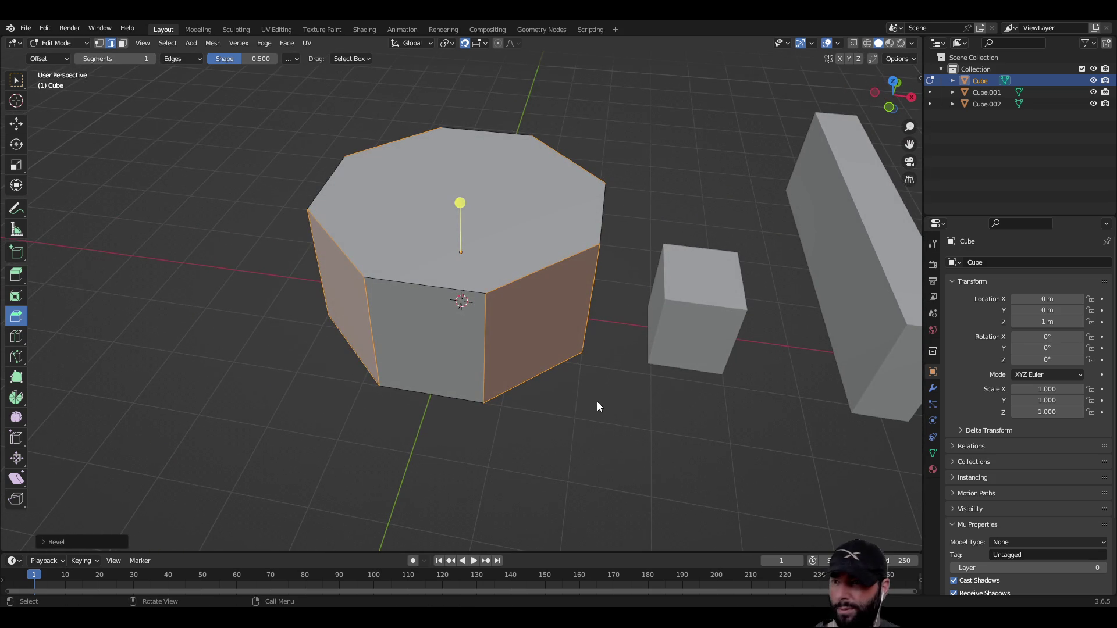
pyautogui.keyDown('shift'); pyautogui.click(537, 271); pyautogui.keyUp('shift')
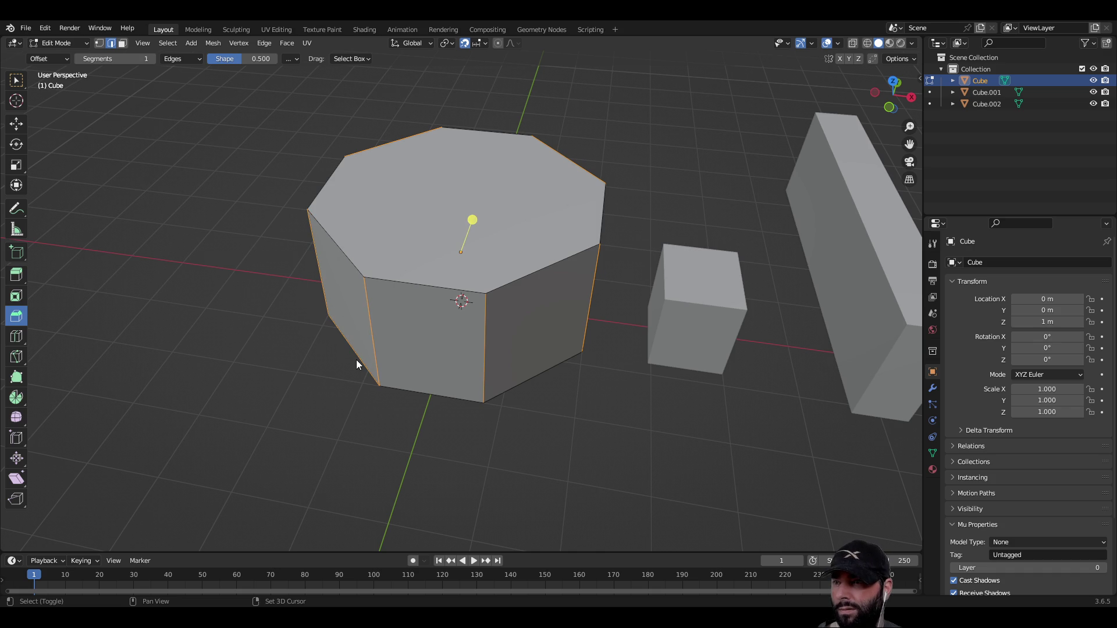
# Bevel the octagon's vertical edges again to form a sixteen-sided base.
pyautogui.moveTo(262, 387)
pyautogui.mouseDown(button='middle')
pyautogui.moveTo(486, 374)
pyautogui.moveTo(438, 265)
pyautogui.mouseUp(button='middle')
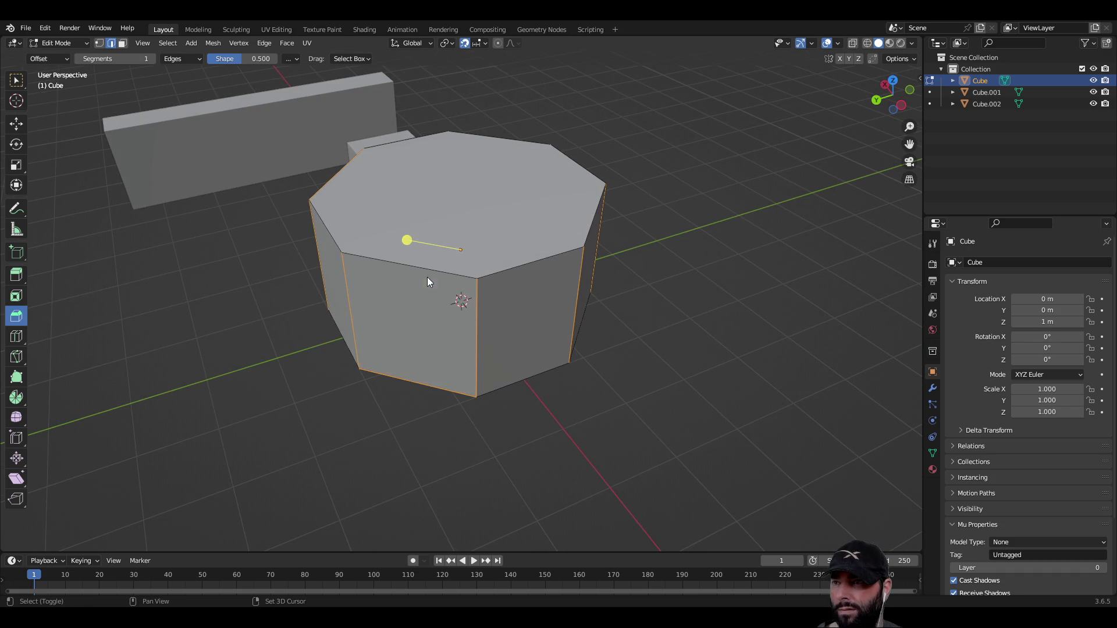
pyautogui.moveTo(306, 393)
pyautogui.mouseDown(button='middle')
pyautogui.moveTo(470, 375)
pyautogui.moveTo(554, 413)
pyautogui.moveTo(465, 196)
pyautogui.mouseUp(button='middle')
pyautogui.keyDown('shift'); pyautogui.click(443, 240); pyautogui.keyUp('shift')
pyautogui.keyDown('shift'); pyautogui.click(437, 371); pyautogui.keyUp('shift')
pyautogui.moveTo(459, 203); pyautogui.dragTo(464, 174)
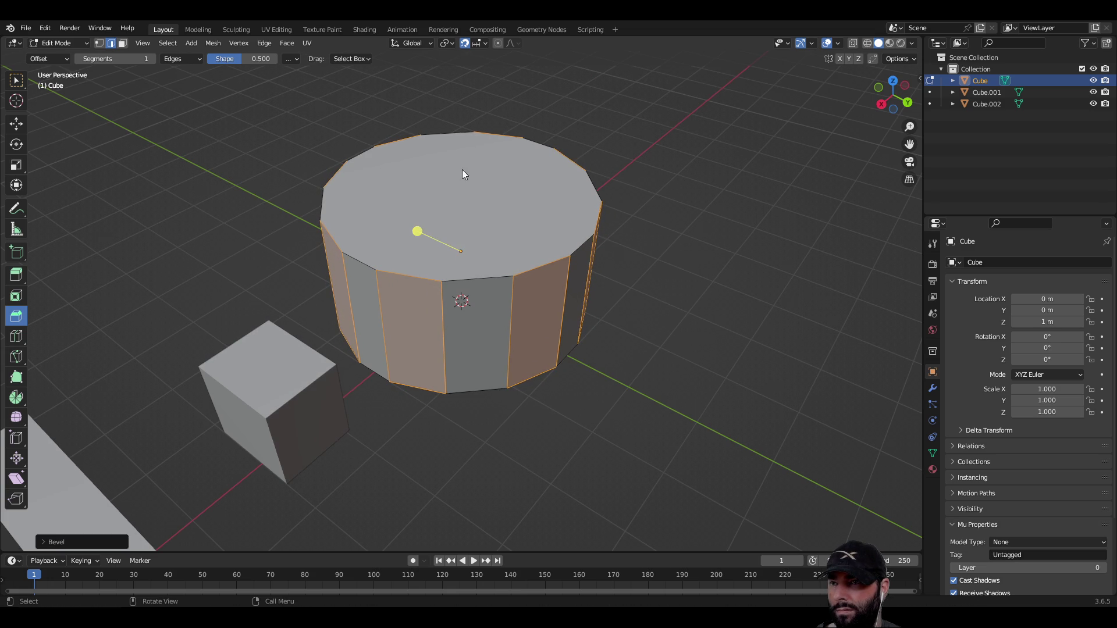
pyautogui.click(670, 370)
pyautogui.moveTo(671, 370)
pyautogui.mouseDown(button='middle')
pyautogui.moveTo(733, 379)
pyautogui.moveTo(507, 406)
pyautogui.moveTo(564, 368)
pyautogui.moveTo(577, 345)
pyautogui.mouseUp(button='middle')
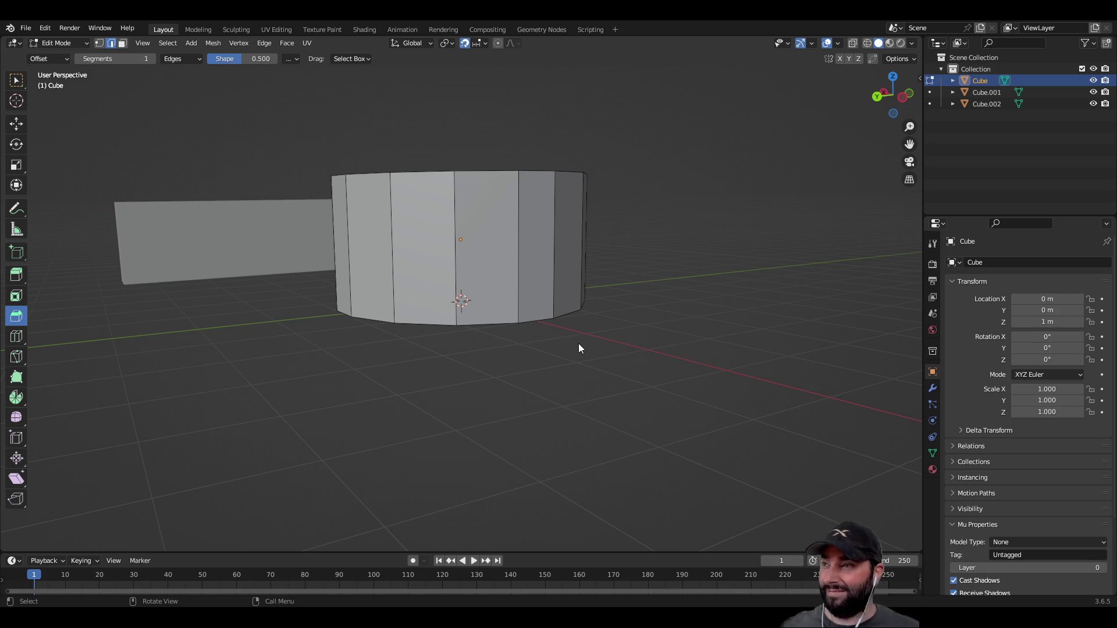
# Select the cylinder's top face, undo a trial bevel, and lower the face 1 m.
pyautogui.moveTo(428, 234)
pyautogui.mouseDown(button='middle')
pyautogui.moveTo(458, 289)
pyautogui.moveTo(549, 314)
pyautogui.moveTo(617, 295)
pyautogui.moveTo(603, 285)
pyautogui.mouseUp(button='middle')
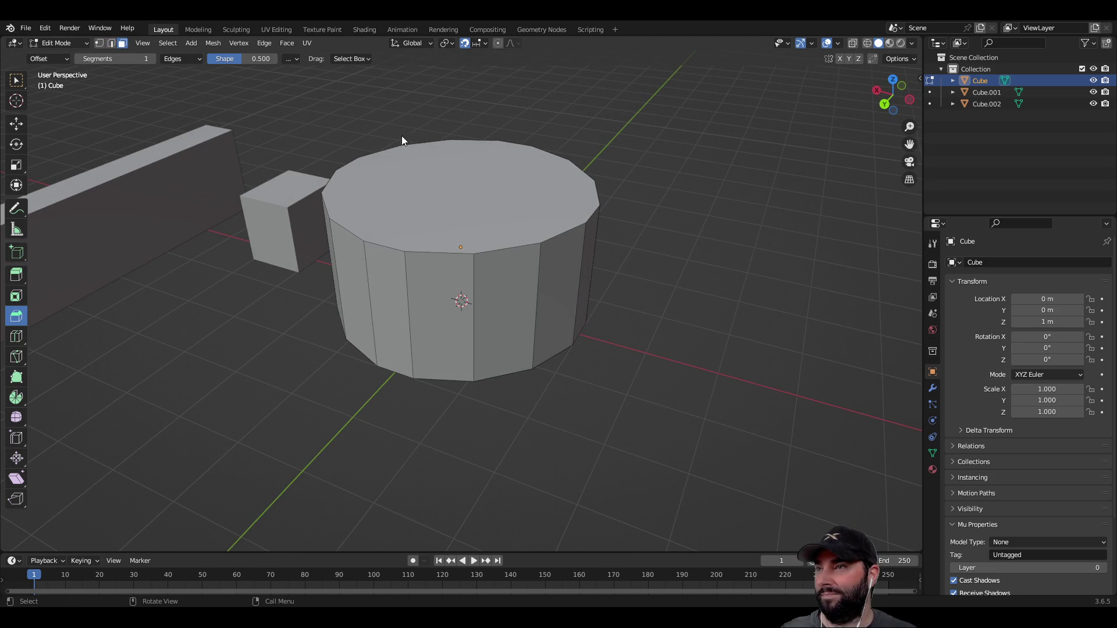
pyautogui.click(467, 171)
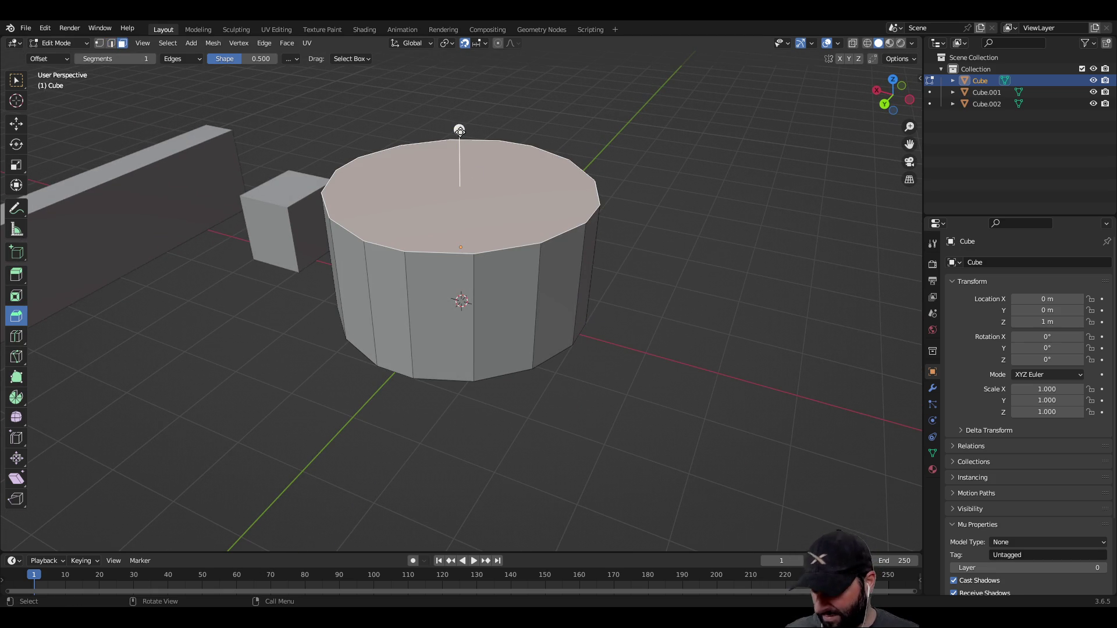
pyautogui.moveTo(460, 130)
pyautogui.mouseDown()
pyautogui.moveTo(461, 259)
pyautogui.moveTo(476, 189)
pyautogui.mouseUp()
pyautogui.hotkey('ctrl', 'z')
pyautogui.click(12, 126)
pyautogui.moveTo(465, 142)
pyautogui.mouseDown()
pyautogui.moveTo(465, 249)
pyautogui.moveTo(468, 221)
pyautogui.mouseUp()
pyautogui.click(652, 407)
pyautogui.moveTo(668, 421)
pyautogui.mouseDown(button='middle')
pyautogui.moveTo(674, 367)
pyautogui.moveTo(505, 394)
pyautogui.moveTo(389, 384)
pyautogui.moveTo(559, 399)
pyautogui.moveTo(586, 362)
pyautogui.mouseUp(button='middle')
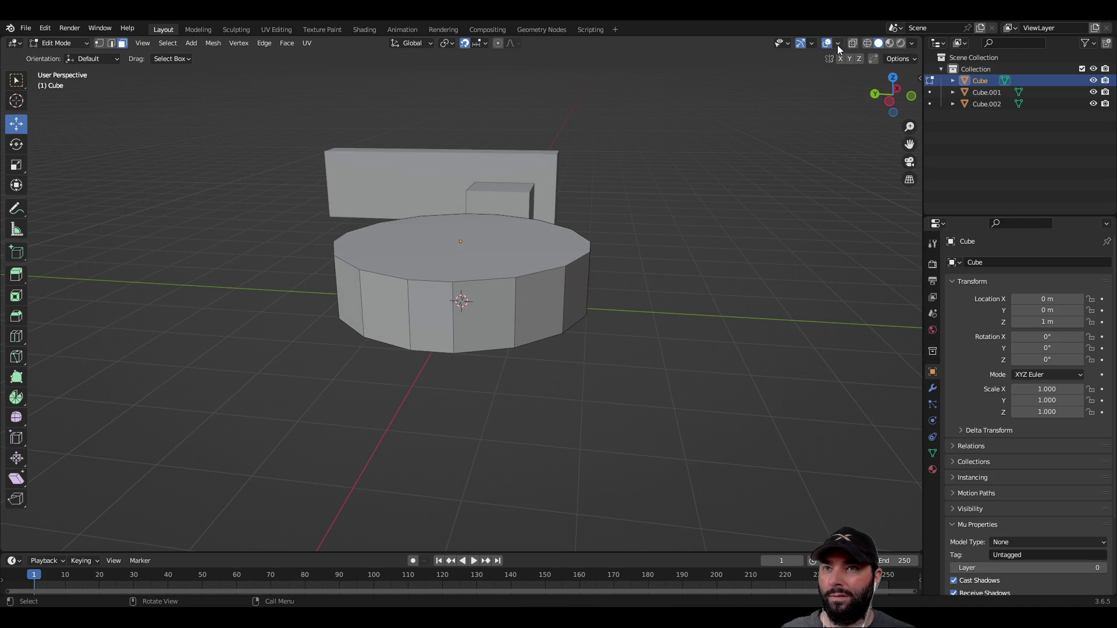
# Adjust the overlay grid scale, push the top face further down into a flat disc, and return to Object Mode.
pyautogui.click(837, 44)
pyautogui.click(824, 112)
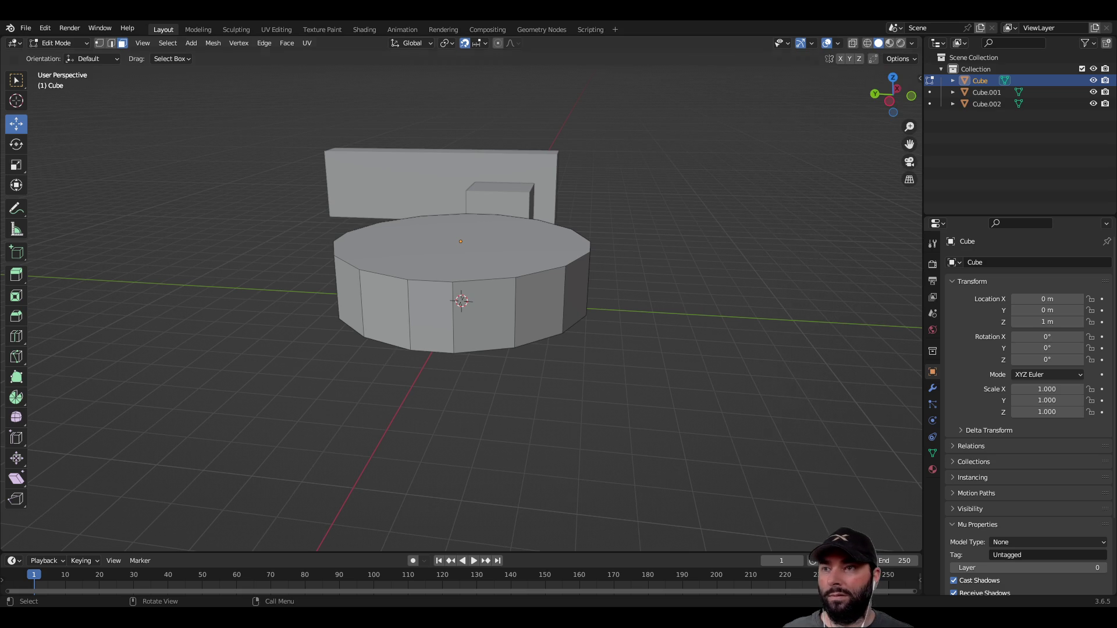
pyautogui.click(517, 242)
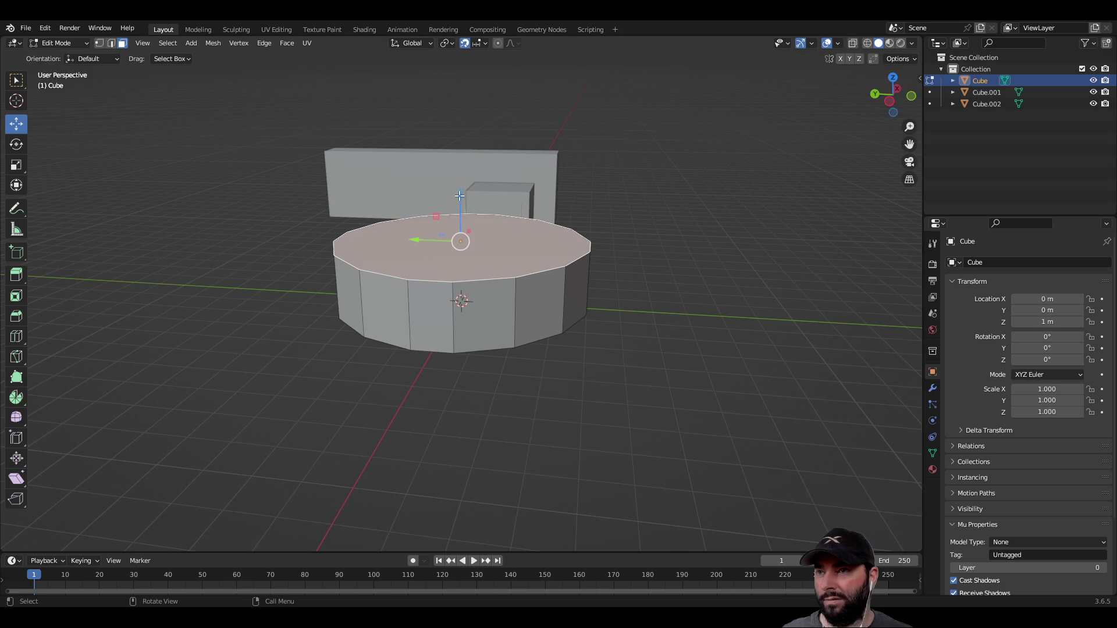
pyautogui.moveTo(459, 195); pyautogui.dragTo(459, 265)
pyautogui.moveTo(636, 364)
pyautogui.mouseDown(button='middle')
pyautogui.moveTo(801, 254)
pyautogui.moveTo(369, 400)
pyautogui.moveTo(643, 391)
pyautogui.moveTo(576, 382)
pyautogui.moveTo(616, 439)
pyautogui.moveTo(630, 416)
pyautogui.moveTo(639, 467)
pyautogui.mouseUp(button='middle')
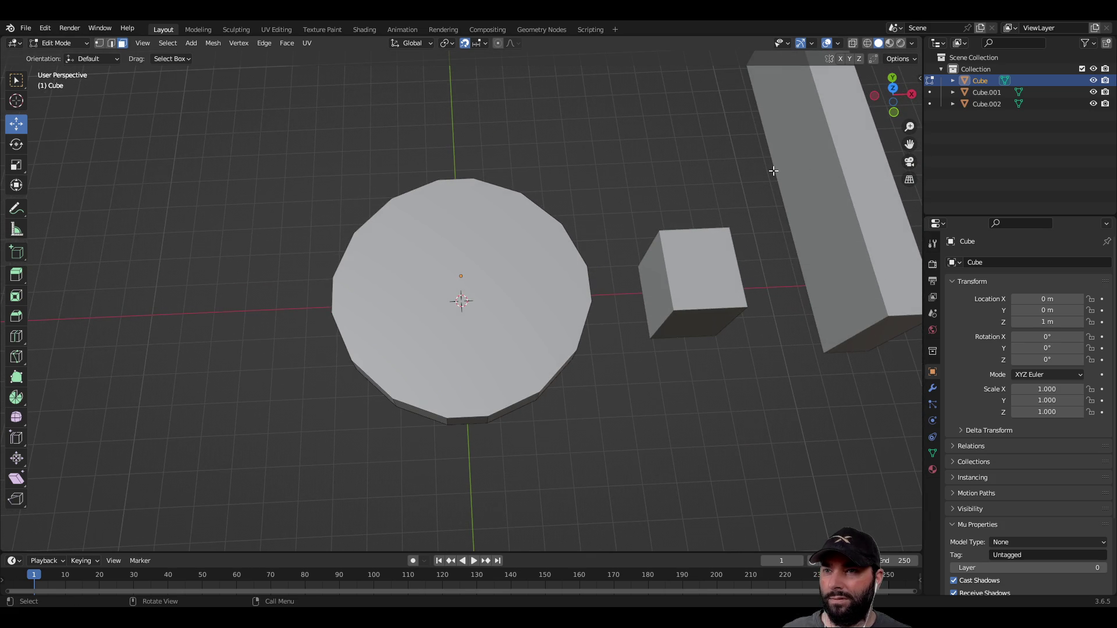
pyautogui.press('Tab')
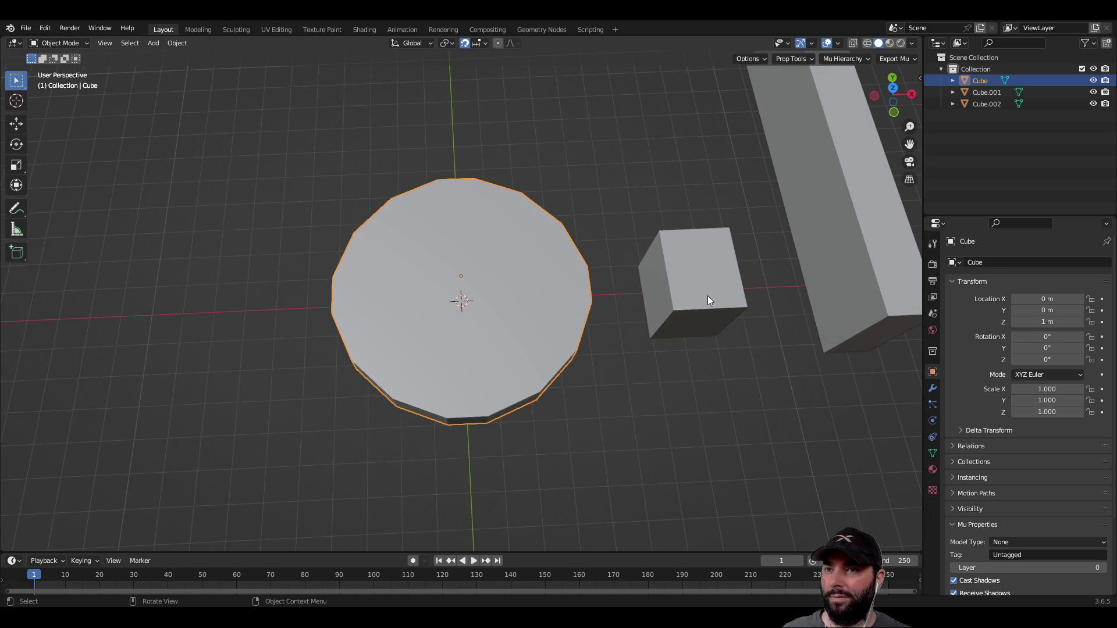
pyautogui.click(707, 296)
pyautogui.moveTo(695, 326); pyautogui.dragTo(679, 245, button='middle')
pyautogui.click(16, 123)
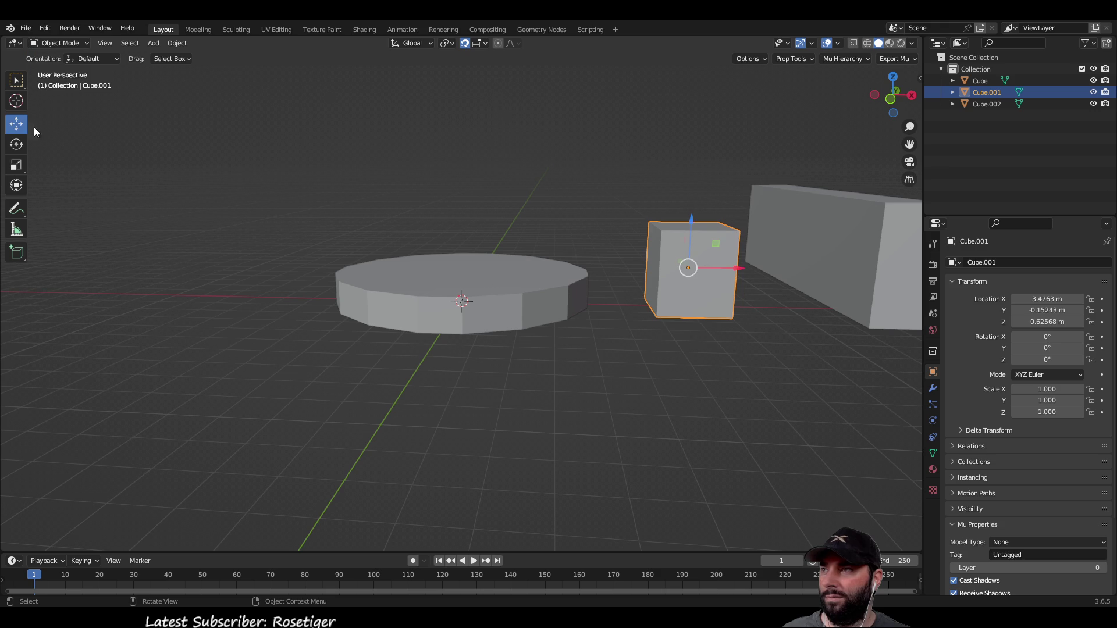
pyautogui.moveTo(753, 269)
pyautogui.mouseDown(button='middle')
pyautogui.moveTo(658, 380)
pyautogui.moveTo(732, 299)
pyautogui.mouseUp(button='middle')
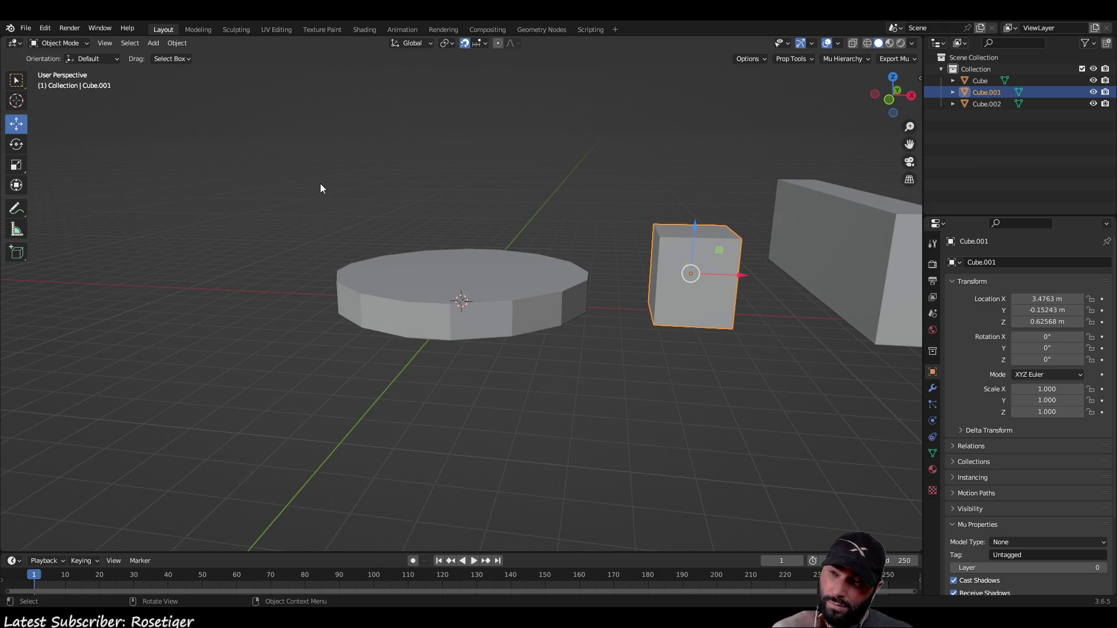
pyautogui.moveTo(588, 225)
pyautogui.mouseDown(button='middle')
pyautogui.moveTo(682, 263)
pyautogui.moveTo(605, 258)
pyautogui.moveTo(634, 265)
pyautogui.moveTo(471, 274)
pyautogui.moveTo(455, 297)
pyautogui.mouseUp(button='middle')
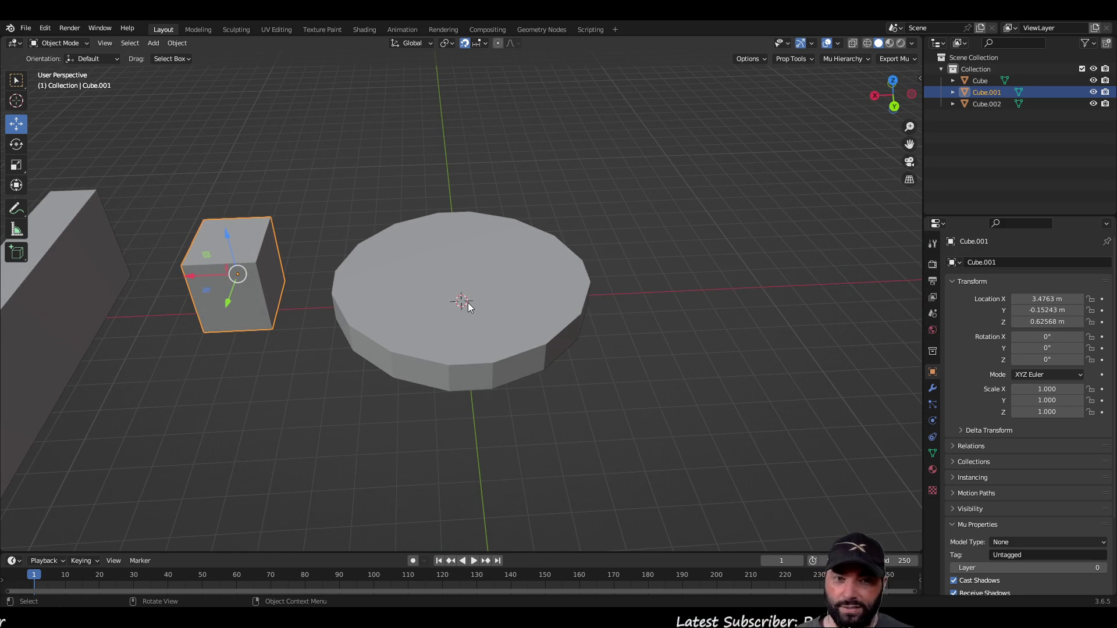
pyautogui.moveTo(208, 278)
pyautogui.mouseDown(button='middle')
pyautogui.moveTo(303, 232)
pyautogui.moveTo(597, 236)
pyautogui.moveTo(548, 289)
pyautogui.moveTo(489, 269)
pyautogui.mouseUp(button='middle')
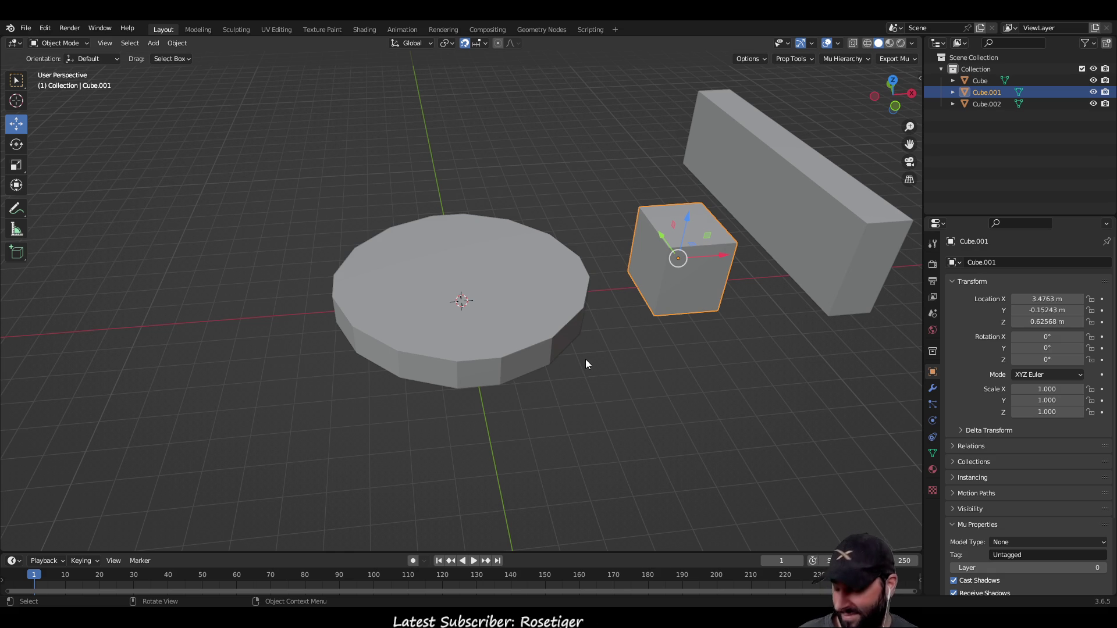
pyautogui.moveTo(584, 355)
pyautogui.mouseDown(button='middle')
pyautogui.moveTo(663, 343)
pyautogui.moveTo(520, 394)
pyautogui.moveTo(663, 336)
pyautogui.moveTo(403, 347)
pyautogui.moveTo(613, 335)
pyautogui.moveTo(495, 279)
pyautogui.mouseUp(button='middle')
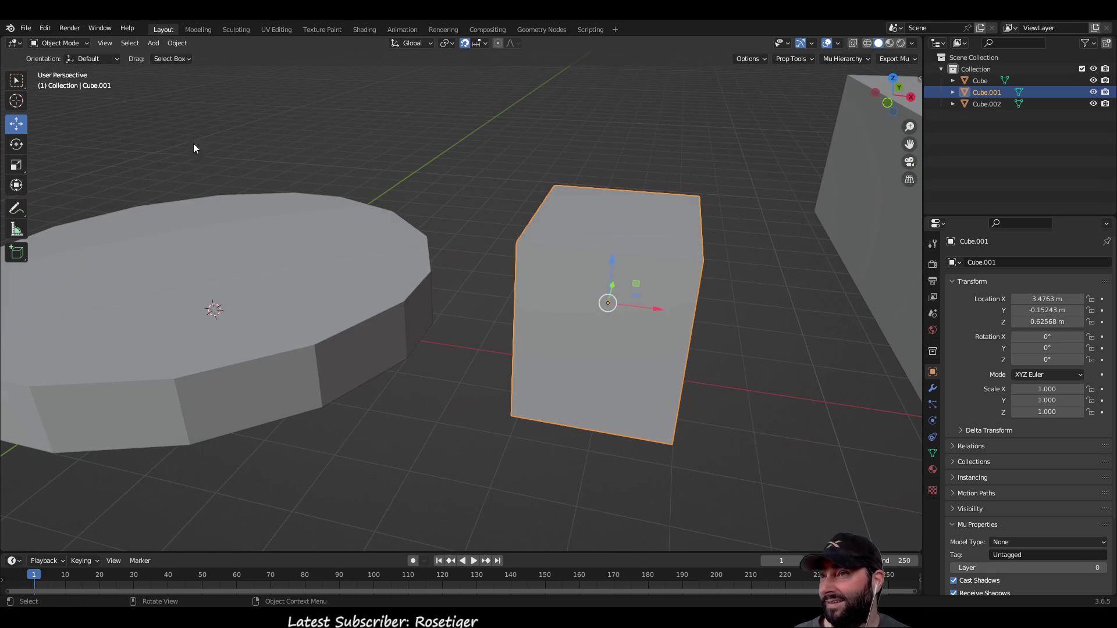
pyautogui.click(16, 79)
pyautogui.scroll(-2, 563, 257)
pyautogui.moveTo(564, 262); pyautogui.dragTo(547, 247, button='middle')
# In Edit Mode, slide a cube face 0.5 m along Y and pull the right face in to make a thin slab.
pyautogui.press('Tab')
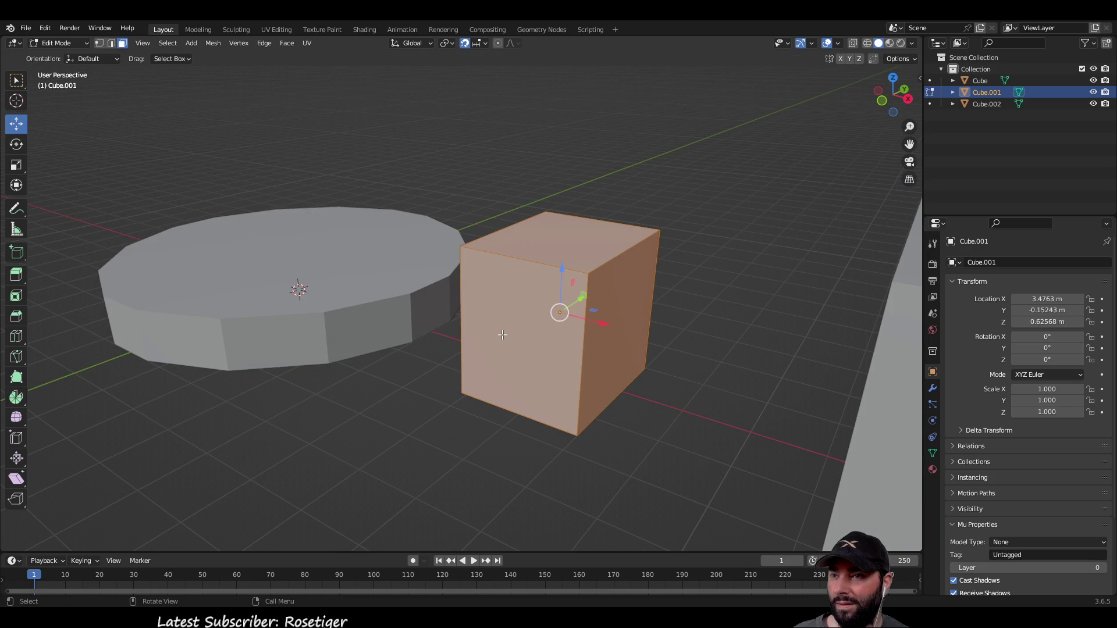
pyautogui.hotkey('alt', 'a')
pyautogui.moveTo(614, 309)
pyautogui.mouseDown(button='middle')
pyautogui.moveTo(546, 320)
pyautogui.moveTo(481, 359)
pyautogui.moveTo(342, 379)
pyautogui.moveTo(404, 286)
pyautogui.mouseUp(button='middle')
pyautogui.moveTo(505, 224); pyautogui.dragTo(474, 219)
pyautogui.moveTo(474, 220)
pyautogui.mouseDown(button='middle')
pyautogui.moveTo(471, 262)
pyautogui.moveTo(624, 247)
pyautogui.moveTo(508, 294)
pyautogui.moveTo(436, 245)
pyautogui.moveTo(395, 339)
pyautogui.moveTo(465, 405)
pyautogui.mouseUp(button='middle')
pyautogui.click(395, 339)
pyautogui.moveTo(477, 397); pyautogui.dragTo(328, 384)
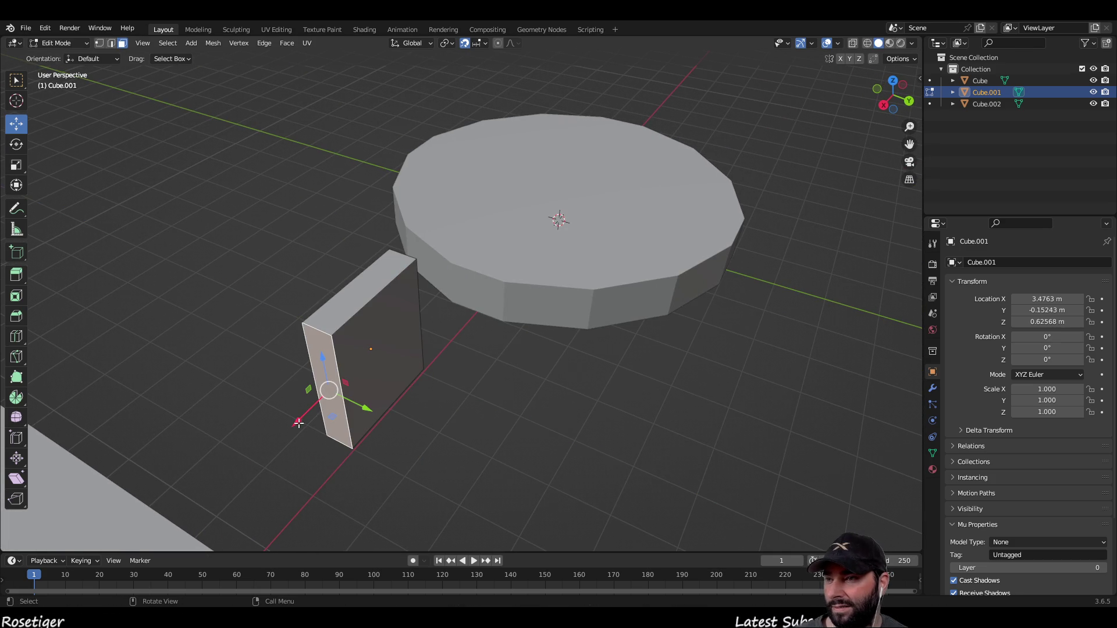
# Move the slab's faces along the X axis with G X.
pyautogui.press('g')
pyautogui.press('x')
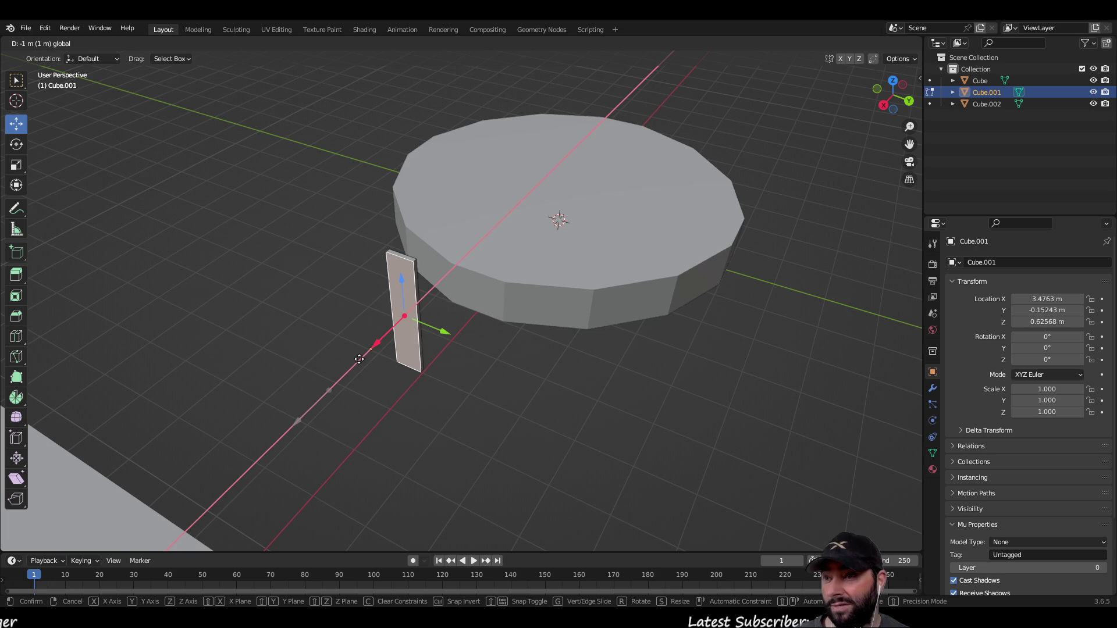
pyautogui.click(354, 375)
pyautogui.moveTo(355, 374)
pyautogui.mouseDown(button='middle')
pyautogui.moveTo(424, 357)
pyautogui.moveTo(349, 366)
pyautogui.moveTo(358, 358)
pyautogui.mouseUp(button='middle')
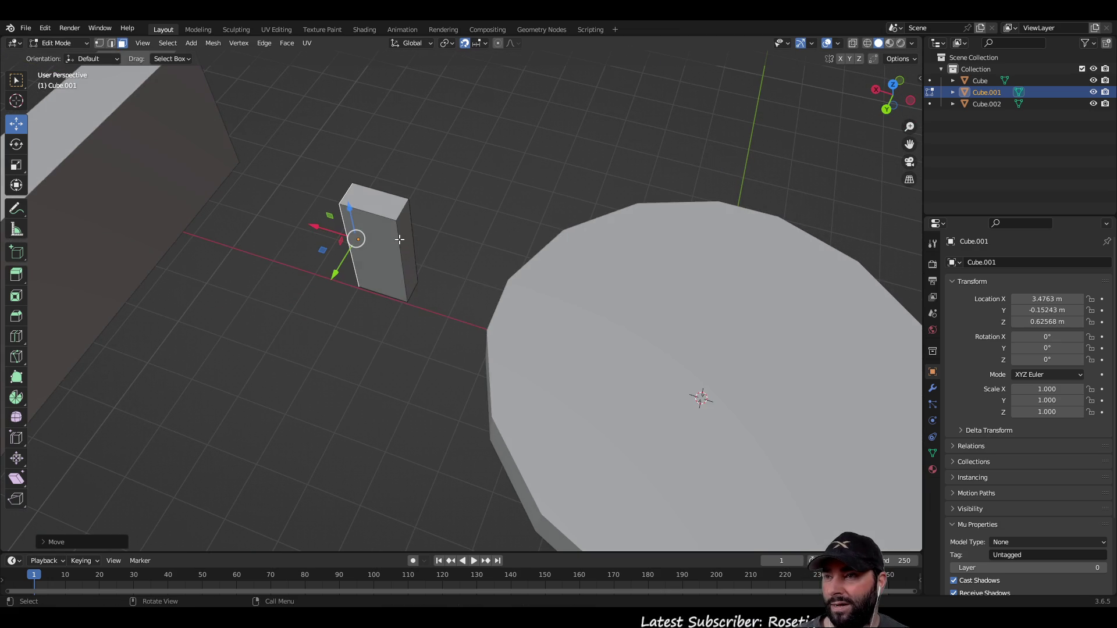
pyautogui.click(404, 244)
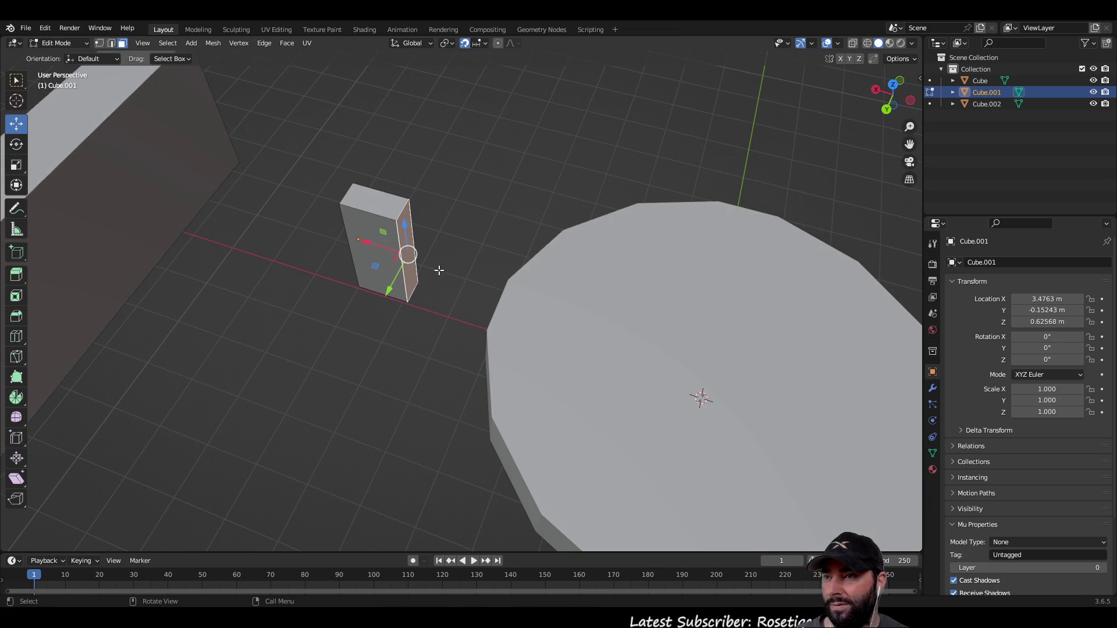
pyautogui.press('g')
pyautogui.press('x')
pyautogui.click(353, 235)
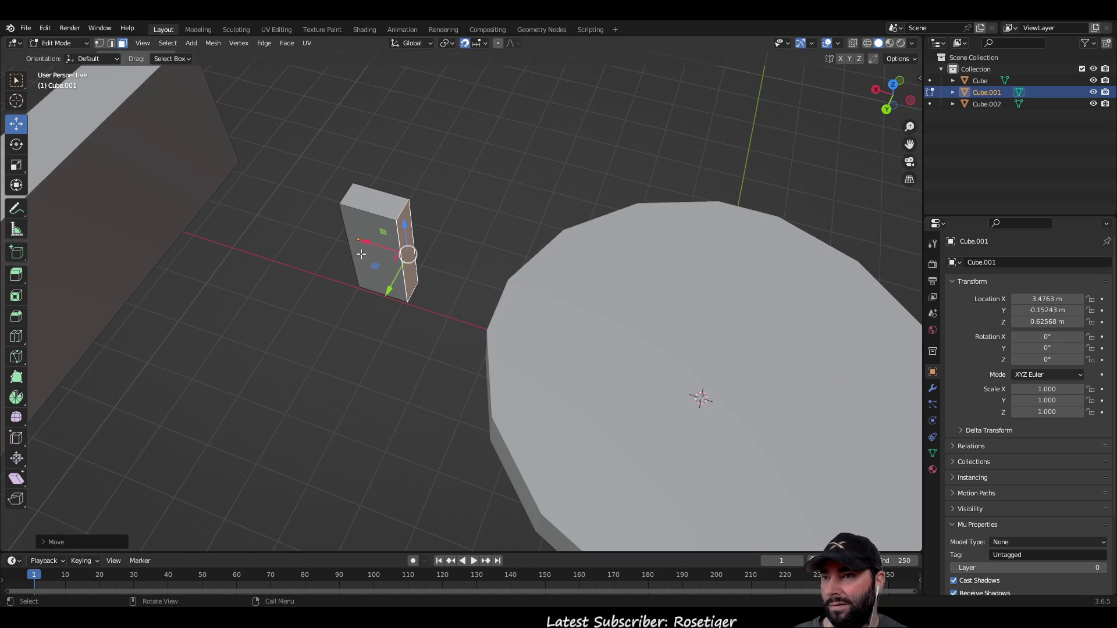
# Box-select the whole post and snap it to the grid.
pyautogui.moveTo(379, 321)
pyautogui.mouseDown(button='middle')
pyautogui.moveTo(397, 337)
pyautogui.moveTo(456, 304)
pyautogui.moveTo(449, 312)
pyautogui.moveTo(384, 282)
pyautogui.mouseUp(button='middle')
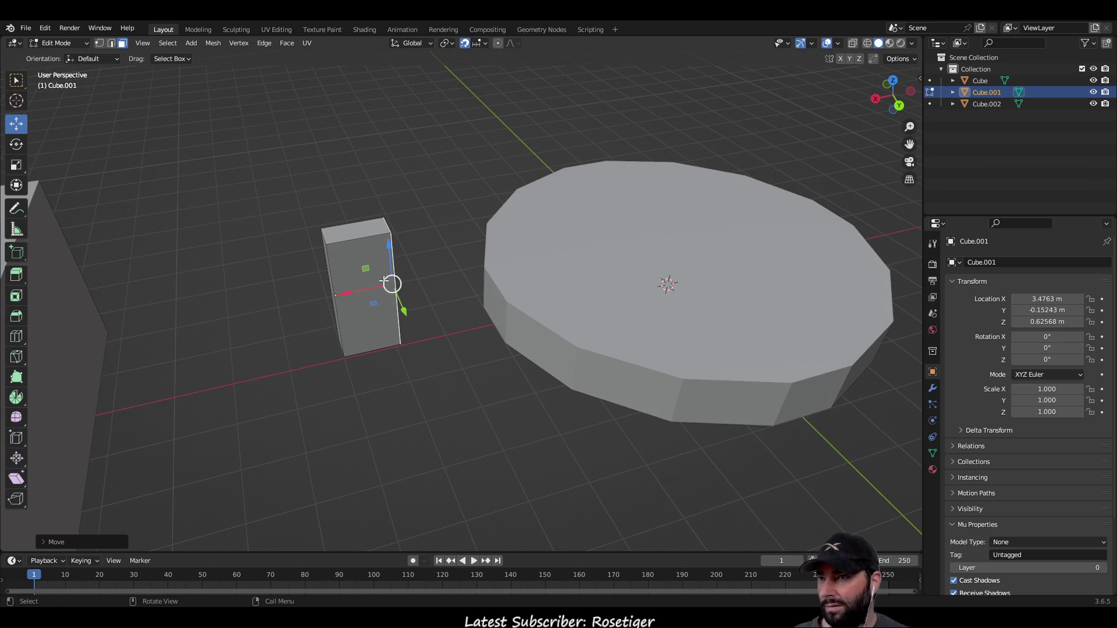
pyautogui.click(15, 80)
pyautogui.moveTo(244, 192); pyautogui.dragTo(437, 398)
pyautogui.moveTo(392, 414); pyautogui.dragTo(613, 405, button='middle')
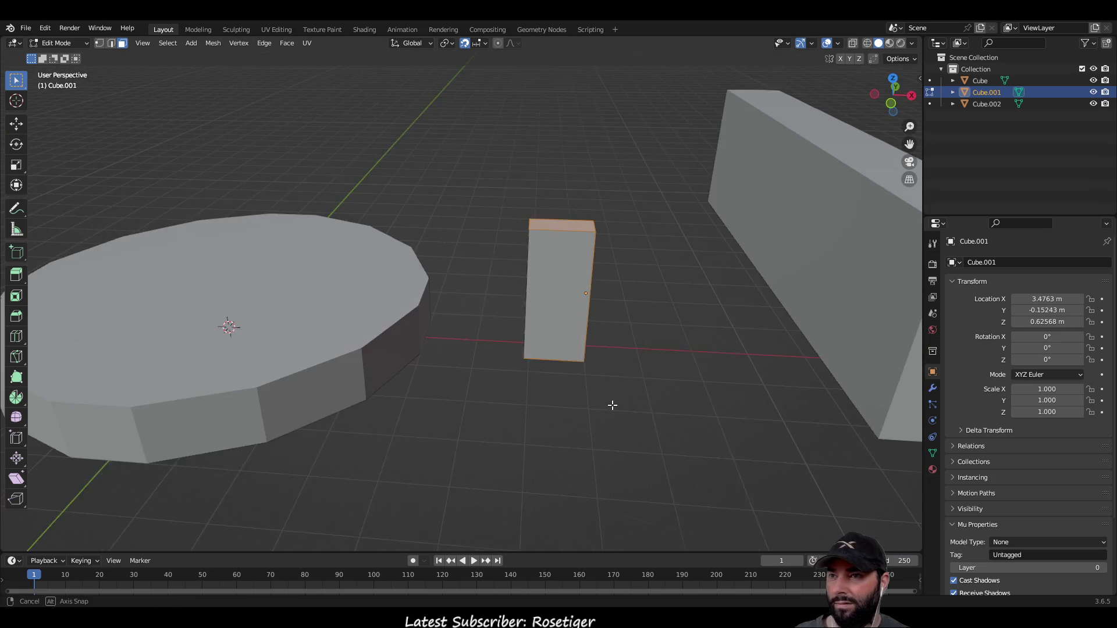
pyautogui.moveTo(529, 199); pyautogui.dragTo(643, 407)
pyautogui.moveTo(646, 347)
pyautogui.mouseDown(button='middle')
pyautogui.moveTo(642, 248)
pyautogui.moveTo(583, 326)
pyautogui.moveTo(229, 332)
pyautogui.moveTo(324, 387)
pyautogui.mouseUp(button='middle')
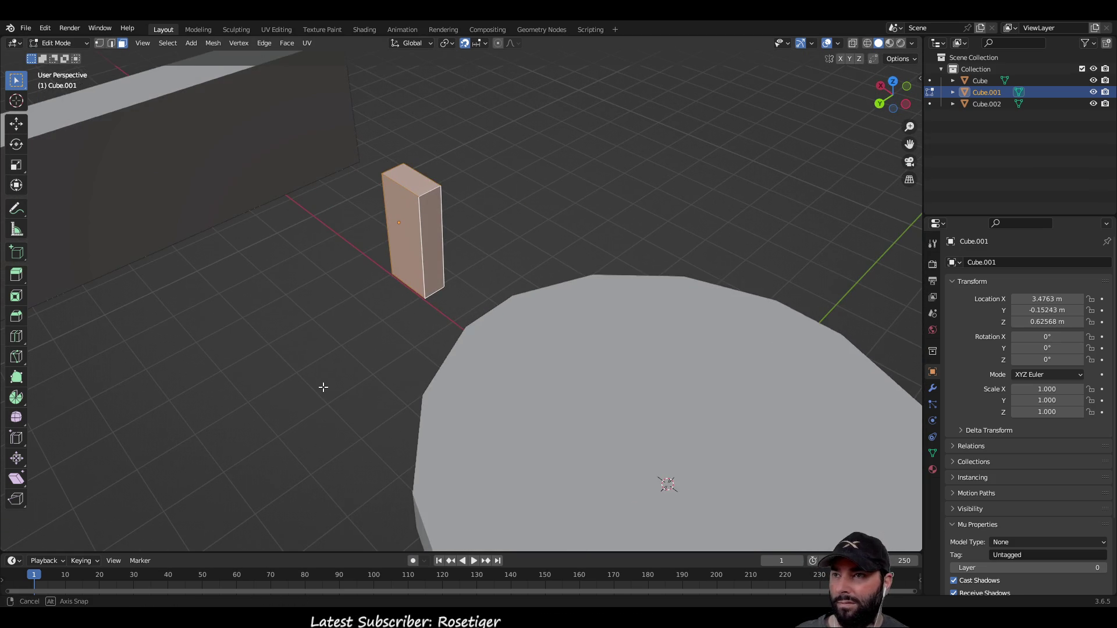
pyautogui.hotkey('shift', 's')
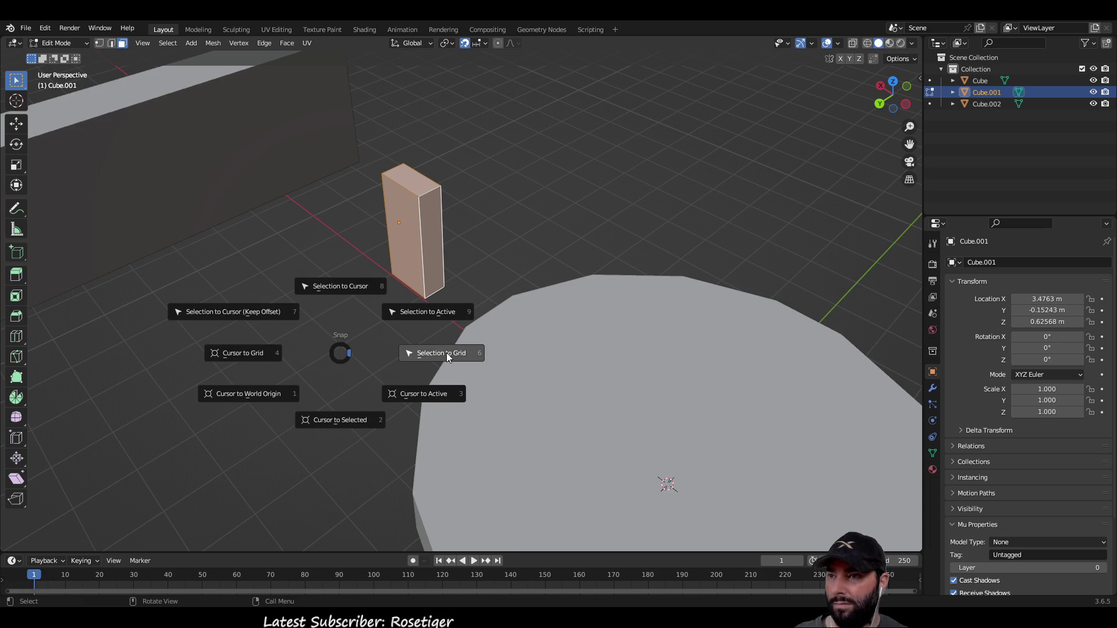
pyautogui.click(449, 354)
# Stretch the post by moving one face along X, then leave Edit Mode.
pyautogui.click(369, 309)
pyautogui.moveTo(369, 309)
pyautogui.mouseDown(button='middle')
pyautogui.moveTo(404, 324)
pyautogui.moveTo(552, 305)
pyautogui.moveTo(167, 185)
pyautogui.mouseUp(button='middle')
pyautogui.click(16, 124)
pyautogui.moveTo(326, 309); pyautogui.dragTo(349, 318, button='middle')
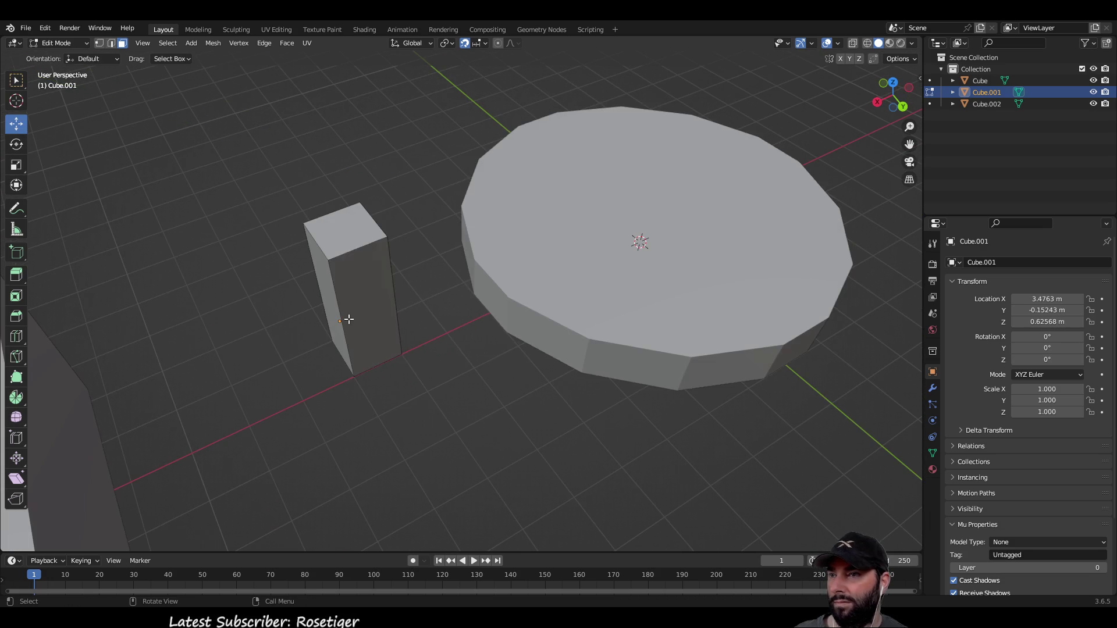
pyautogui.click(349, 319)
pyautogui.moveTo(326, 335)
pyautogui.mouseDown()
pyautogui.moveTo(562, 256)
pyautogui.moveTo(421, 409)
pyautogui.mouseUp()
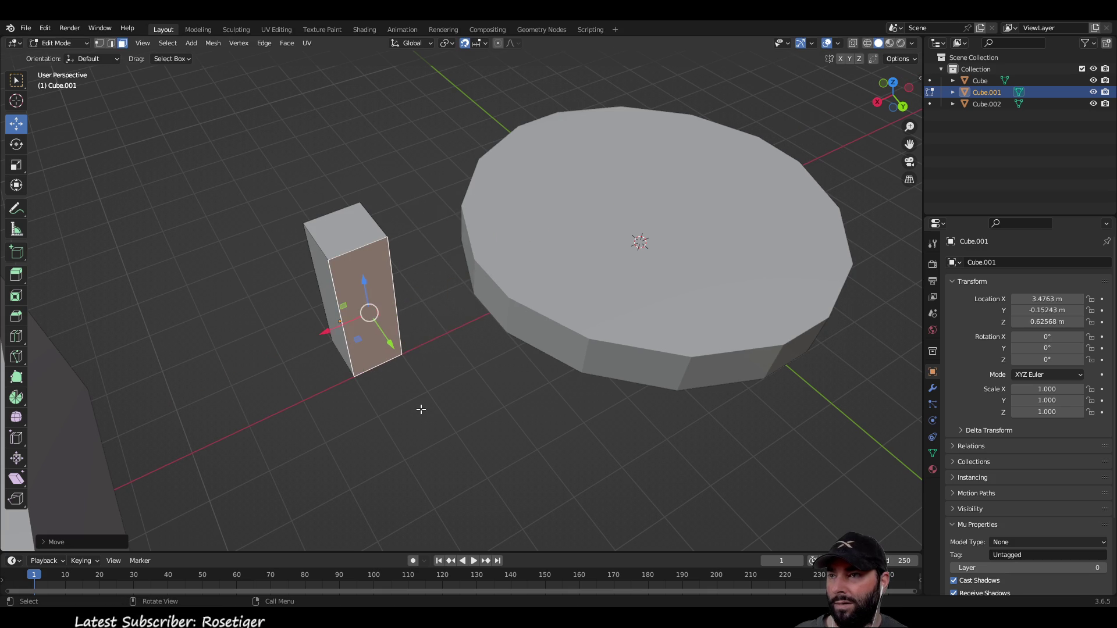
pyautogui.press('Tab')
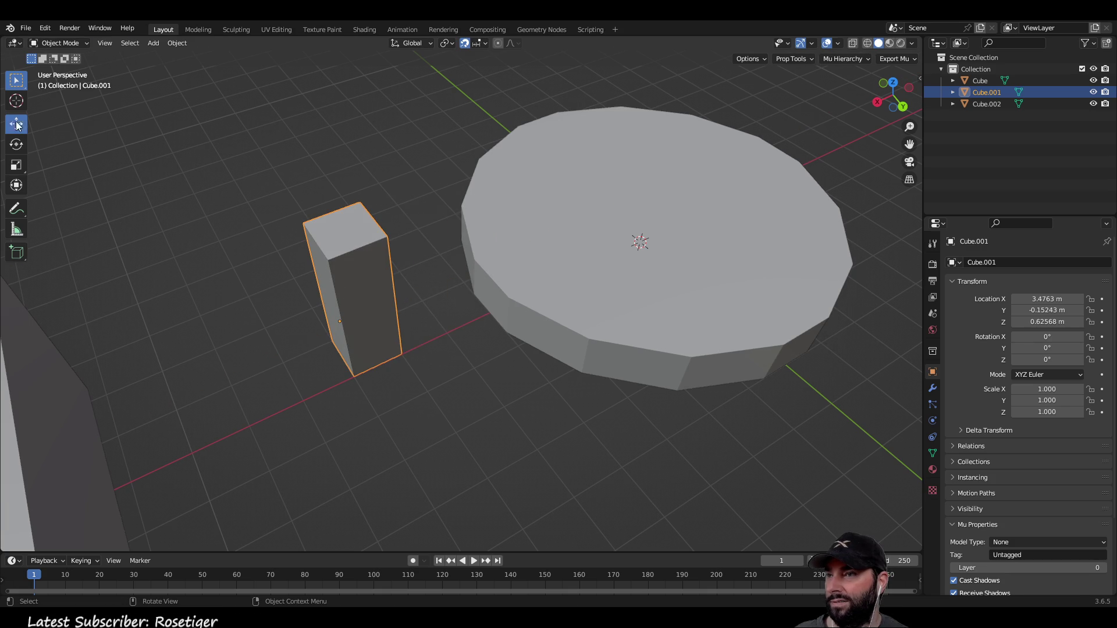
# Move the post block along X onto the 16-sided disc.
pyautogui.click(17, 123)
pyautogui.moveTo(300, 343); pyautogui.dragTo(579, 249)
pyautogui.moveTo(579, 249)
pyautogui.mouseDown(button='middle')
pyautogui.moveTo(581, 354)
pyautogui.moveTo(720, 370)
pyautogui.moveTo(536, 399)
pyautogui.moveTo(523, 332)
pyautogui.moveTo(504, 365)
pyautogui.mouseUp(button='middle')
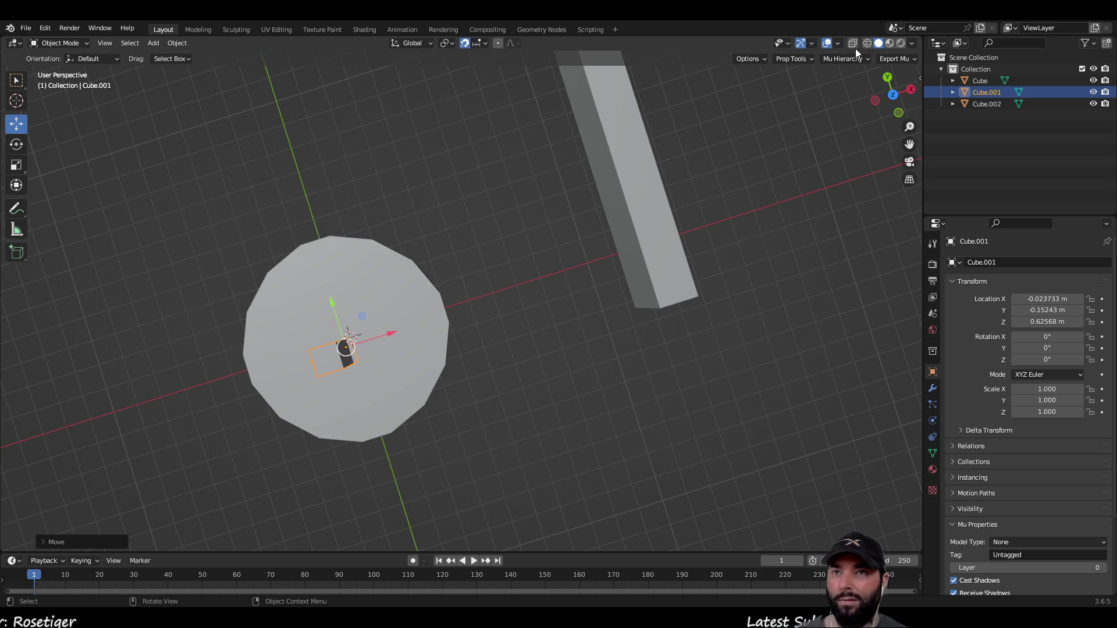
# Set the viewport floor grid scale to 0.25.
pyautogui.click(837, 44)
pyautogui.click(829, 110)
pyautogui.write('0.25')
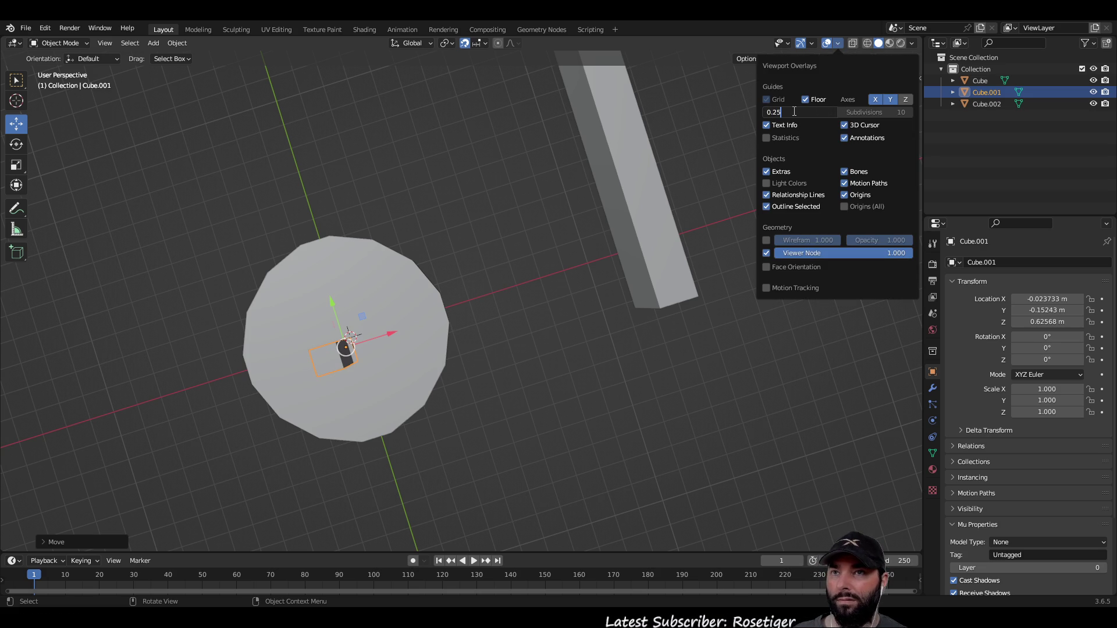
pyautogui.press('Return')
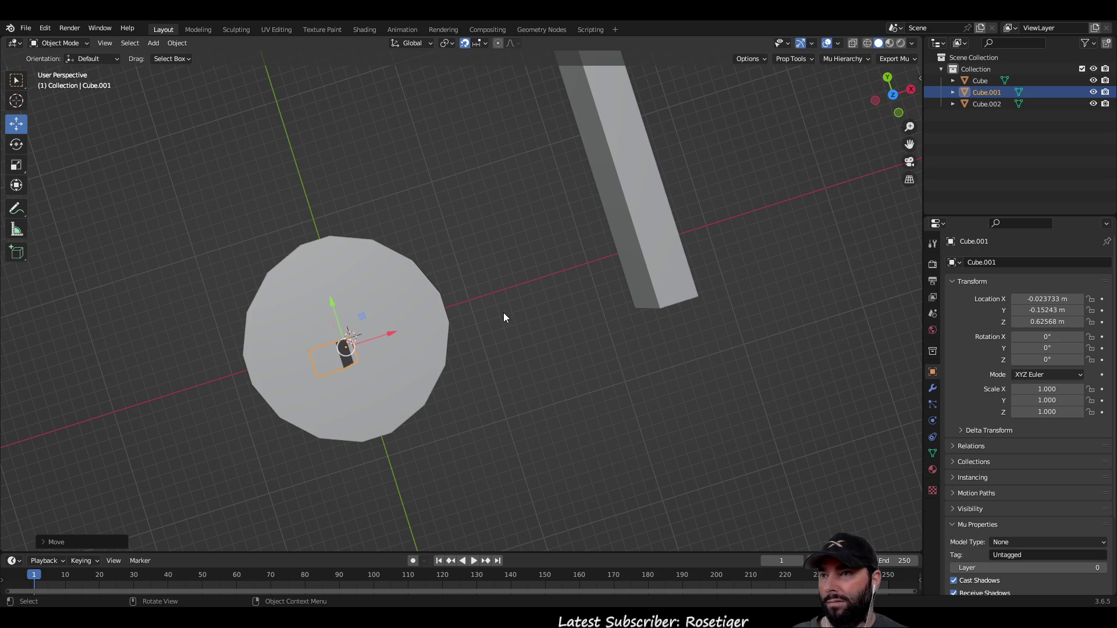
# Slide the small block along X and Y to sit near the disc's centre.
pyautogui.moveTo(498, 334)
pyautogui.mouseDown(button='middle')
pyautogui.moveTo(496, 355)
pyautogui.moveTo(504, 241)
pyautogui.mouseUp(button='middle')
pyautogui.moveTo(505, 301)
pyautogui.mouseDown(button='middle')
pyautogui.moveTo(486, 305)
pyautogui.moveTo(661, 309)
pyautogui.mouseUp(button='middle')
pyautogui.scroll(5, 637, 295)
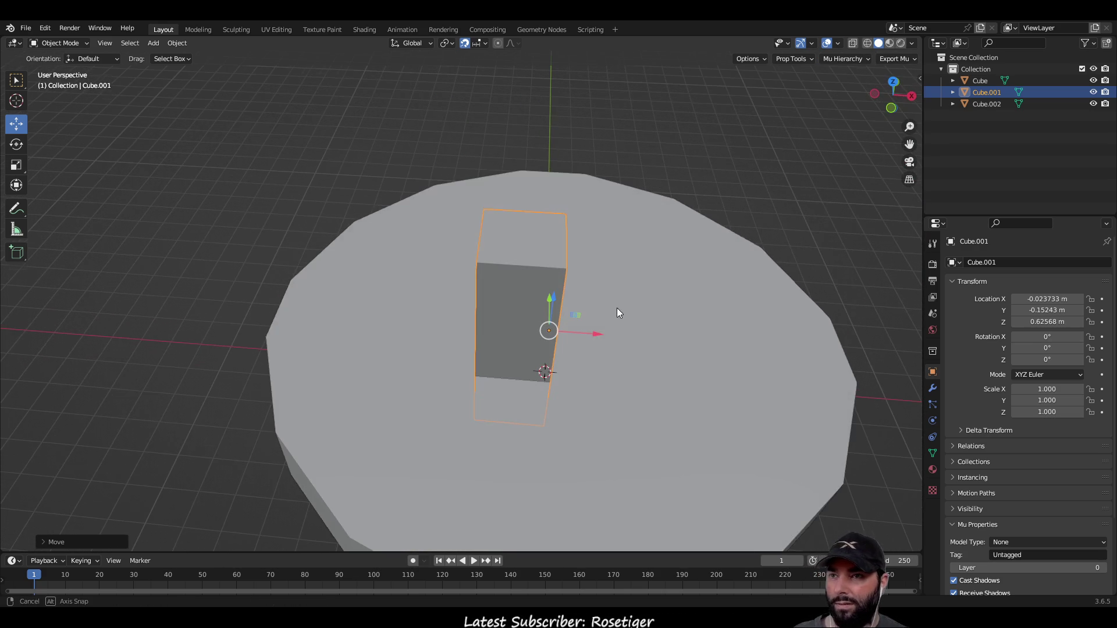
pyautogui.moveTo(599, 337); pyautogui.dragTo(634, 335)
pyautogui.moveTo(673, 324); pyautogui.dragTo(531, 303, button='middle')
pyautogui.moveTo(435, 325); pyautogui.dragTo(468, 328)
pyautogui.moveTo(468, 328); pyautogui.dragTo(598, 364, button='middle')
pyautogui.scroll(-5, 599, 363)
pyautogui.click(739, 335)
pyautogui.moveTo(739, 335)
pyautogui.mouseDown(button='middle')
pyautogui.moveTo(647, 258)
pyautogui.moveTo(640, 297)
pyautogui.moveTo(626, 306)
pyautogui.mouseUp(button='middle')
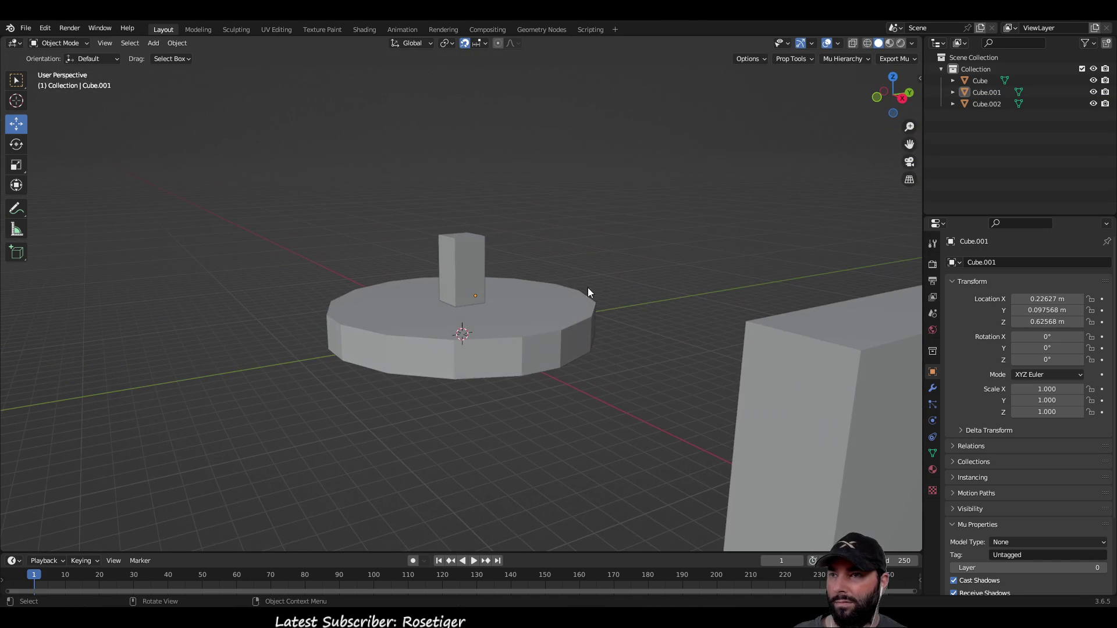
pyautogui.moveTo(145, 157); pyautogui.dragTo(199, 170, button='middle')
# Lower the block's top face by 0.5 m in Edit Mode.
pyautogui.press('Tab')
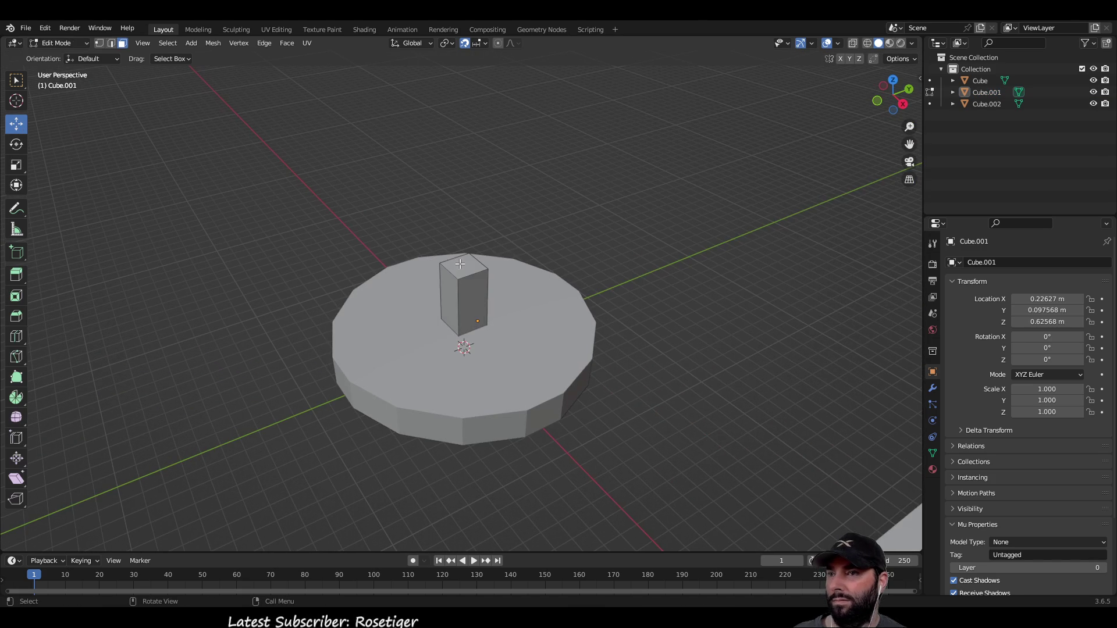
pyautogui.click(457, 265)
pyautogui.moveTo(464, 224); pyautogui.dragTo(467, 256)
pyautogui.moveTo(698, 249)
pyautogui.mouseDown(button='middle')
pyautogui.moveTo(663, 218)
pyautogui.moveTo(624, 204)
pyautogui.mouseUp(button='middle')
pyautogui.press('Tab')
# Raise the shortened block along Z to 0.87568 m.
pyautogui.scroll(4, 420, 266)
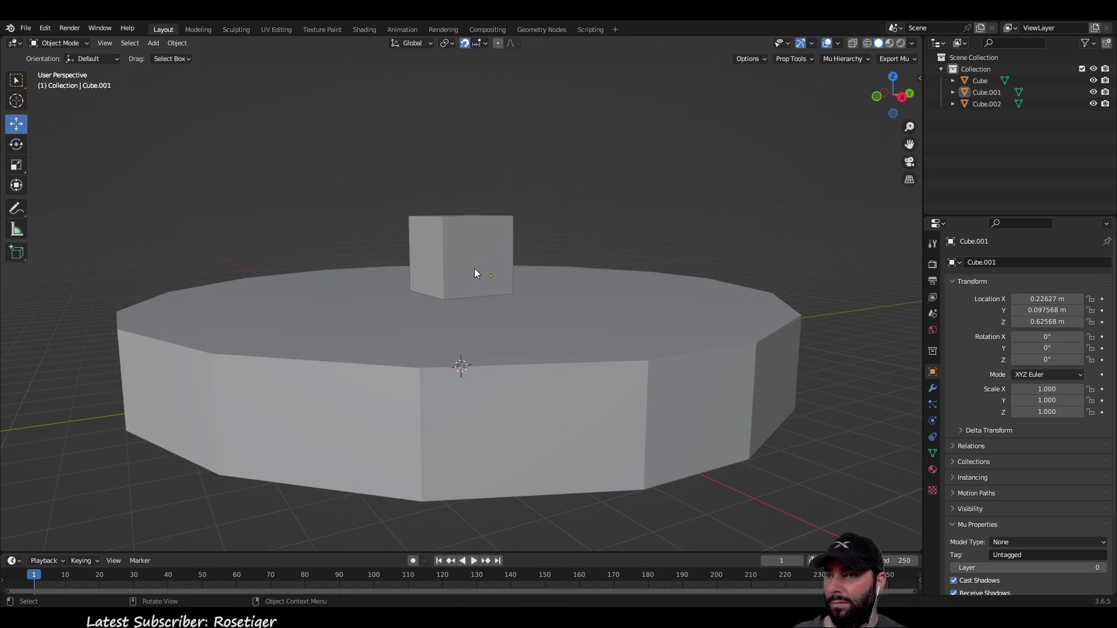
pyautogui.click(472, 262)
pyautogui.moveTo(490, 229)
pyautogui.mouseDown()
pyautogui.moveTo(496, 170)
pyautogui.moveTo(509, 166)
pyautogui.mouseUp()
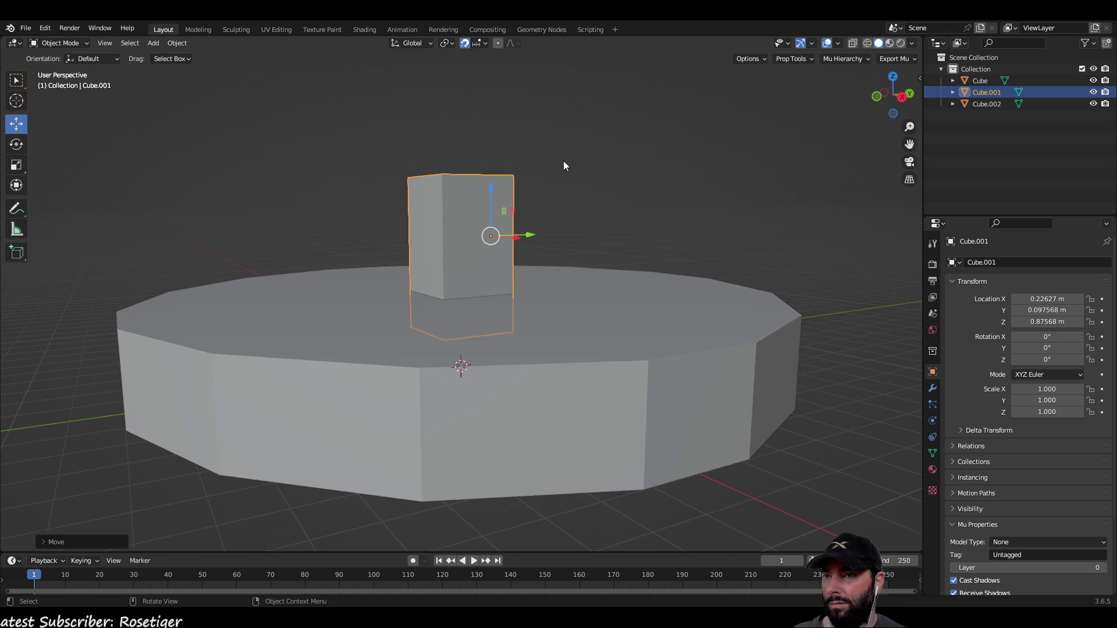
pyautogui.click(609, 166)
pyautogui.scroll(-5, 433, 205)
pyautogui.moveTo(433, 205)
pyautogui.mouseDown(button='middle')
pyautogui.moveTo(564, 260)
pyautogui.moveTo(606, 265)
pyautogui.mouseUp(button='middle')
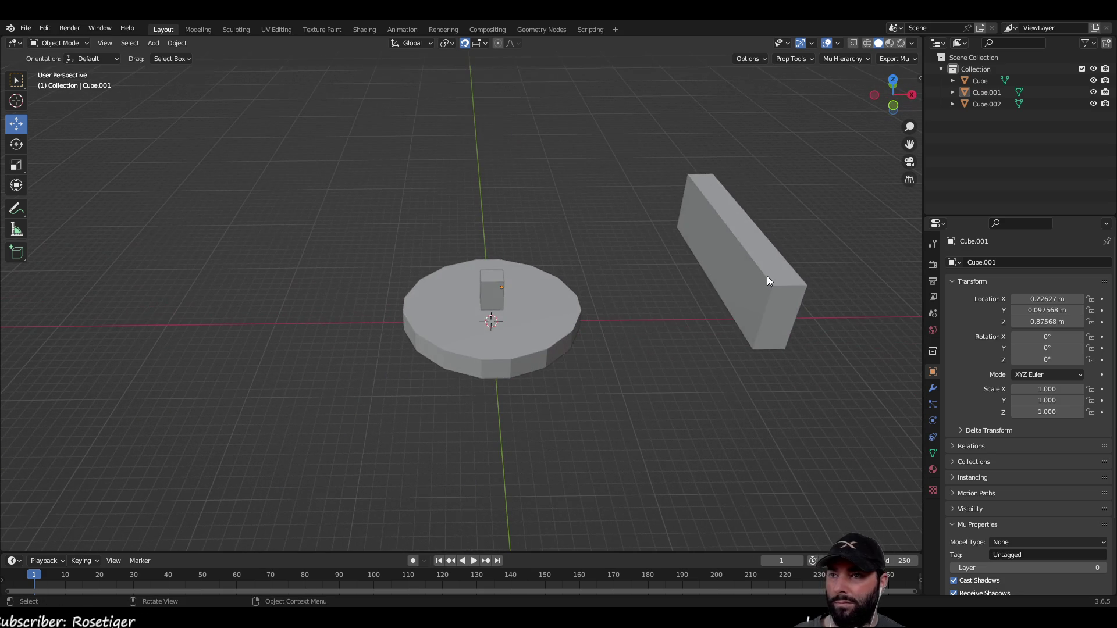
pyautogui.click(767, 276)
pyautogui.moveTo(707, 282); pyautogui.dragTo(629, 256, button='middle')
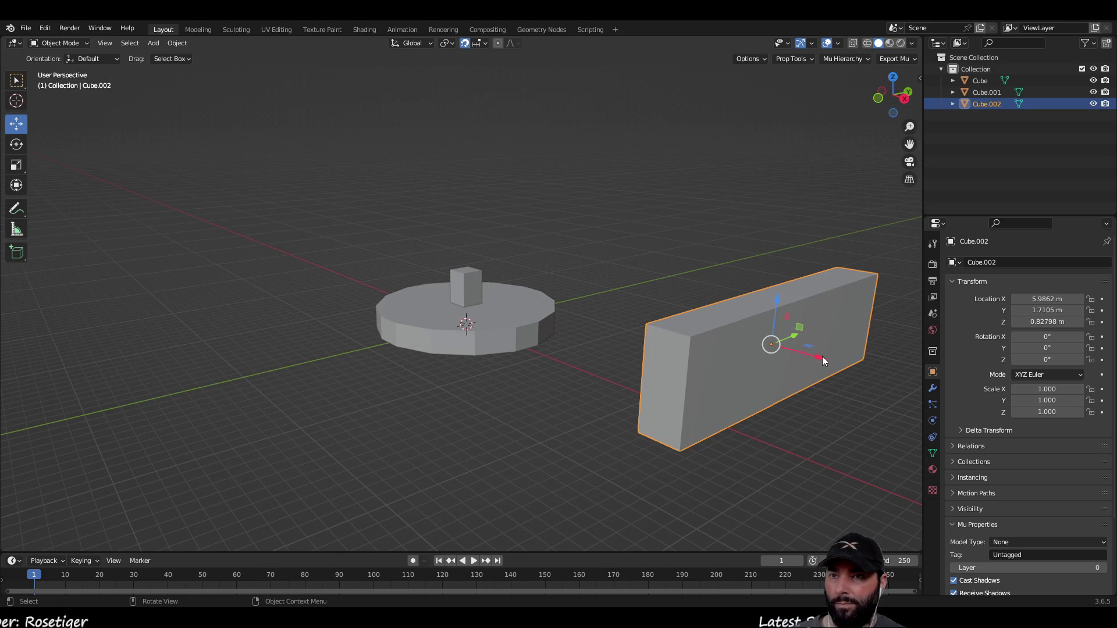
# Move the large box toward the disc and snap it with Selection to Grid.
pyautogui.moveTo(822, 355)
pyautogui.mouseDown()
pyautogui.moveTo(732, 334)
pyautogui.moveTo(721, 341)
pyautogui.mouseUp()
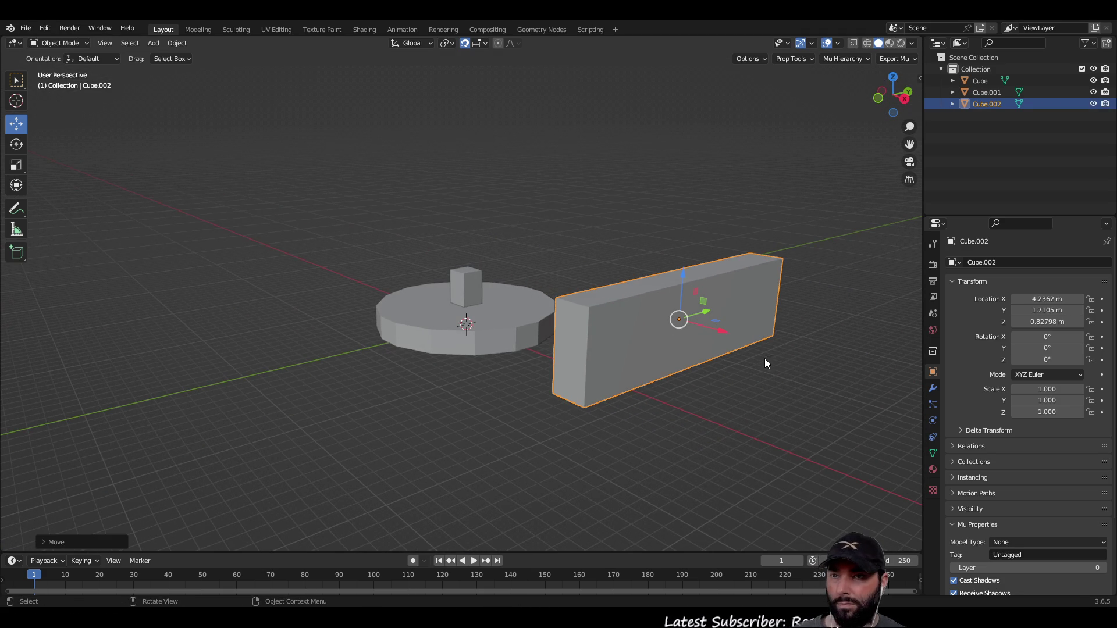
pyautogui.hotkey('shift', 's')
pyautogui.click(835, 356)
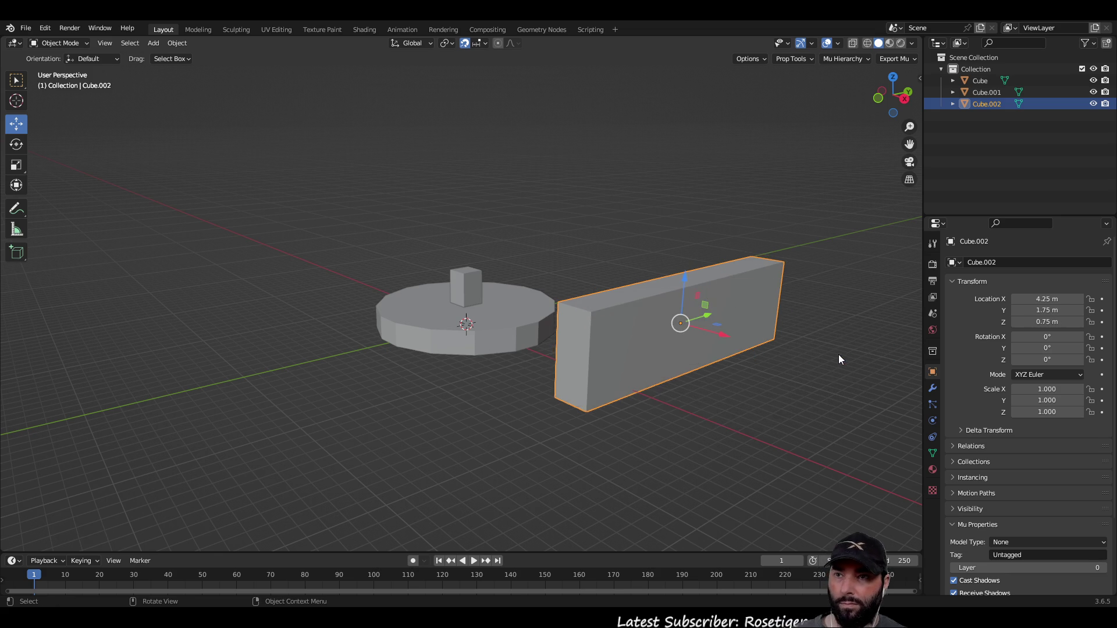
pyautogui.click(766, 399)
pyautogui.moveTo(766, 399)
pyautogui.mouseDown(button='middle')
pyautogui.moveTo(322, 367)
pyautogui.moveTo(466, 378)
pyautogui.moveTo(578, 421)
pyautogui.moveTo(578, 407)
pyautogui.mouseUp(button='middle')
# Lower the box's top face by 1 m to flatten it into a long bar.
pyautogui.click(194, 314)
pyautogui.press('Tab')
pyautogui.hotkey('shift', 's')
pyautogui.press('Escape')
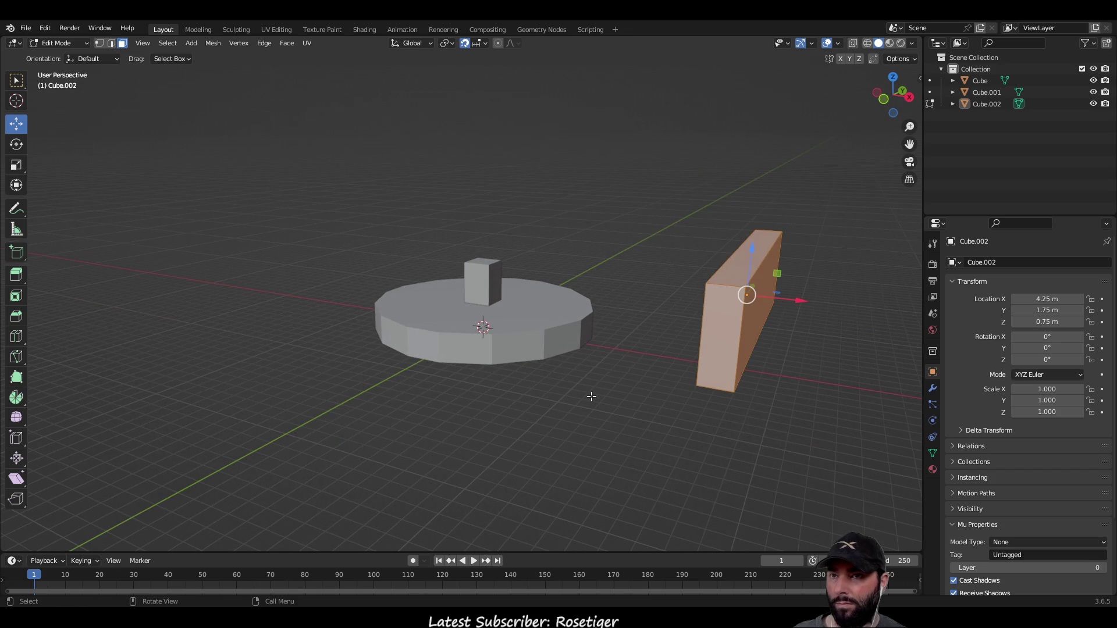
pyautogui.click(627, 242)
pyautogui.moveTo(627, 242)
pyautogui.mouseDown(button='middle')
pyautogui.moveTo(601, 304)
pyautogui.moveTo(571, 312)
pyautogui.mouseUp(button='middle')
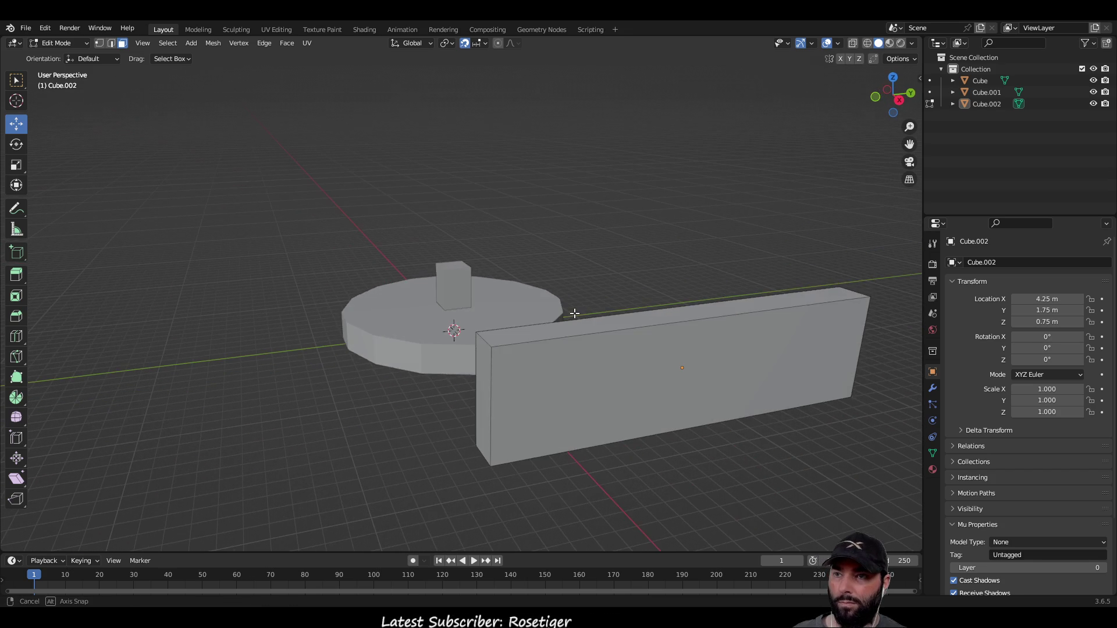
pyautogui.click(593, 324)
pyautogui.moveTo(688, 265); pyautogui.dragTo(701, 355)
pyautogui.moveTo(702, 368)
pyautogui.mouseDown(button='middle')
pyautogui.moveTo(788, 392)
pyautogui.moveTo(769, 406)
pyautogui.mouseUp(button='middle')
pyautogui.press('Tab')
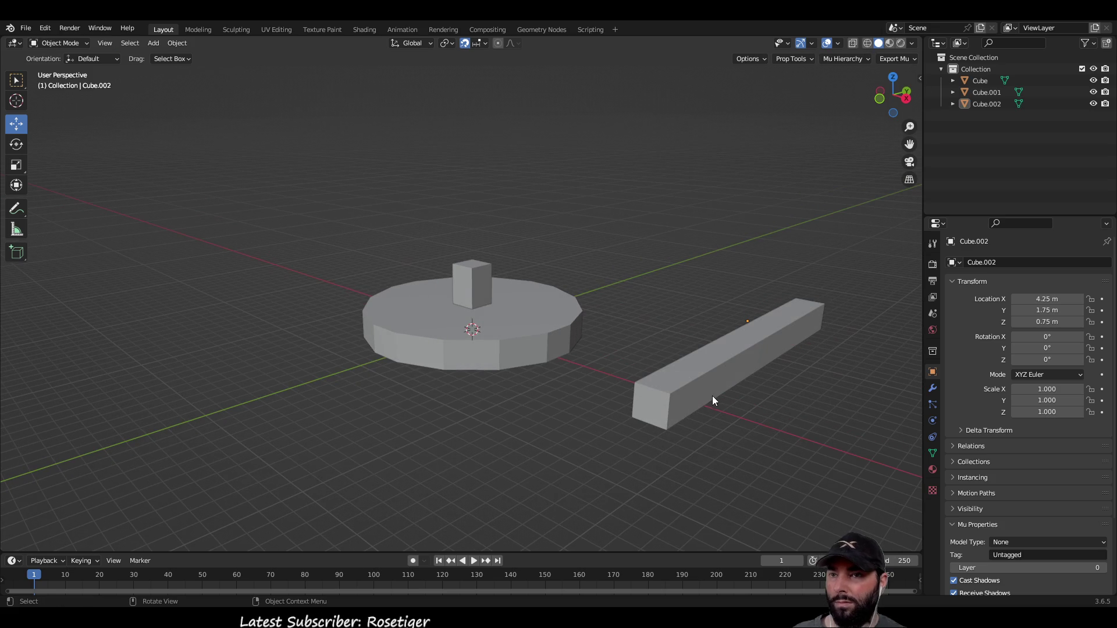
# Move the bar to X -0.5 m, Y 1.5 m, Z 2 m above the disc.
pyautogui.click(764, 358)
pyautogui.moveTo(781, 333)
pyautogui.mouseDown()
pyautogui.moveTo(682, 316)
pyautogui.moveTo(534, 251)
pyautogui.mouseUp()
pyautogui.moveTo(301, 271); pyautogui.dragTo(539, 313, button='middle')
pyautogui.scroll(3, 394, 334)
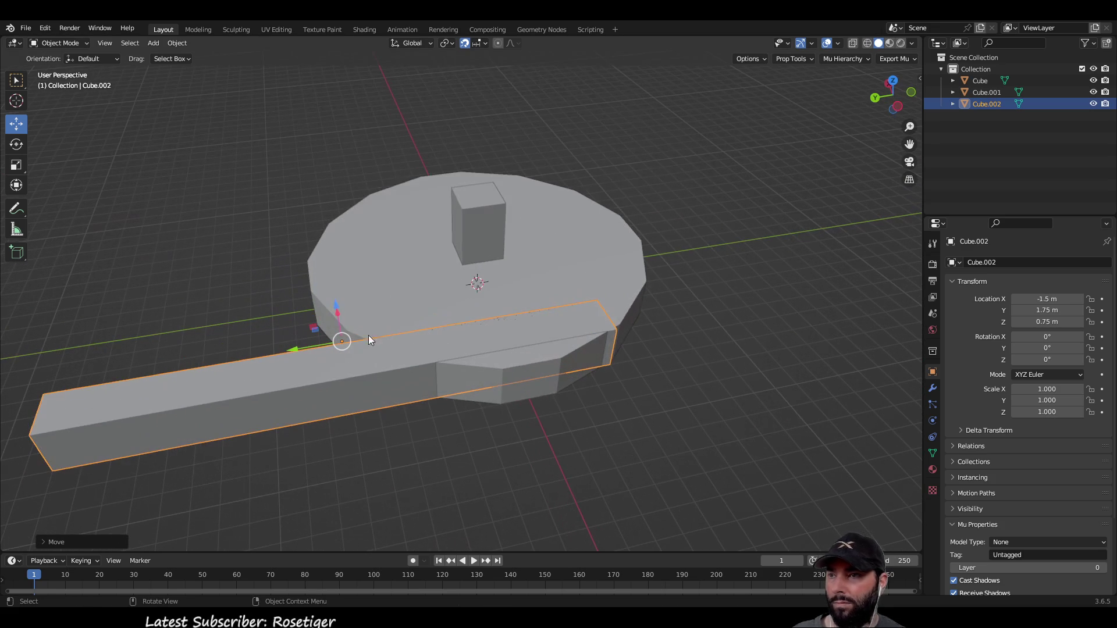
pyautogui.moveTo(348, 298)
pyautogui.mouseDown(button='middle')
pyautogui.moveTo(450, 262)
pyautogui.moveTo(444, 288)
pyautogui.mouseUp(button='middle')
pyautogui.moveTo(447, 289); pyautogui.dragTo(437, 147)
pyautogui.moveTo(437, 147)
pyautogui.mouseDown(button='middle')
pyautogui.moveTo(530, 211)
pyautogui.moveTo(565, 267)
pyautogui.mouseUp(button='middle')
pyautogui.moveTo(599, 262); pyautogui.dragTo(454, 285)
pyautogui.moveTo(510, 306)
pyautogui.mouseDown(button='middle')
pyautogui.moveTo(707, 273)
pyautogui.moveTo(596, 323)
pyautogui.moveTo(654, 228)
pyautogui.mouseUp(button='middle')
pyautogui.moveTo(661, 213); pyautogui.dragTo(631, 217)
pyautogui.click(721, 400)
pyautogui.moveTo(722, 397); pyautogui.dragTo(123, 208, button='middle')
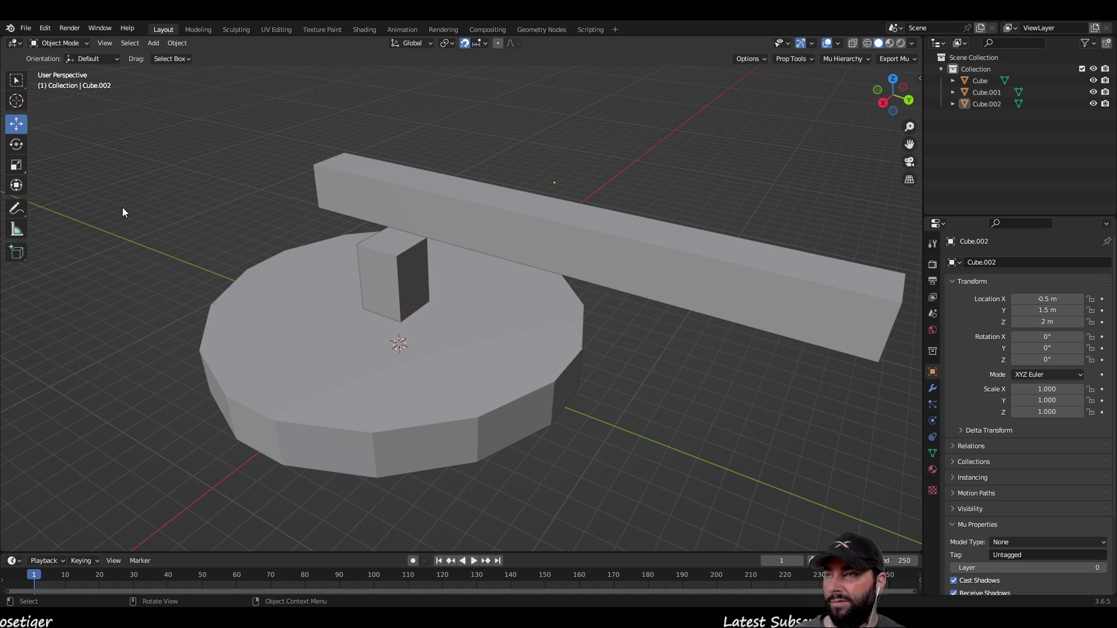
# Shorten the bar by pulling its end face in 0.75 m along Y.
pyautogui.click(16, 80)
pyautogui.scroll(-2, 333, 249)
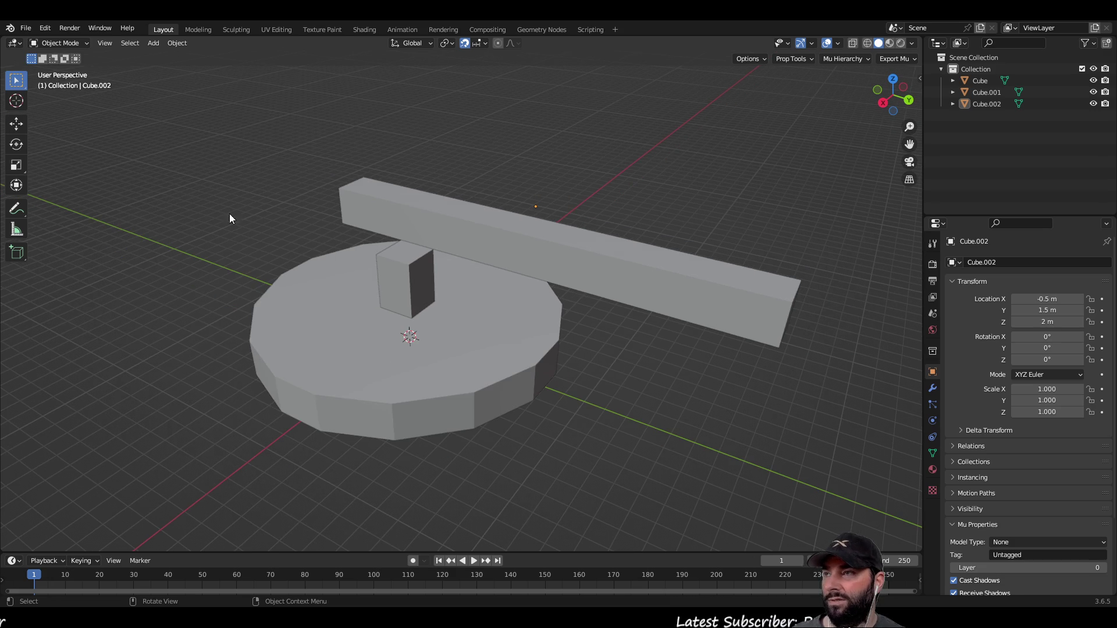
pyautogui.click(16, 124)
pyautogui.press('Tab')
pyautogui.moveTo(623, 429); pyautogui.dragTo(584, 407, button='middle')
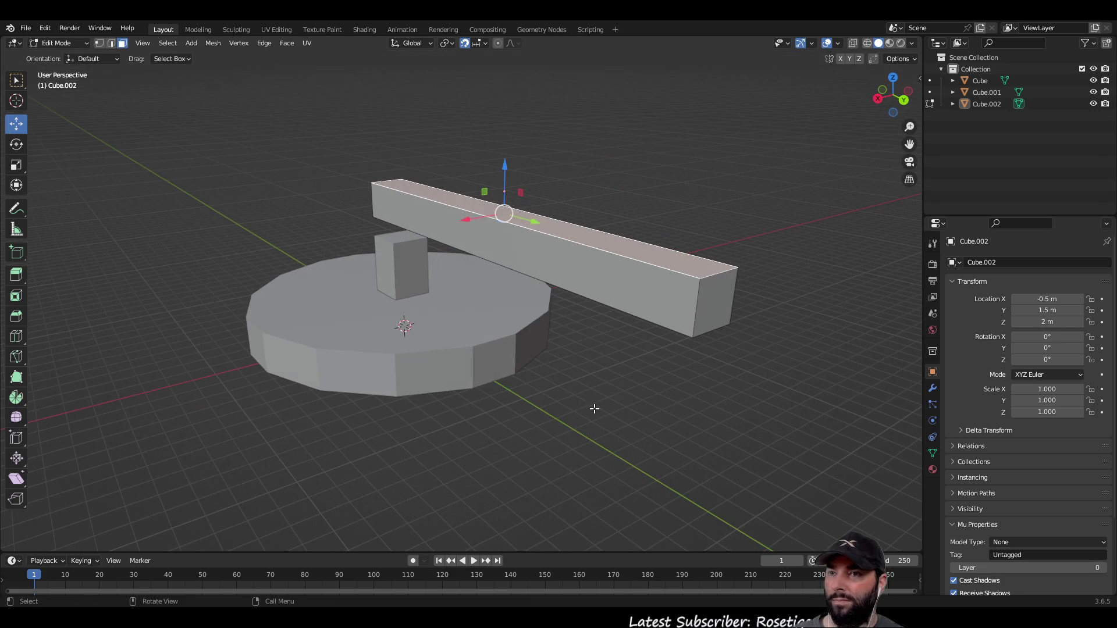
pyautogui.click(700, 307)
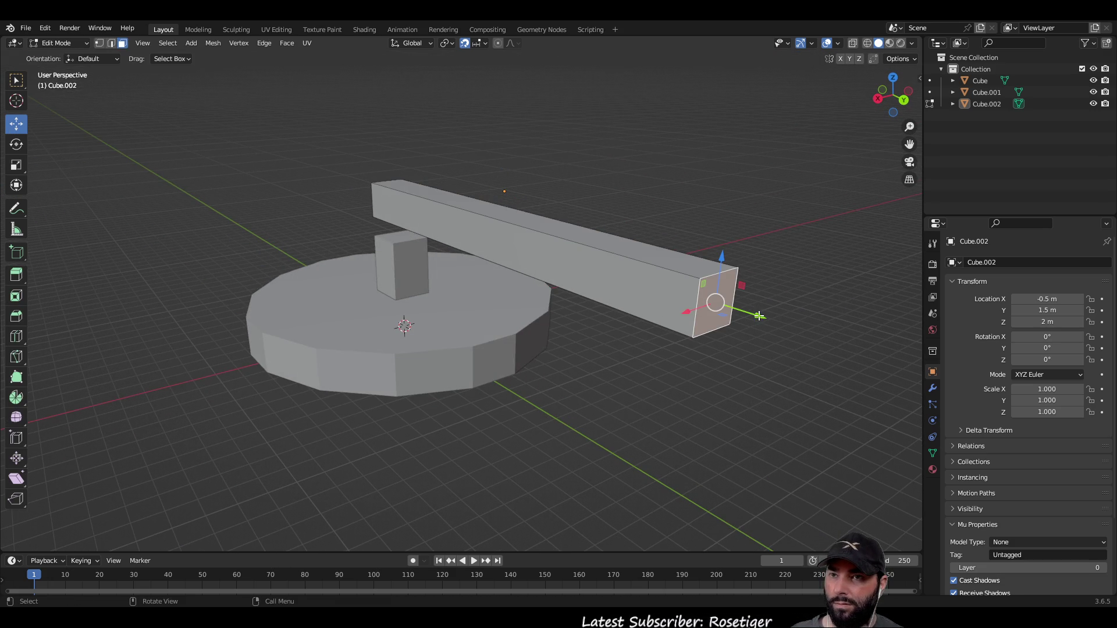
pyautogui.moveTo(750, 313); pyautogui.dragTo(673, 297)
pyautogui.click(626, 369)
pyautogui.moveTo(626, 369)
pyautogui.mouseDown(button='middle')
pyautogui.moveTo(450, 423)
pyautogui.moveTo(477, 288)
pyautogui.mouseUp(button='middle')
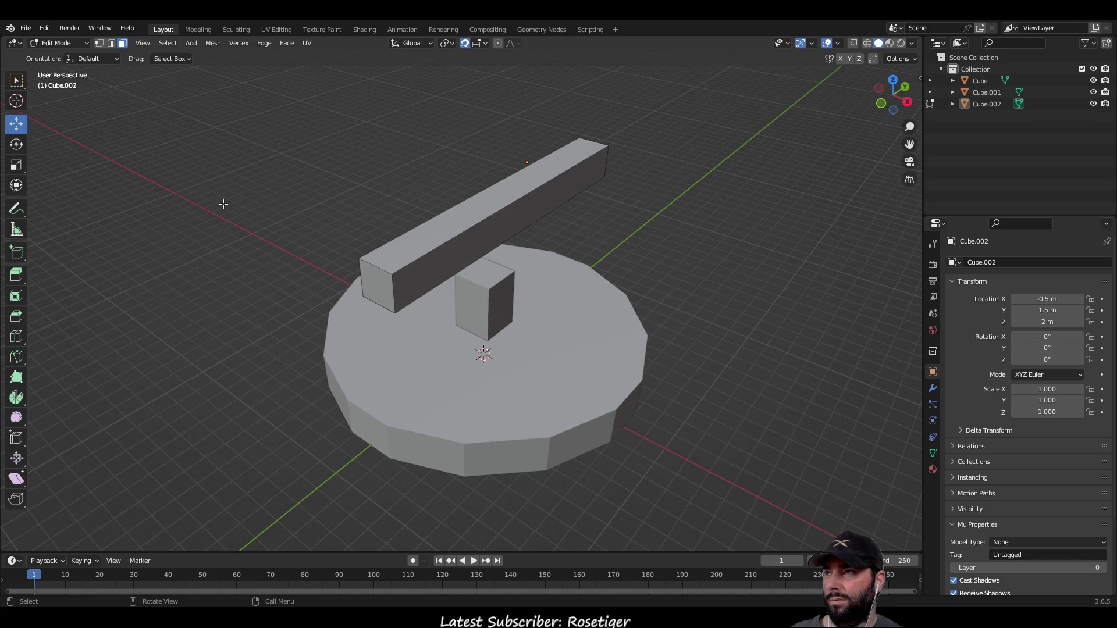
pyautogui.press('Tab')
# Raise the post's top face by 0.25 m so it meets the bar.
pyautogui.click(17, 80)
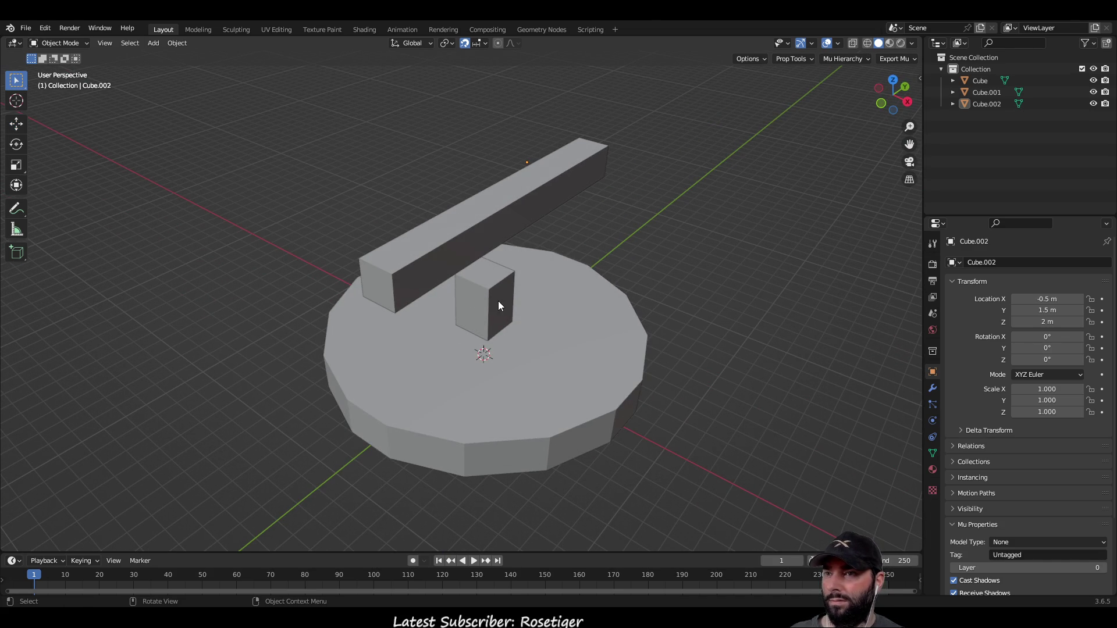
pyautogui.click(497, 302)
pyautogui.press('Tab')
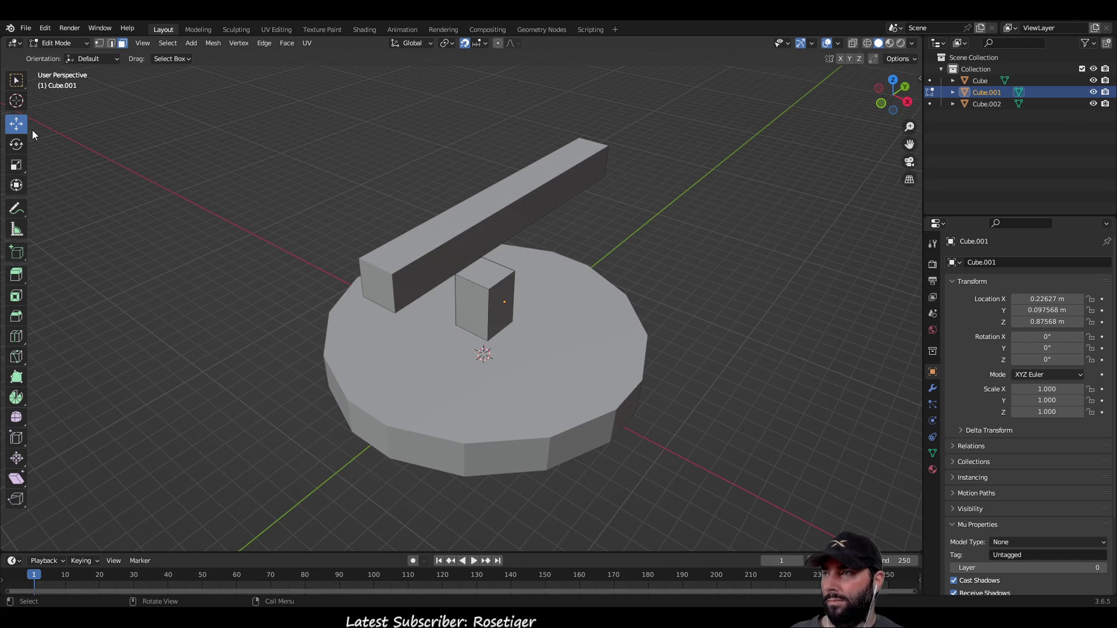
pyautogui.click(486, 270)
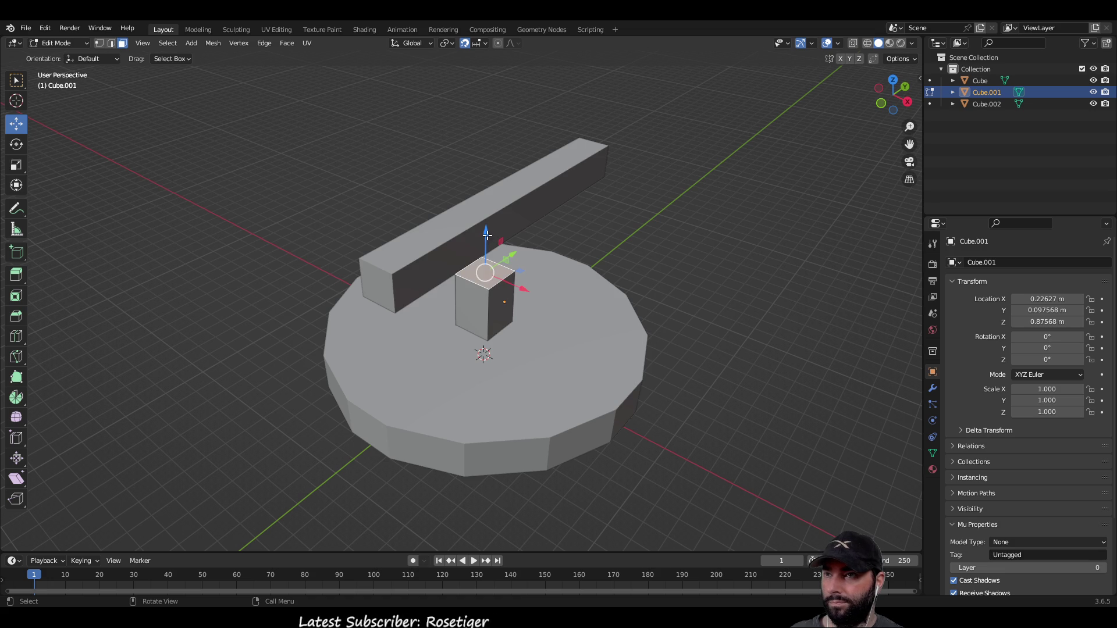
pyautogui.moveTo(487, 232)
pyautogui.mouseDown()
pyautogui.moveTo(488, 192)
pyautogui.moveTo(491, 210)
pyautogui.mouseUp()
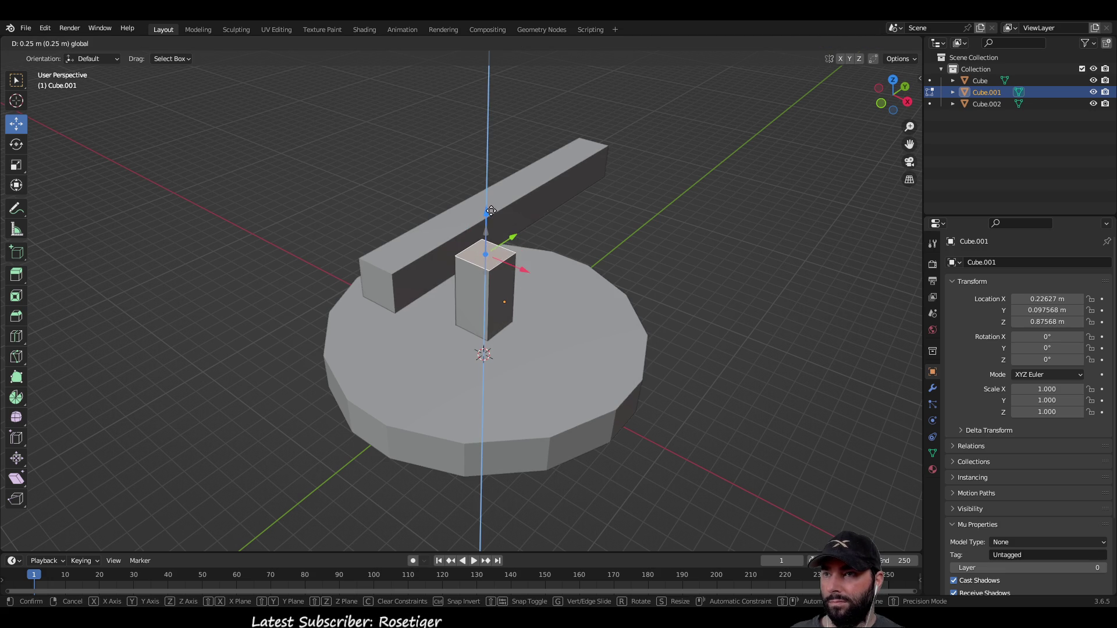
pyautogui.click(332, 218)
pyautogui.click(17, 81)
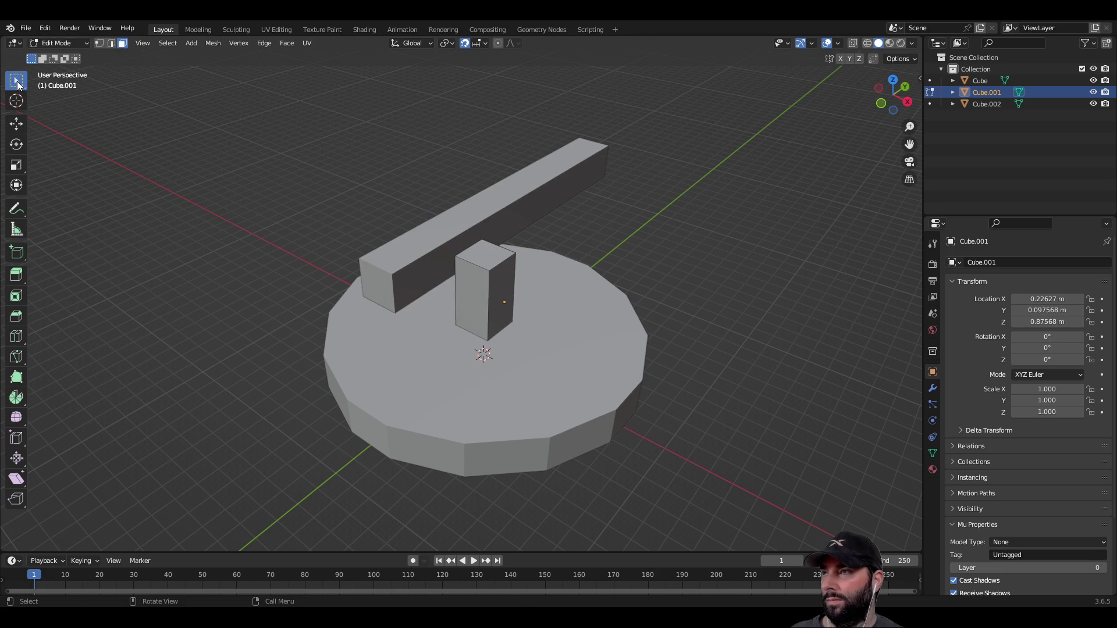
pyautogui.press('Tab')
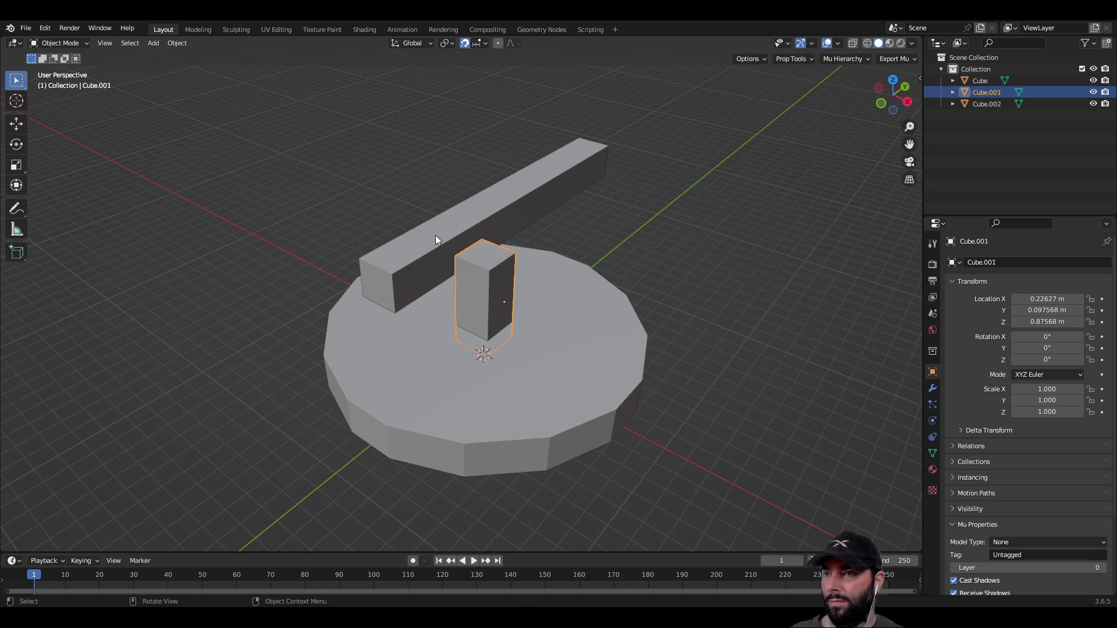
# Copy and paste the bar, sliding the copy alongside as a second barrel.
pyautogui.click(436, 238)
pyautogui.hotkey('ctrl', 'c')
pyautogui.hotkey('ctrl', 'v')
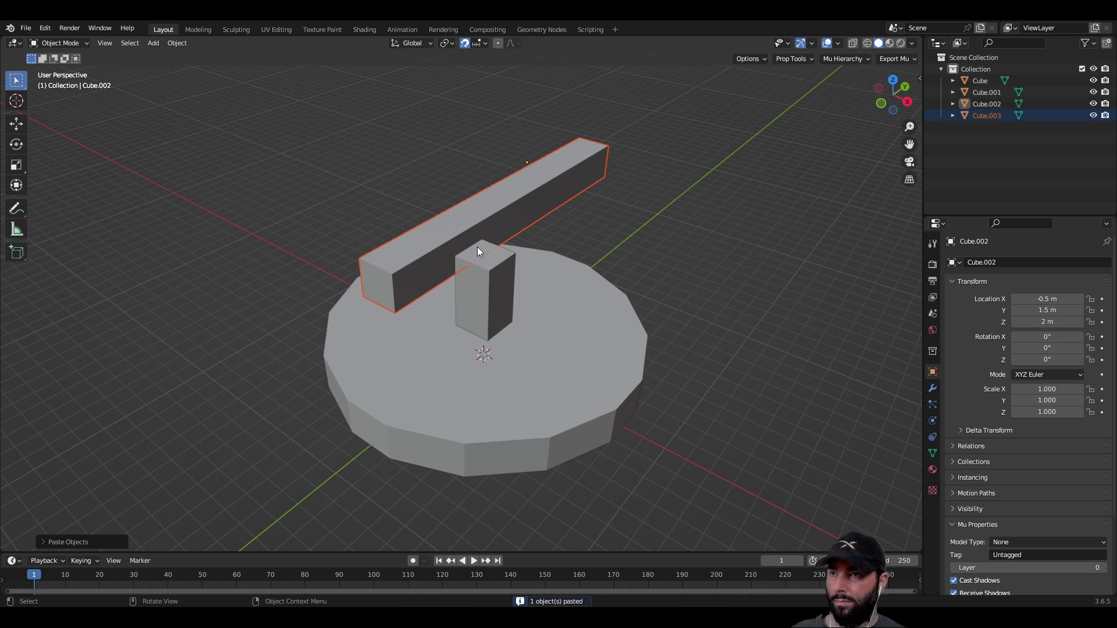
pyautogui.click(23, 123)
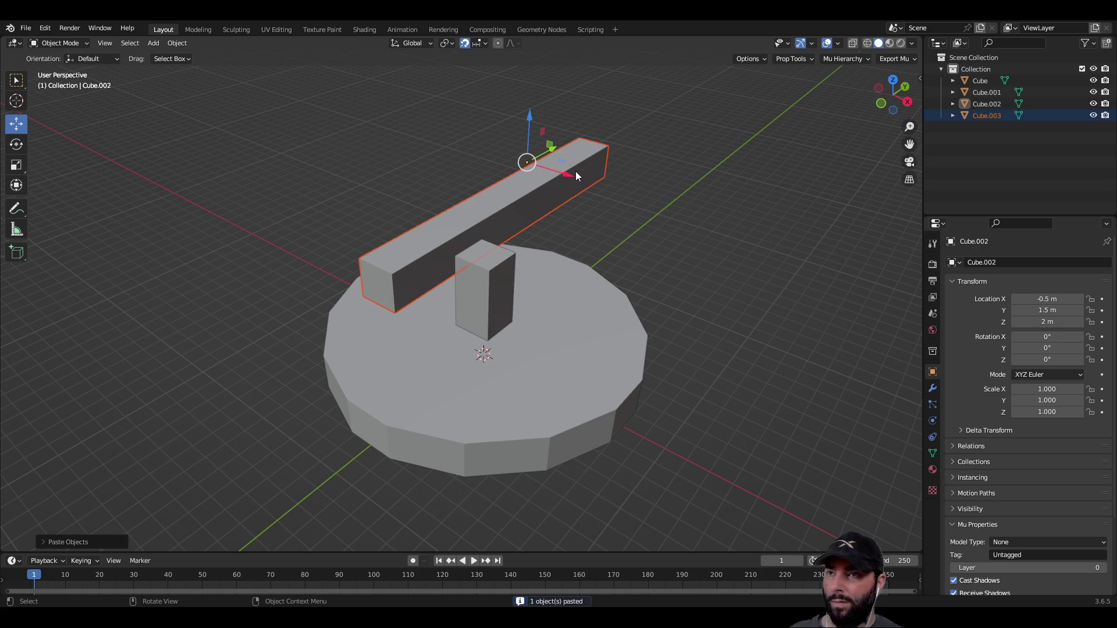
pyautogui.moveTo(568, 173); pyautogui.dragTo(640, 206)
pyautogui.moveTo(666, 294)
pyautogui.mouseDown(button='middle')
pyautogui.moveTo(744, 264)
pyautogui.moveTo(735, 239)
pyautogui.moveTo(605, 292)
pyautogui.moveTo(551, 271)
pyautogui.mouseUp(button='middle')
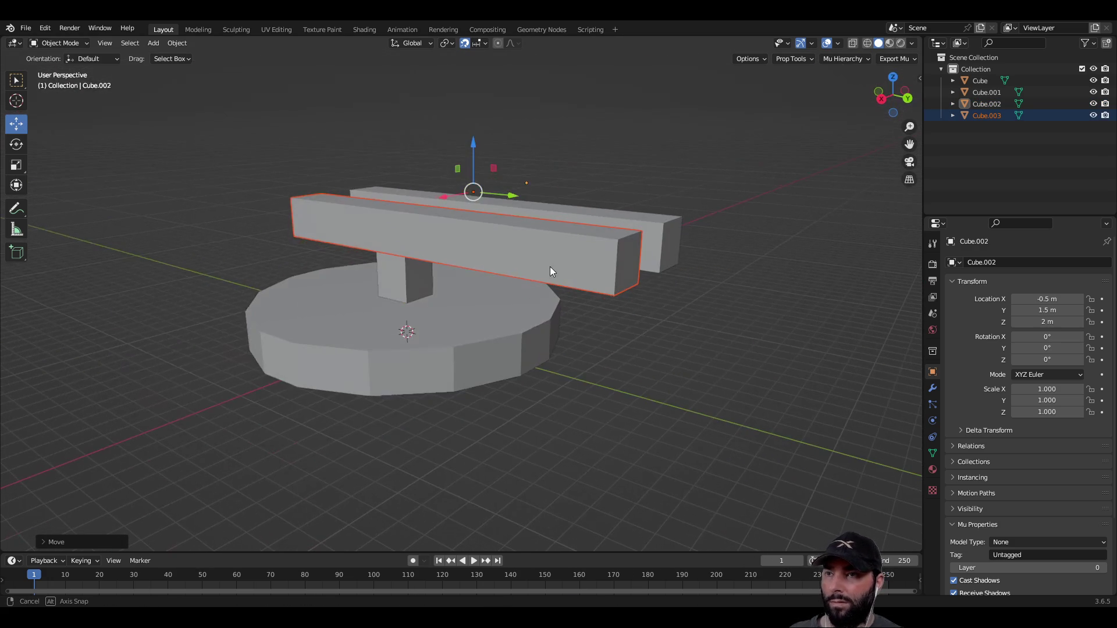
pyautogui.click(631, 362)
pyautogui.moveTo(378, 421)
pyautogui.mouseDown(button='middle')
pyautogui.moveTo(563, 436)
pyautogui.moveTo(580, 383)
pyautogui.moveTo(536, 429)
pyautogui.moveTo(549, 446)
pyautogui.moveTo(555, 439)
pyautogui.mouseUp(button='middle')
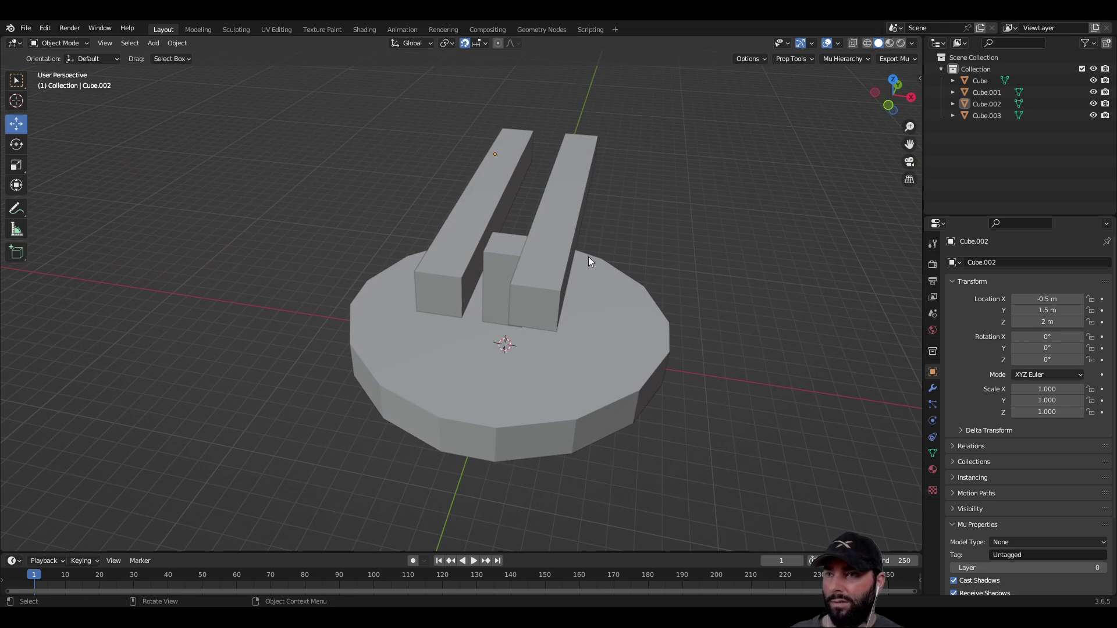
# Join both barrels and the post into one object with Ctrl+J.
pyautogui.click(540, 244)
pyautogui.keyDown('shift'); pyautogui.click(497, 265); pyautogui.keyUp('shift')
pyautogui.keyDown('shift'); pyautogui.click(462, 240); pyautogui.keyUp('shift')
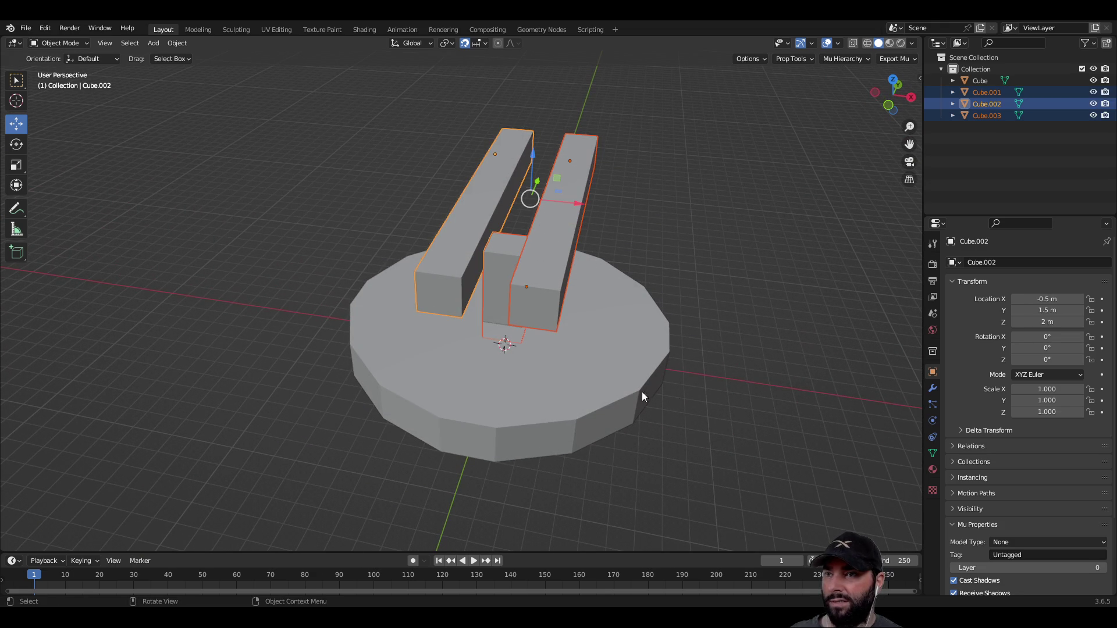
pyautogui.moveTo(722, 277); pyautogui.dragTo(651, 288, button='middle')
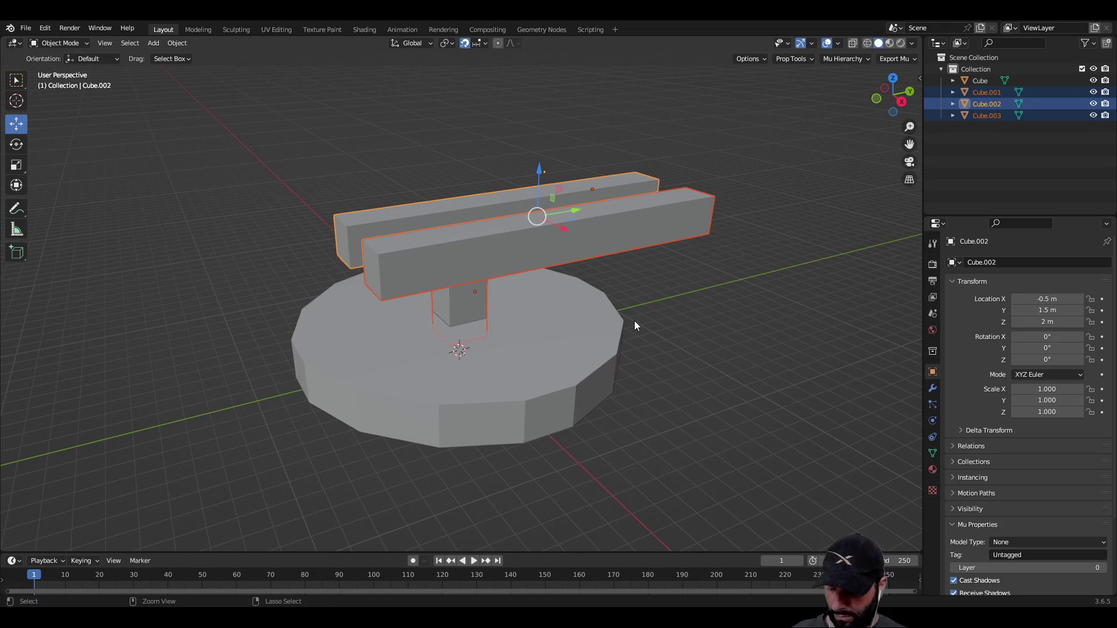
pyautogui.hotkey('ctrl', 'j')
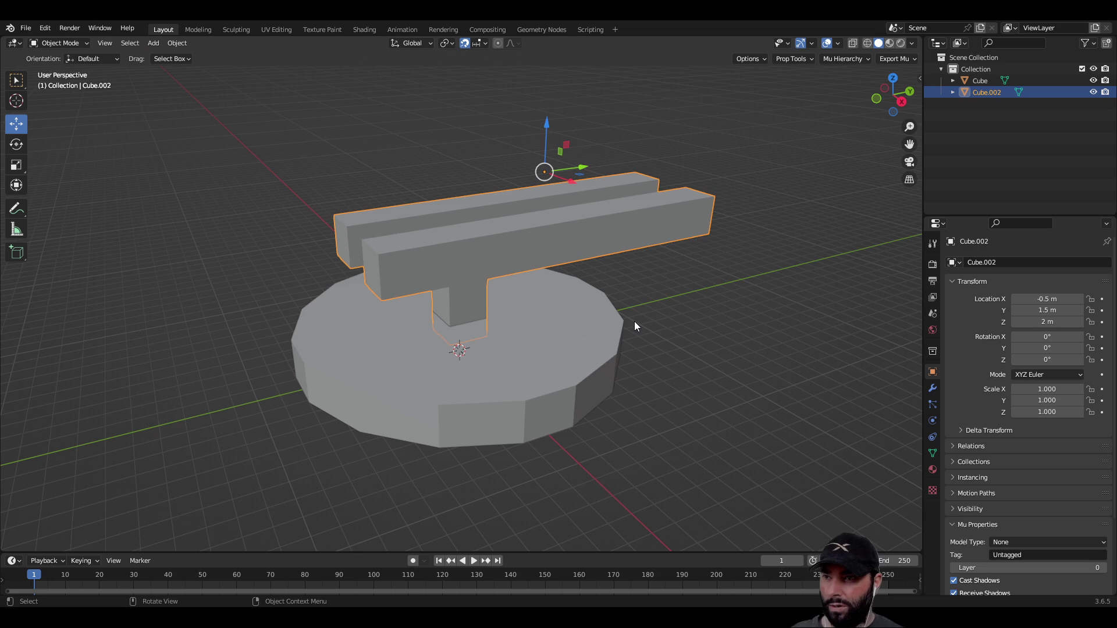
pyautogui.click(737, 356)
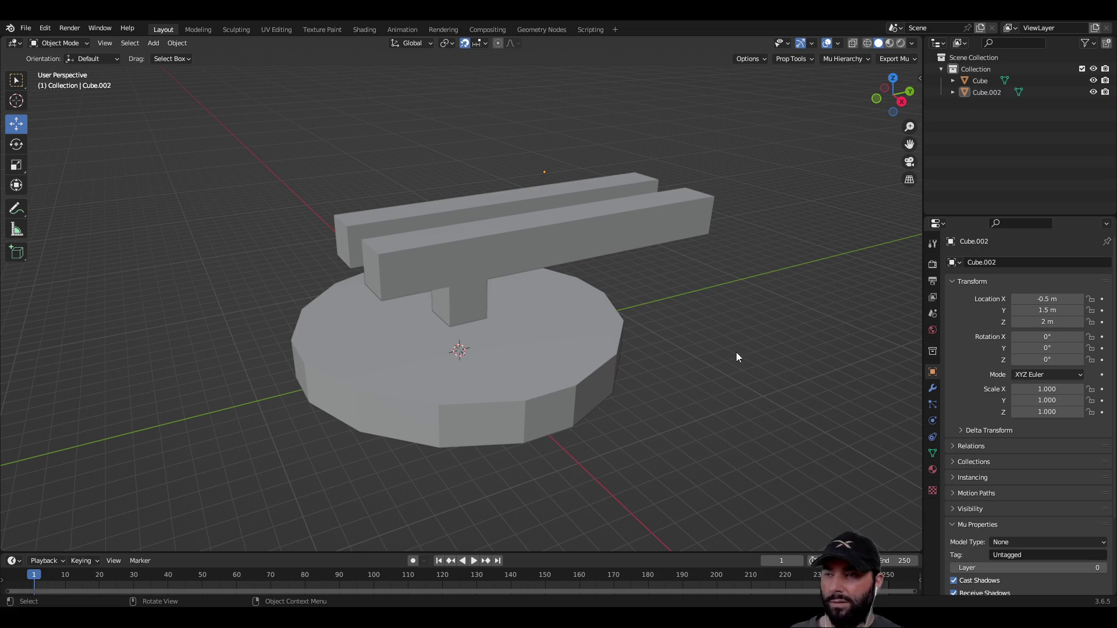
pyautogui.click(572, 405)
pyautogui.click(501, 236)
pyautogui.click(683, 391)
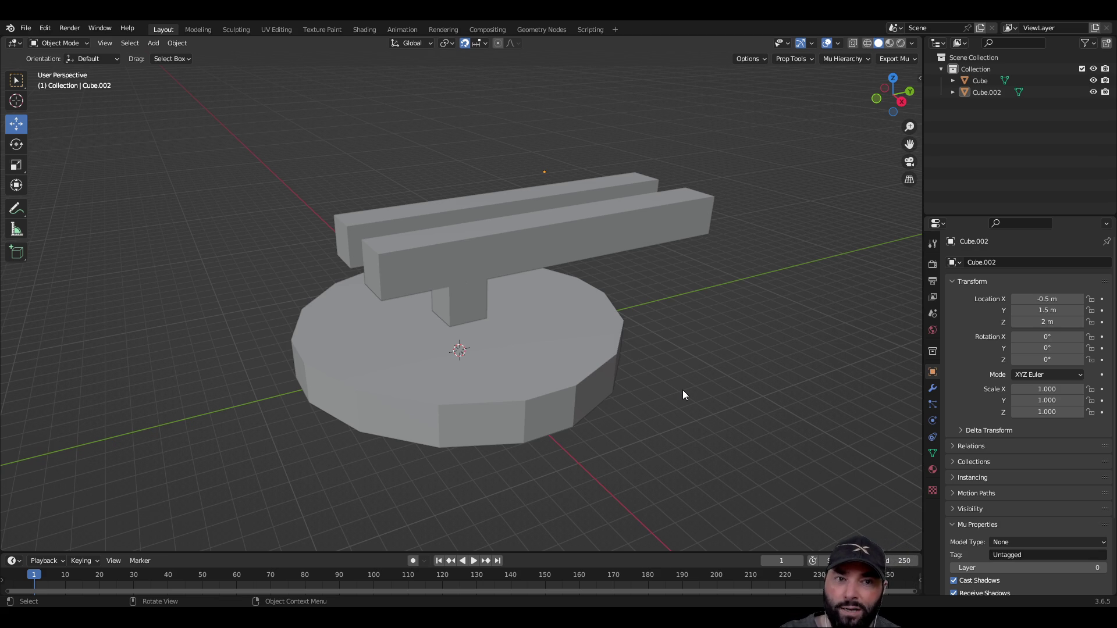
pyautogui.hotkey('shift', 'a')
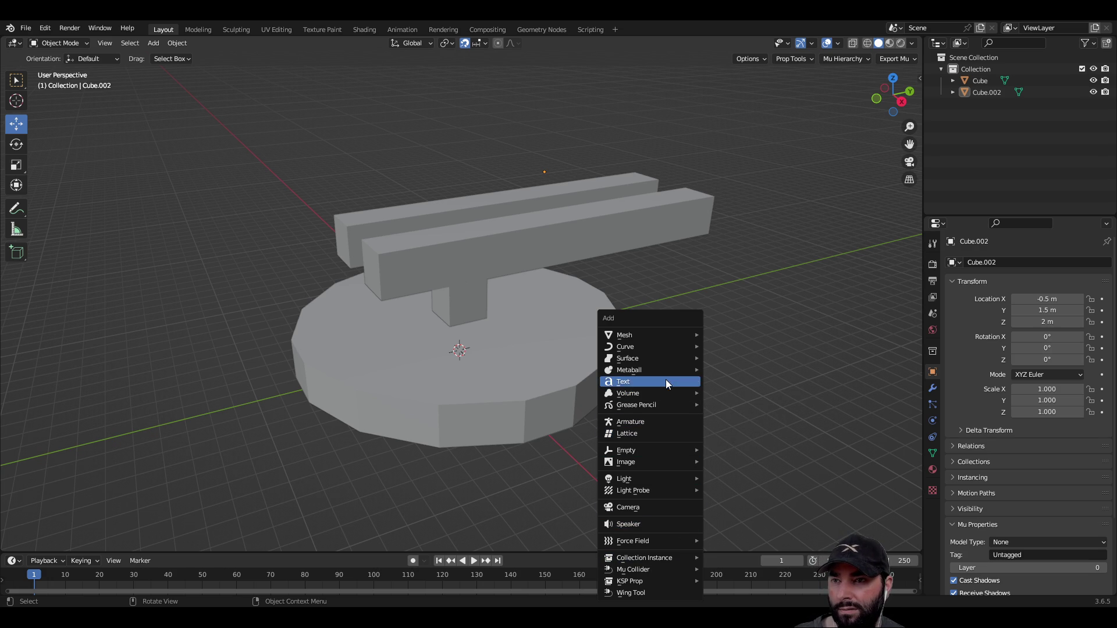
pyautogui.moveTo(662, 338)
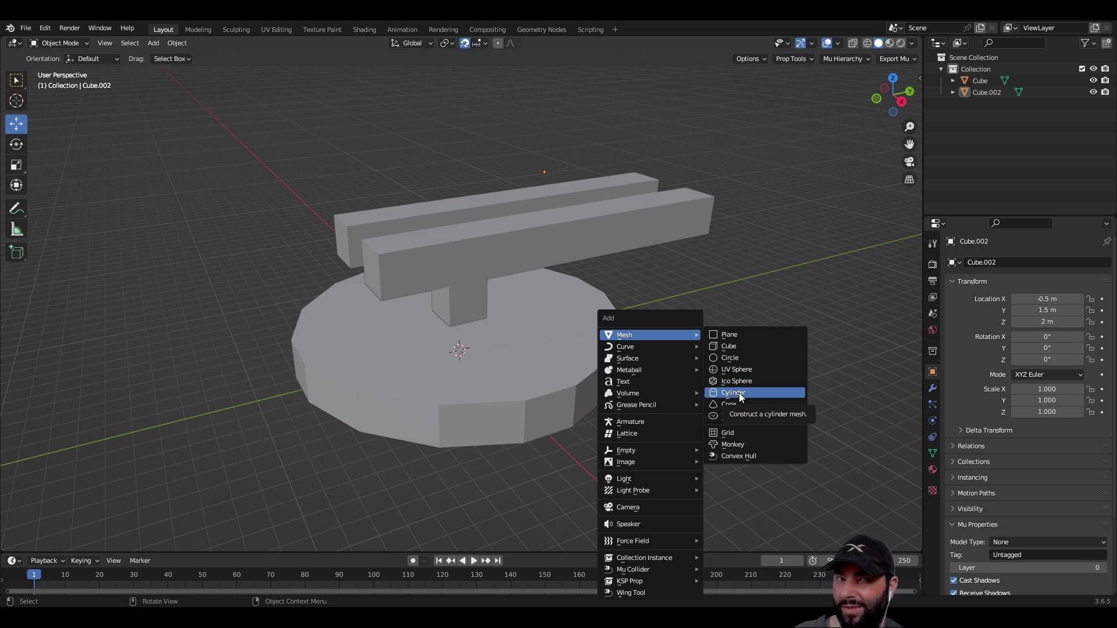
pyautogui.moveTo(766, 409)
pyautogui.mouseDown(button='middle')
pyautogui.moveTo(708, 372)
pyautogui.moveTo(686, 392)
pyautogui.moveTo(423, 379)
pyautogui.moveTo(615, 406)
pyautogui.moveTo(669, 406)
pyautogui.moveTo(723, 378)
pyautogui.moveTo(717, 419)
pyautogui.moveTo(720, 403)
pyautogui.mouseUp(button='middle')
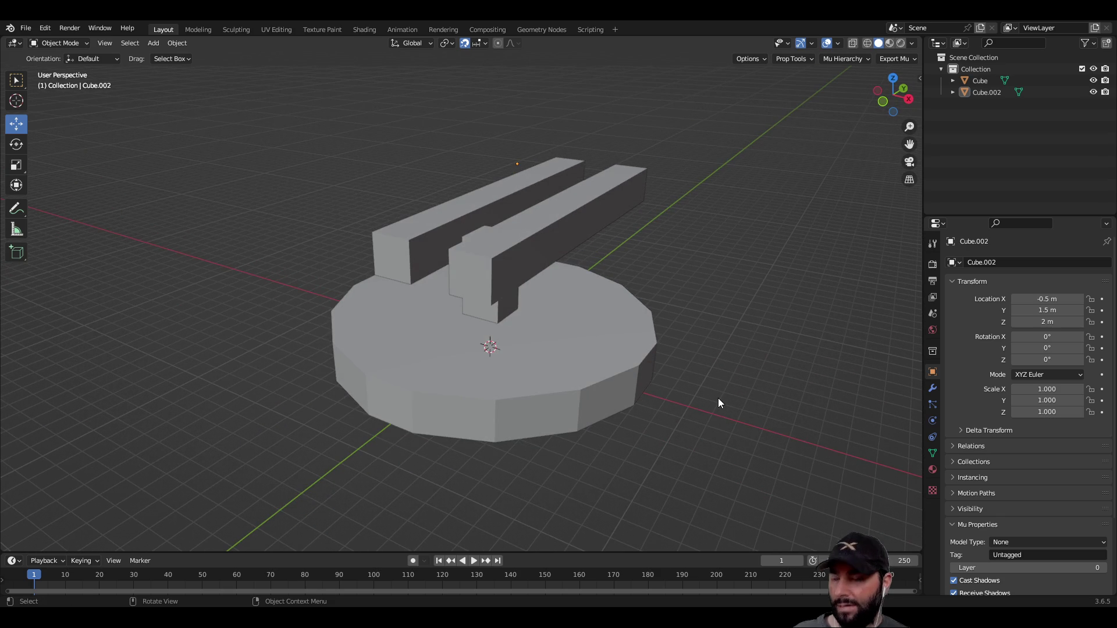
# Add an armature and move it beside the turret base to Y -2.75 m.
pyautogui.hotkey('shift', 'a')
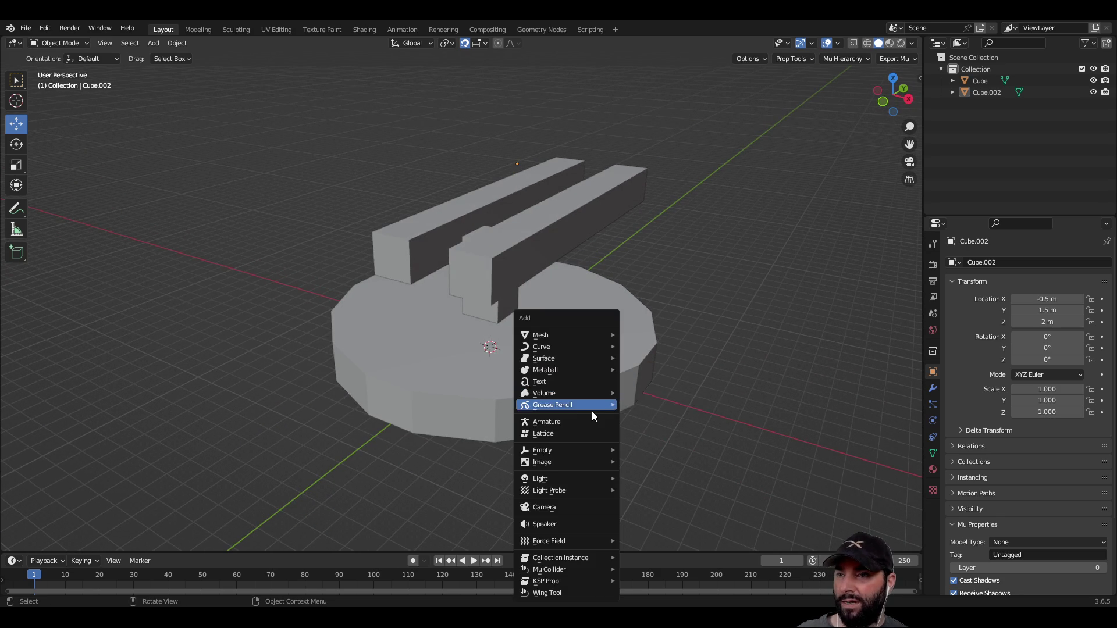
pyautogui.click(579, 423)
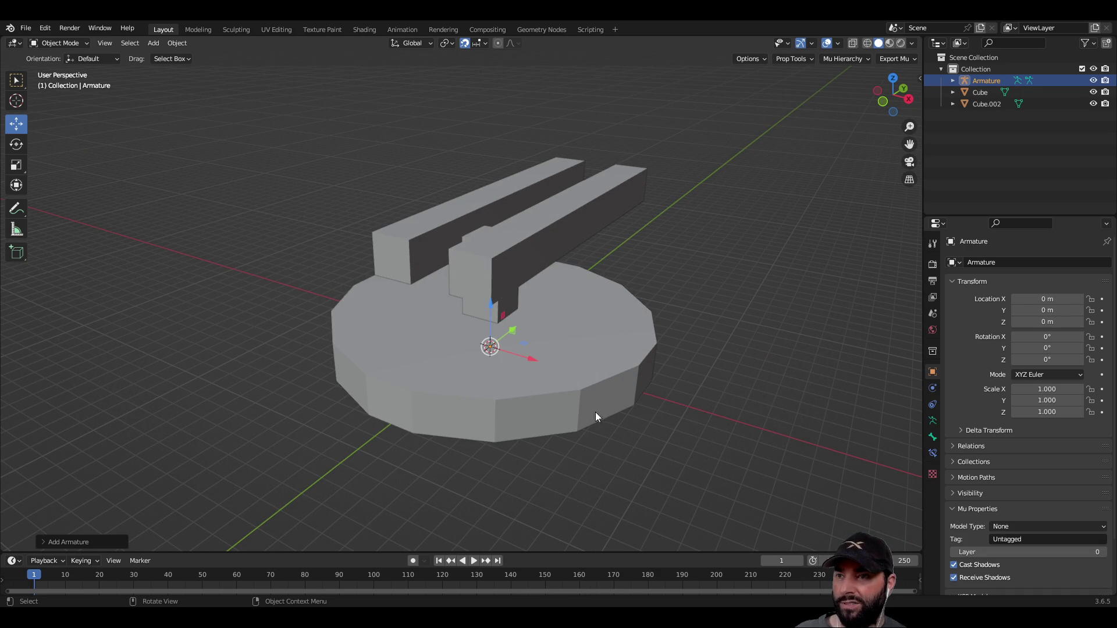
pyautogui.moveTo(722, 333)
pyautogui.mouseDown(button='middle')
pyautogui.moveTo(709, 275)
pyautogui.moveTo(535, 334)
pyautogui.mouseUp(button='middle')
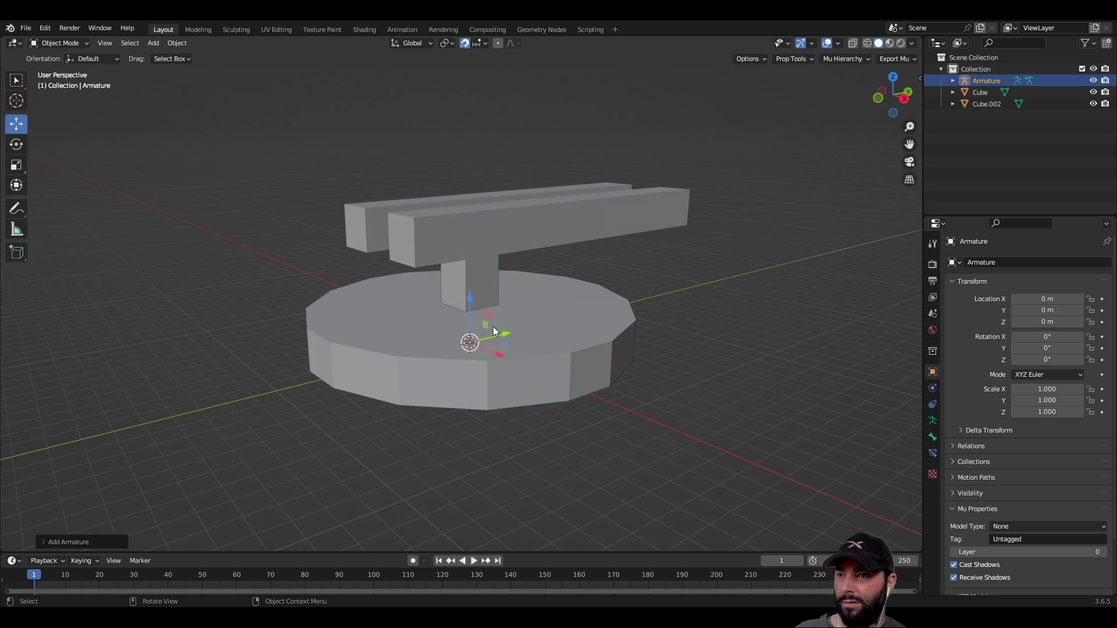
pyautogui.moveTo(505, 336)
pyautogui.mouseDown()
pyautogui.moveTo(285, 393)
pyautogui.moveTo(240, 307)
pyautogui.mouseUp()
# Extrude a second bone upward from the first bone's tip.
pyautogui.press('Tab')
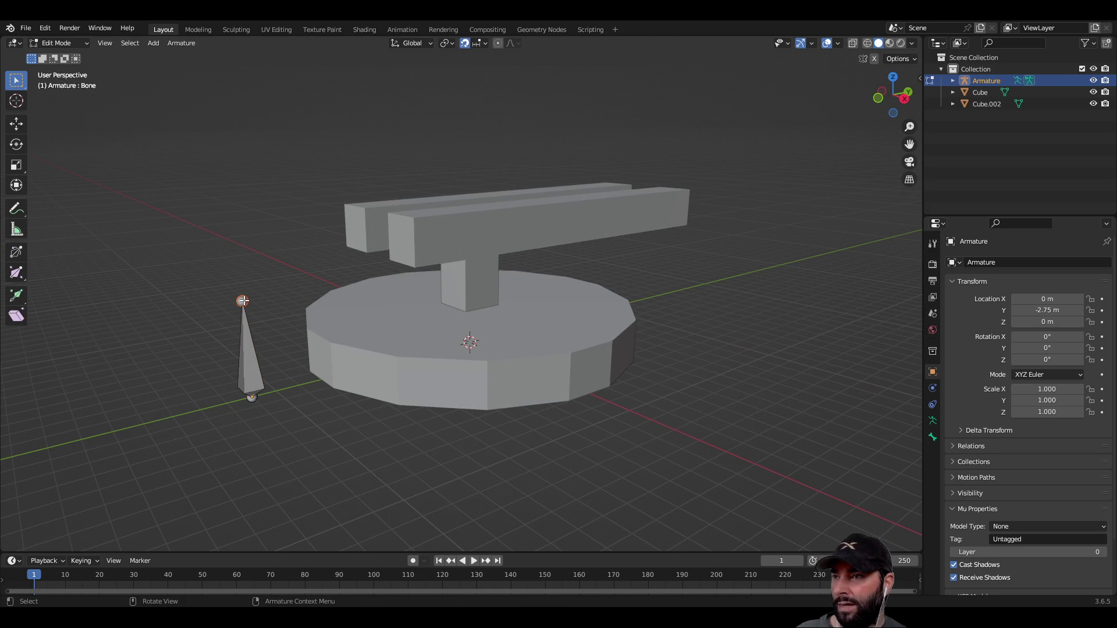
pyautogui.press('e')
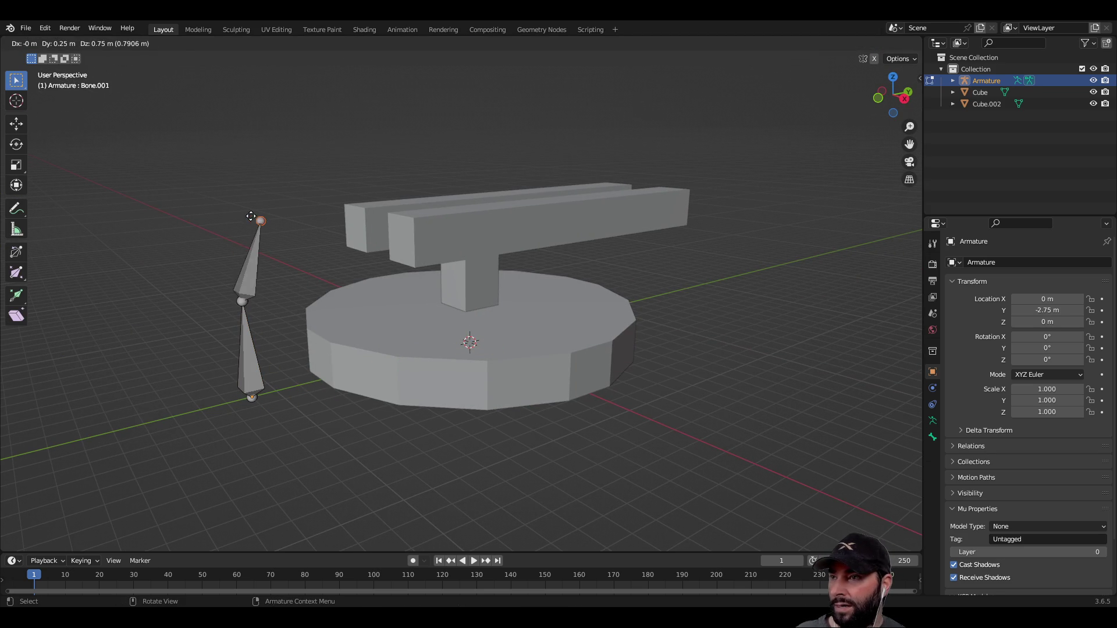
pyautogui.click(245, 241)
pyautogui.moveTo(484, 506)
pyautogui.mouseDown(button='middle')
pyautogui.moveTo(628, 469)
pyautogui.moveTo(559, 481)
pyautogui.moveTo(325, 412)
pyautogui.mouseUp(button='middle')
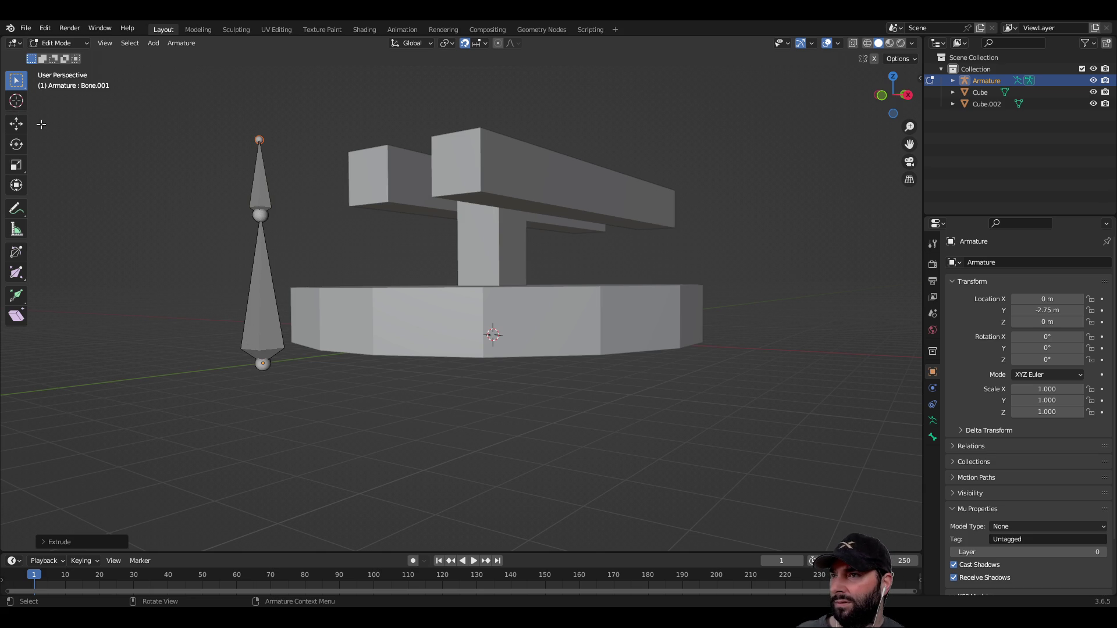
# Lift the armature along Z in Object Mode and reselect it.
pyautogui.click(264, 298)
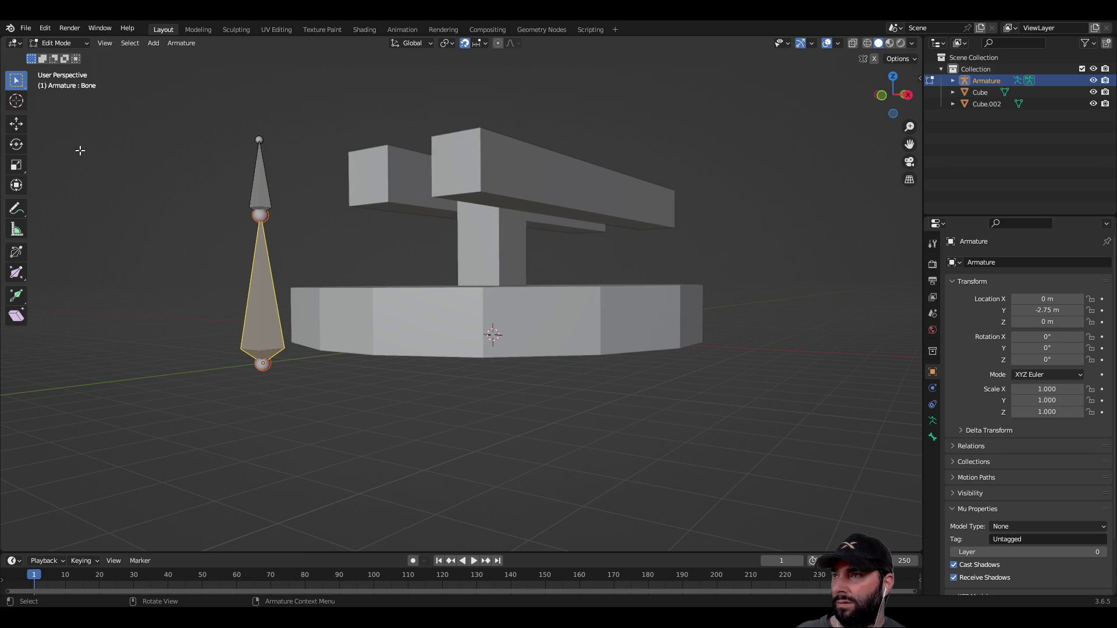
pyautogui.click(16, 124)
pyautogui.moveTo(290, 297)
pyautogui.mouseDown(button='middle')
pyautogui.moveTo(264, 329)
pyautogui.moveTo(266, 297)
pyautogui.moveTo(274, 357)
pyautogui.mouseUp(button='middle')
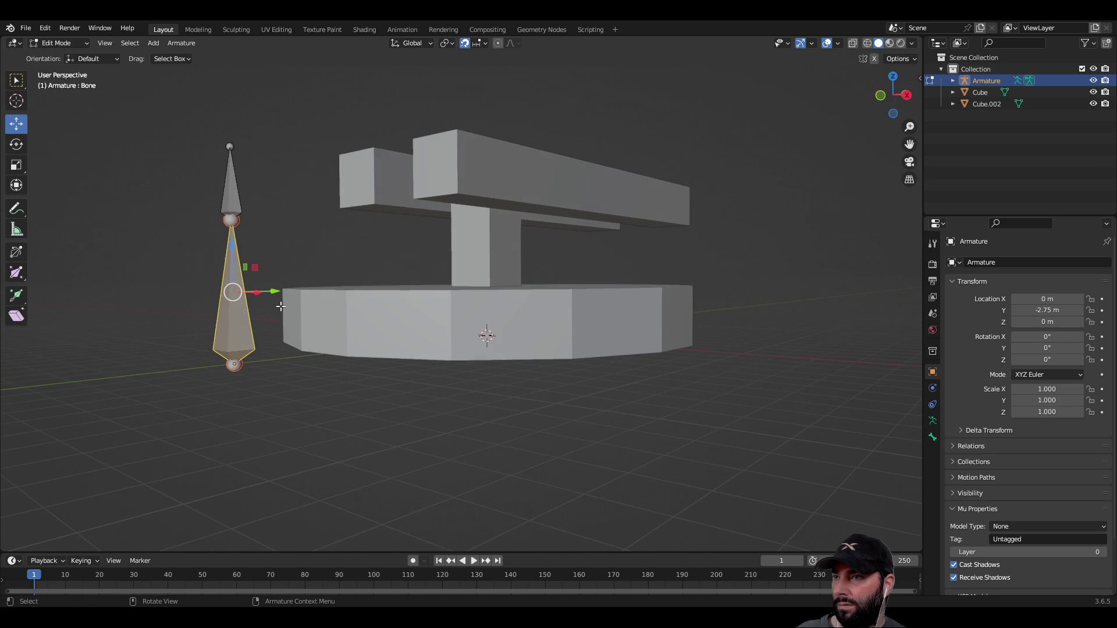
pyautogui.press('Tab')
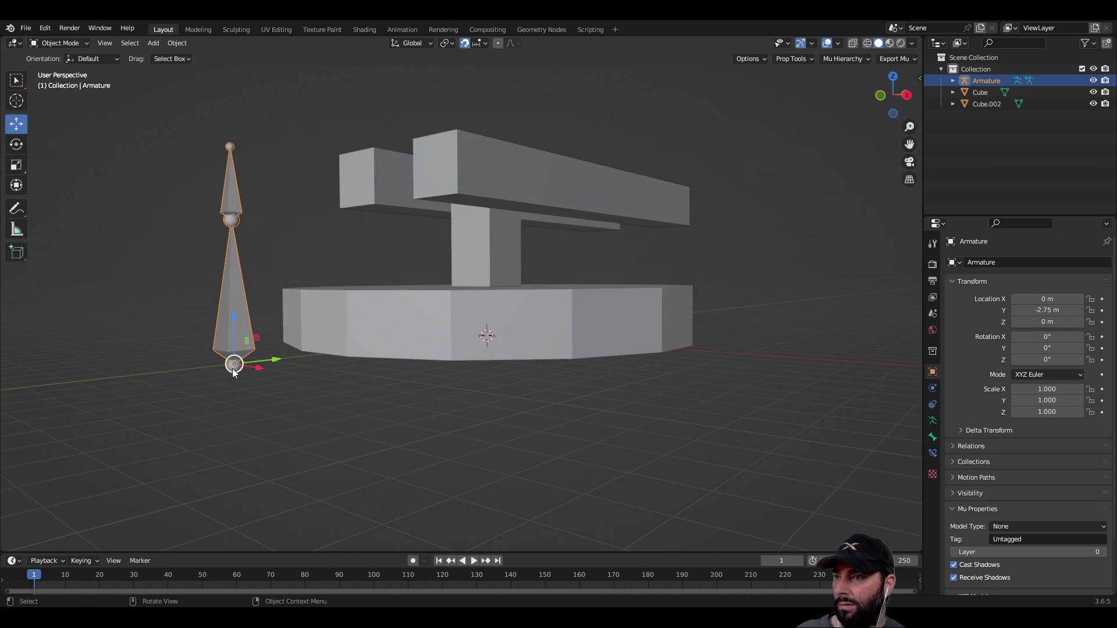
pyautogui.moveTo(233, 318)
pyautogui.mouseDown()
pyautogui.moveTo(231, 255)
pyautogui.moveTo(232, 329)
pyautogui.moveTo(305, 387)
pyautogui.mouseUp()
pyautogui.click(303, 385)
pyautogui.click(230, 366)
pyautogui.click(362, 438)
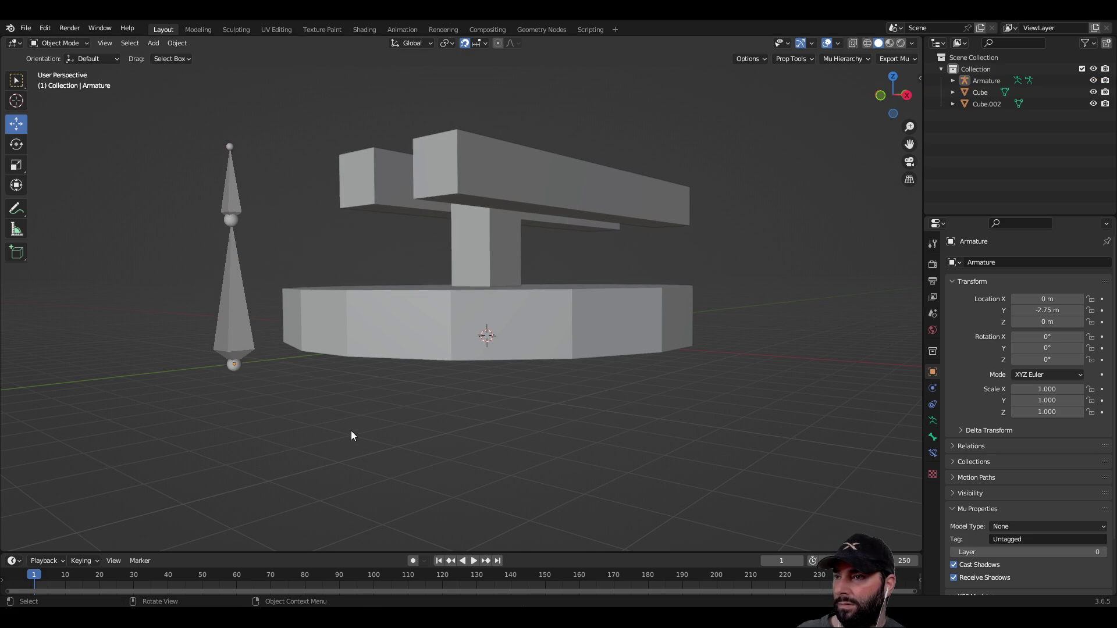
pyautogui.click(233, 365)
# Raise the lower bone's root 0.25 m and lower Bone.001's tip 0.25 m.
pyautogui.press('Tab')
pyautogui.click(283, 403)
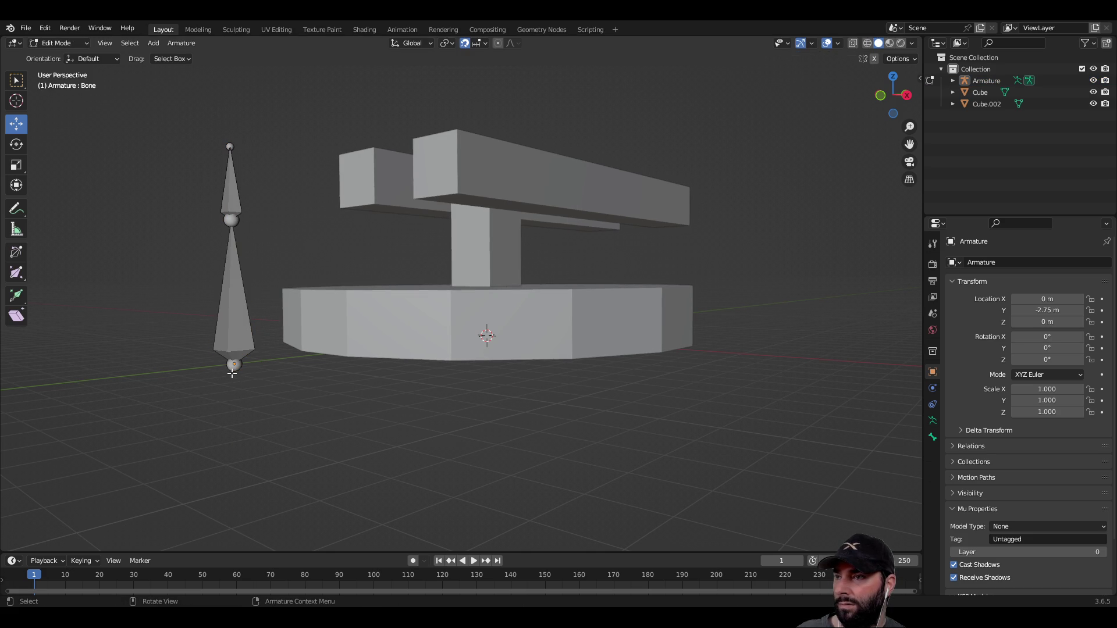
pyautogui.click(233, 365)
pyautogui.moveTo(232, 320); pyautogui.dragTo(228, 246)
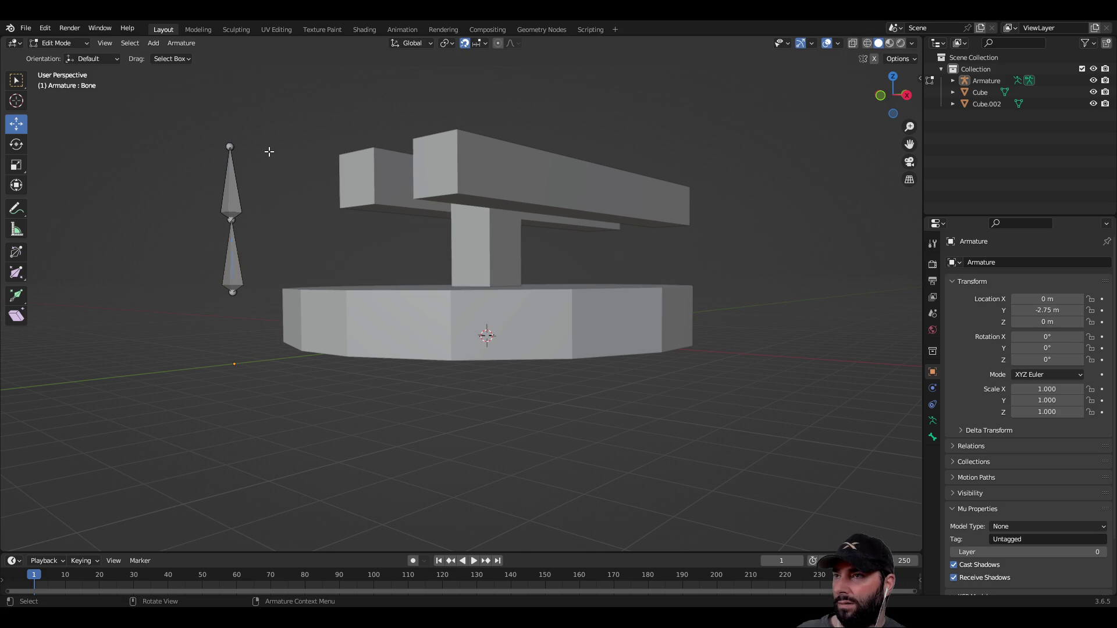
pyautogui.click(230, 147)
pyautogui.moveTo(229, 100); pyautogui.dragTo(231, 124)
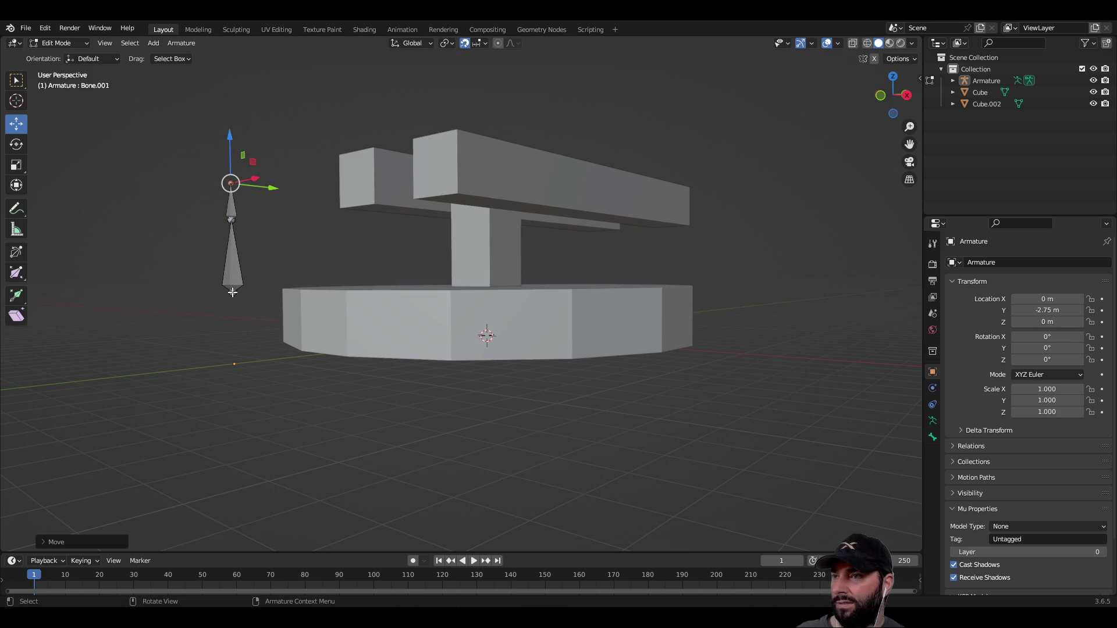
pyautogui.click(233, 292)
pyautogui.moveTo(233, 243); pyautogui.dragTo(260, 220)
pyautogui.press('Tab')
# Move the armature back to location 0, 0, 0 inside the turret base.
pyautogui.moveTo(270, 205); pyautogui.dragTo(262, 229, button='middle')
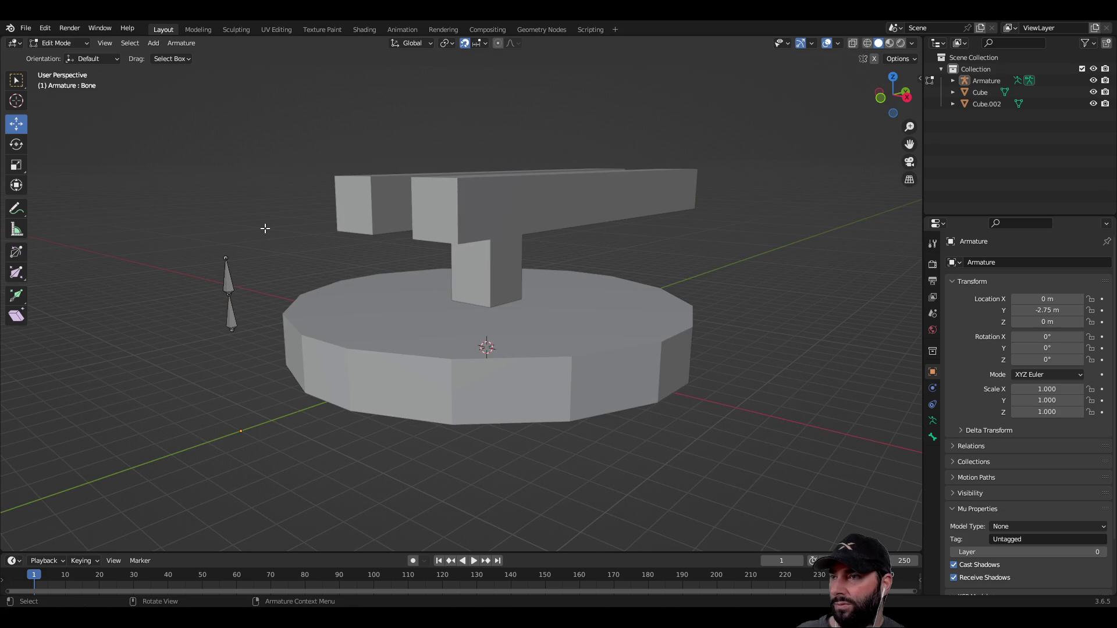
pyautogui.click(230, 320)
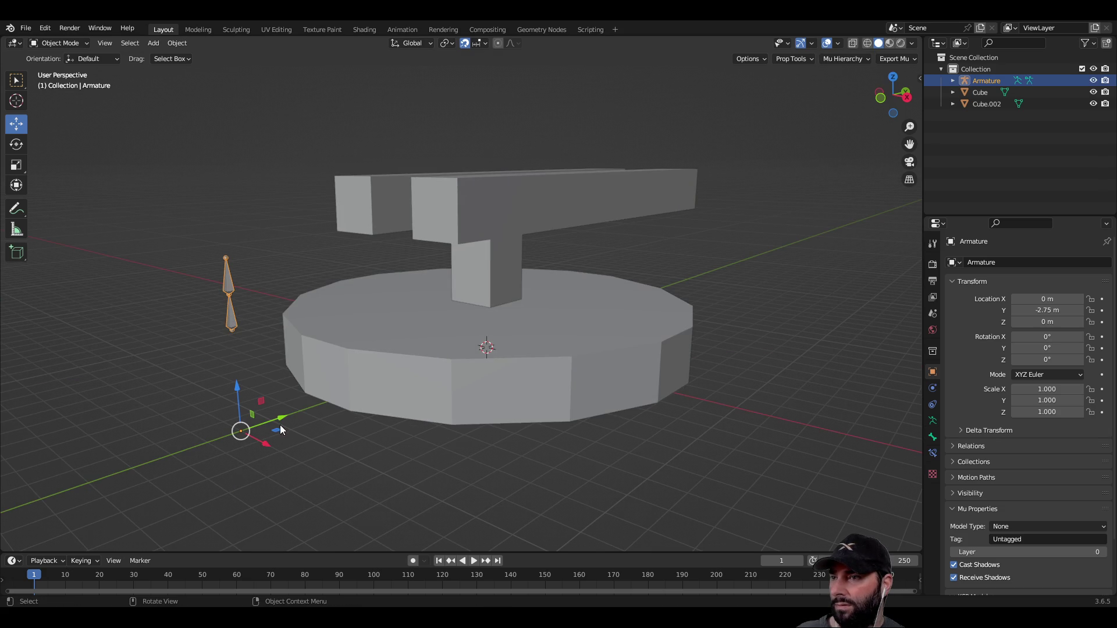
pyautogui.moveTo(281, 427)
pyautogui.mouseDown()
pyautogui.moveTo(349, 401)
pyautogui.moveTo(559, 369)
pyautogui.moveTo(504, 336)
pyautogui.mouseUp()
# Clear the selection and swing the view to a distant side view of the turret.
pyautogui.click(487, 302)
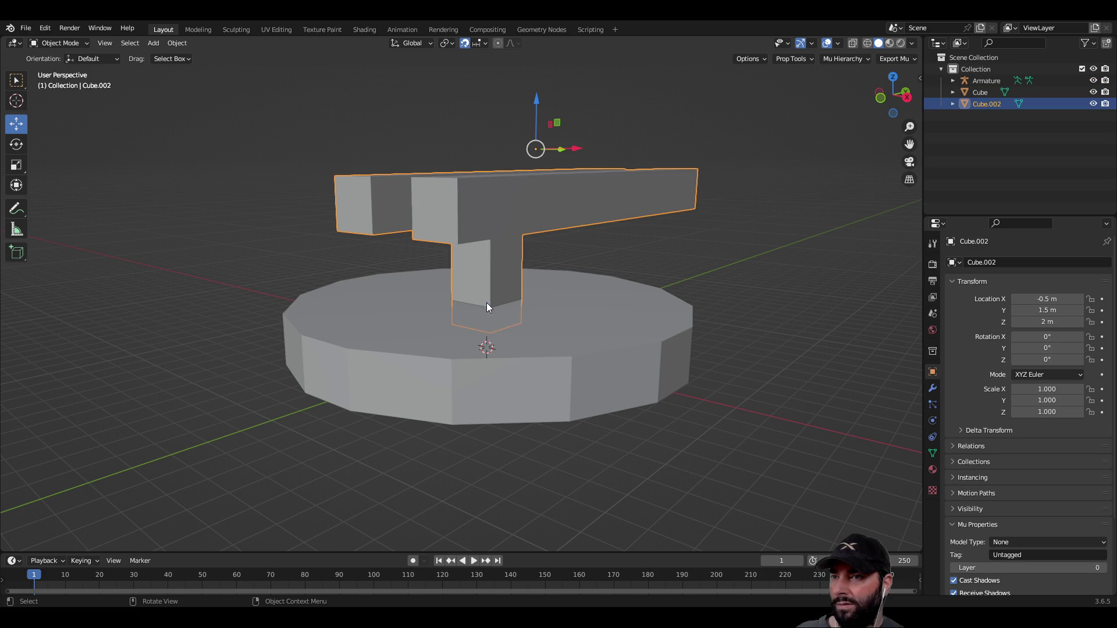
pyautogui.click(741, 302)
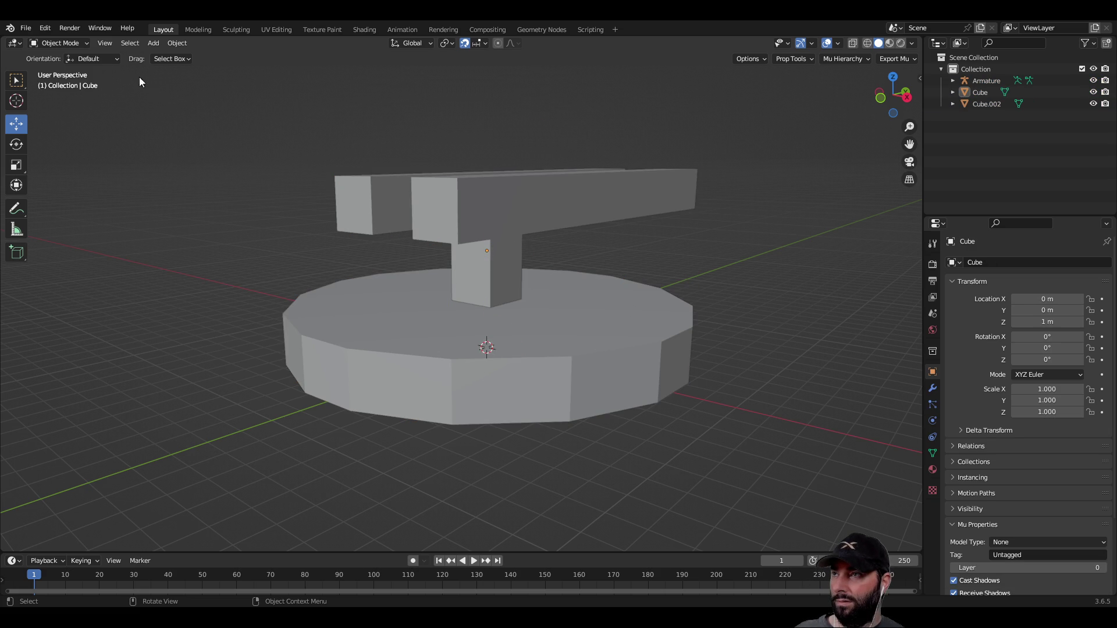
pyautogui.click(77, 30)
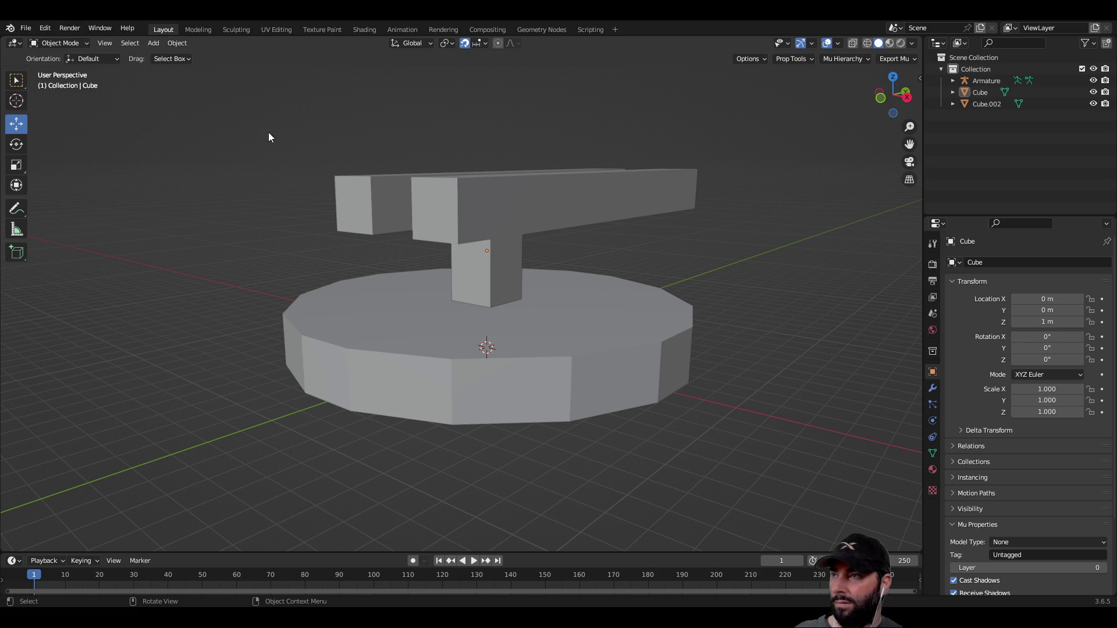
pyautogui.moveTo(215, 305)
pyautogui.mouseDown(button='middle')
pyautogui.moveTo(723, 324)
pyautogui.moveTo(714, 339)
pyautogui.moveTo(652, 319)
pyautogui.moveTo(536, 362)
pyautogui.moveTo(595, 379)
pyautogui.mouseUp(button='middle')
pyautogui.scroll(-4, 542, 303)
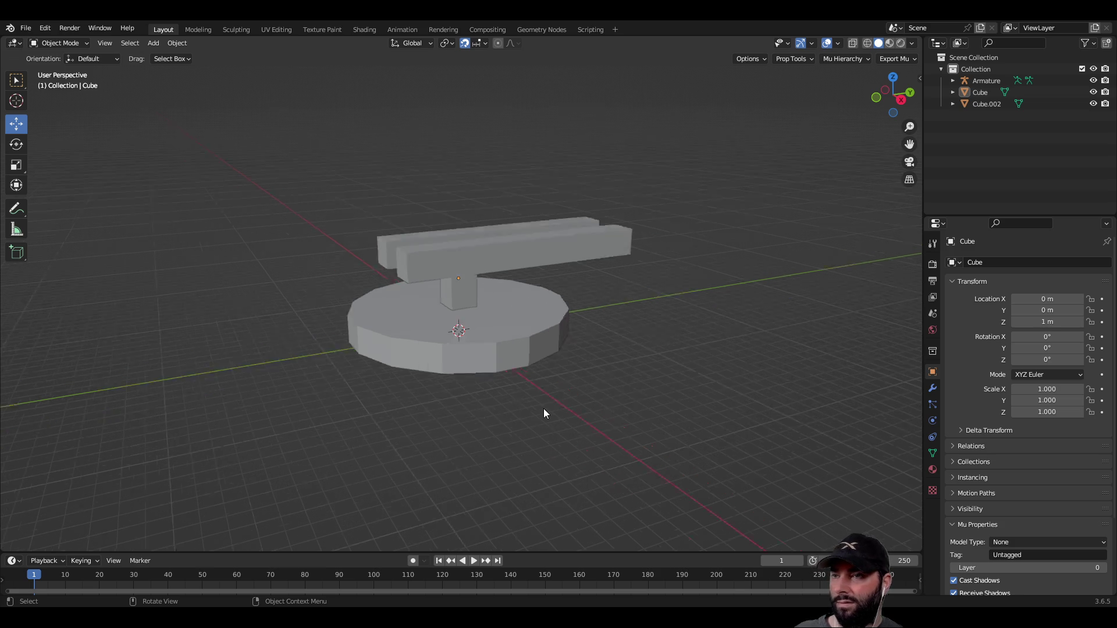
pyautogui.scroll(10, 543, 408)
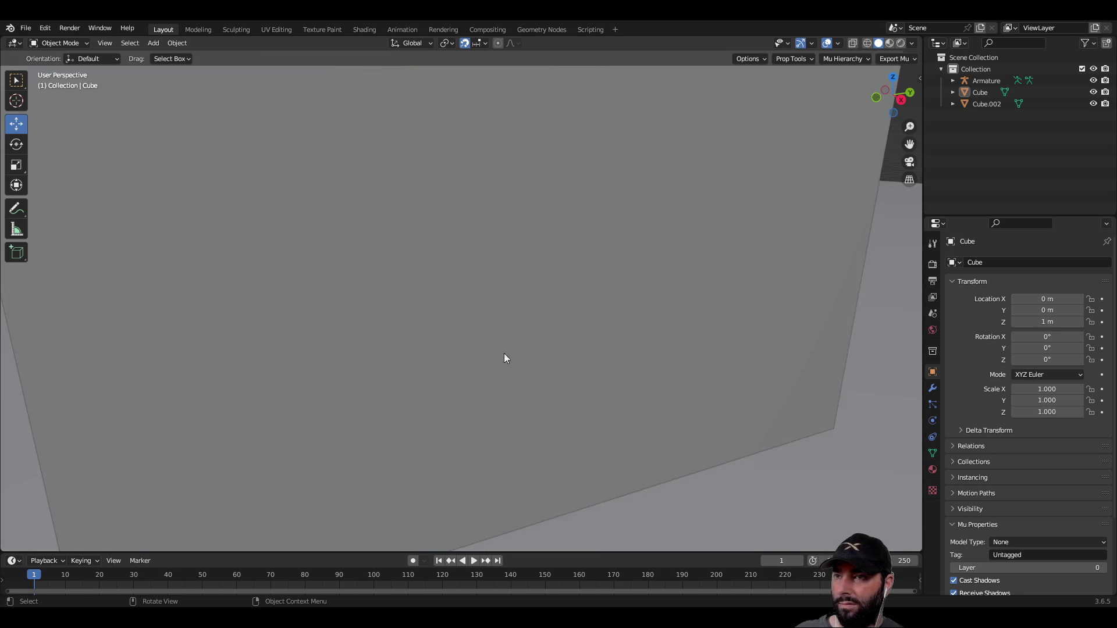
pyautogui.scroll(-5, 510, 400)
pyautogui.scroll(3, 507, 389)
pyautogui.scroll(-3, 462, 400)
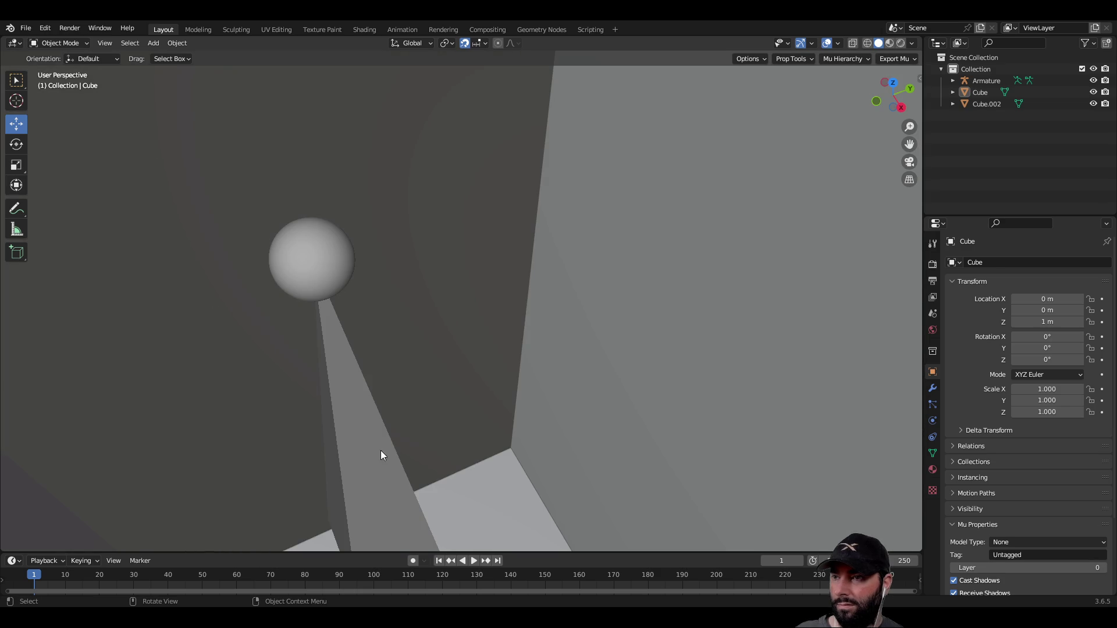
# Lower the armature along Z to -0.5 m beneath the turret base, then inspect from low.
pyautogui.click(384, 451)
pyautogui.scroll(-8, 466, 368)
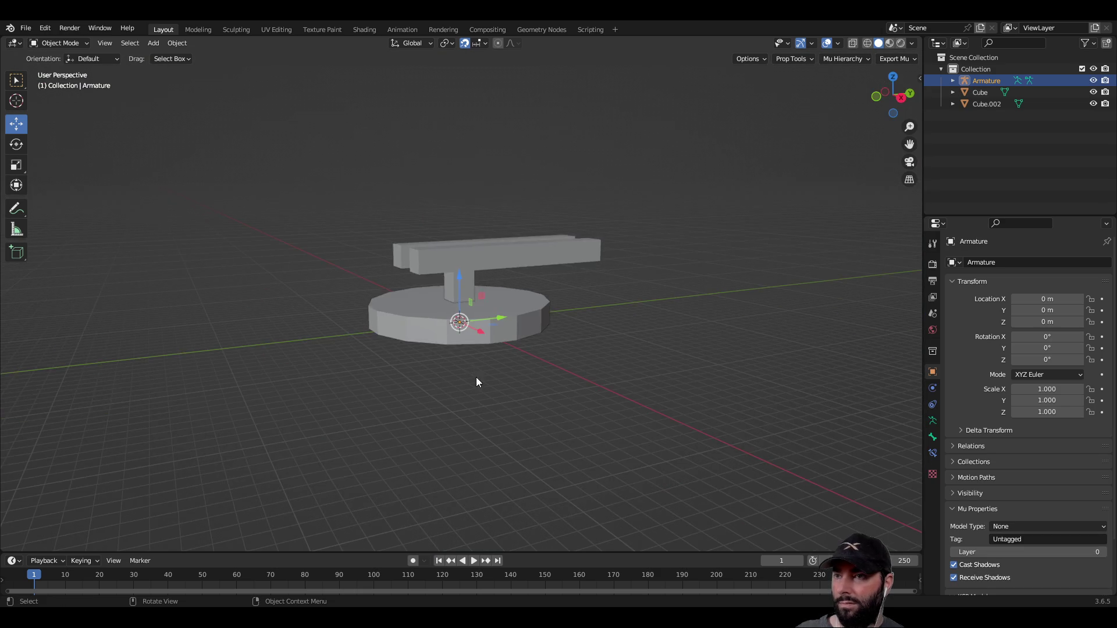
pyautogui.moveTo(476, 382); pyautogui.dragTo(476, 336, button='middle')
pyautogui.scroll(6, 475, 350)
pyautogui.press('g')
pyautogui.press('z')
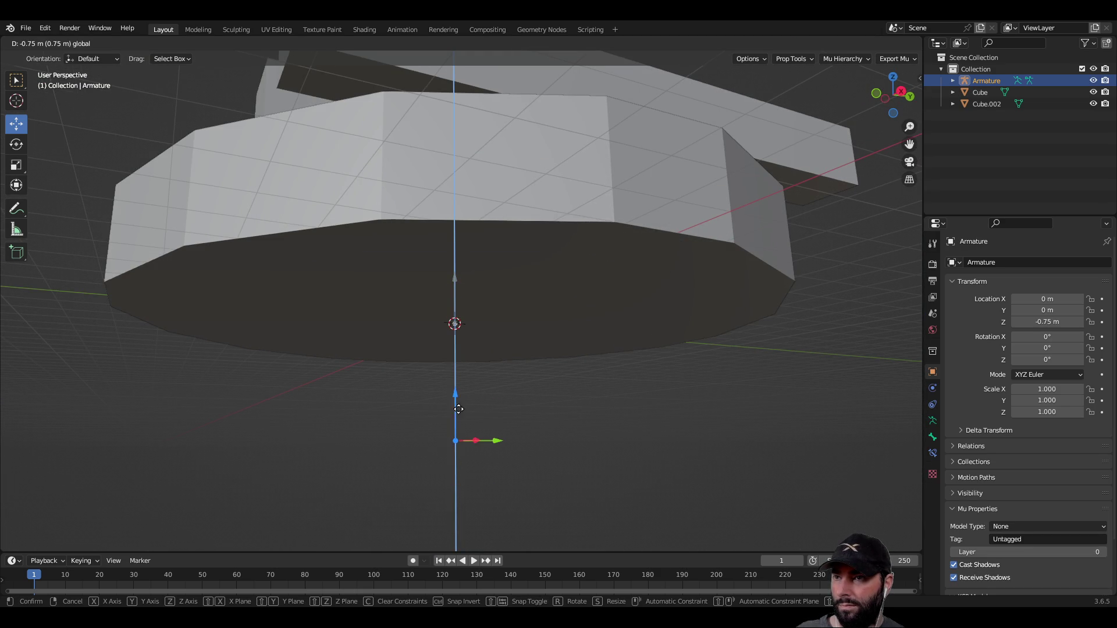
pyautogui.click(461, 377)
pyautogui.scroll(6, 494, 416)
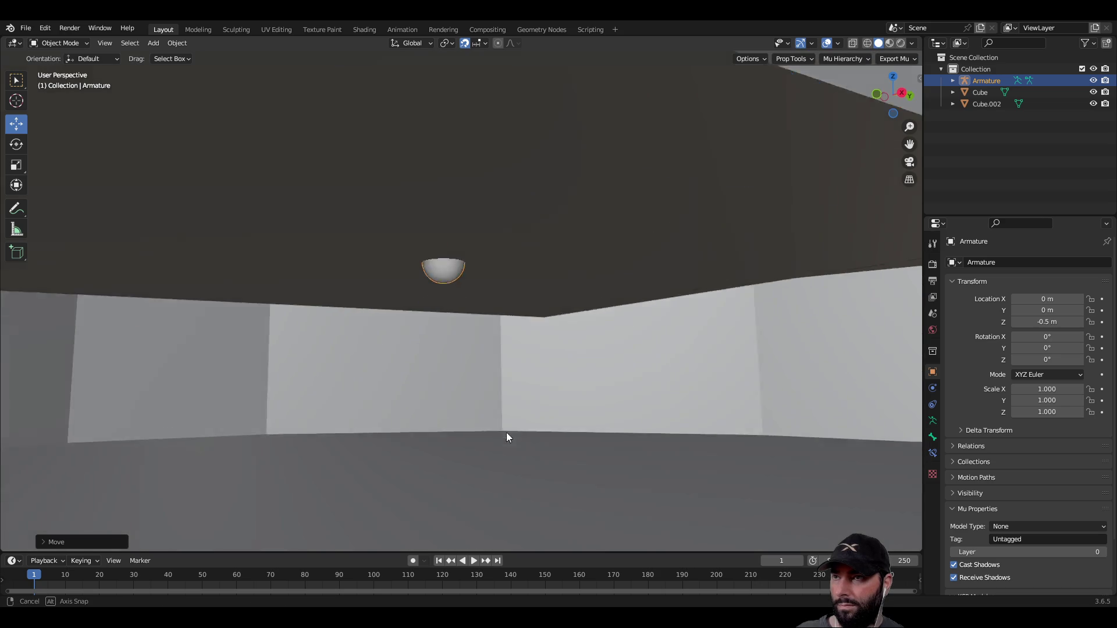
pyautogui.scroll(-10, 505, 433)
pyautogui.scroll(-3, 509, 407)
pyautogui.scroll(10, 512, 382)
pyautogui.scroll(-8, 513, 380)
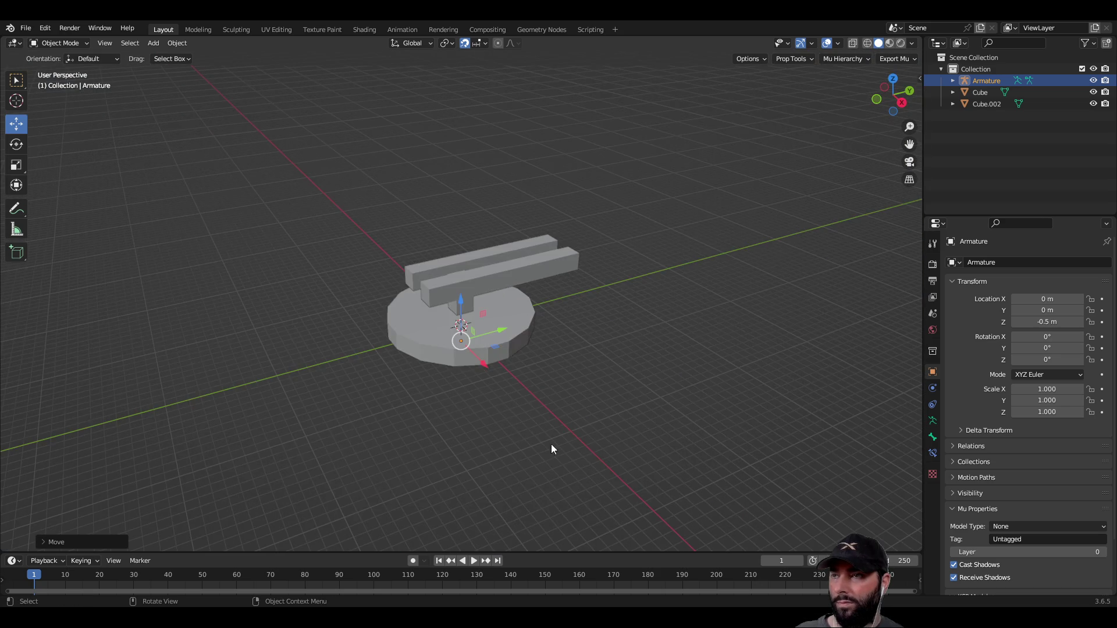
pyautogui.moveTo(551, 451); pyautogui.dragTo(544, 391, button='middle')
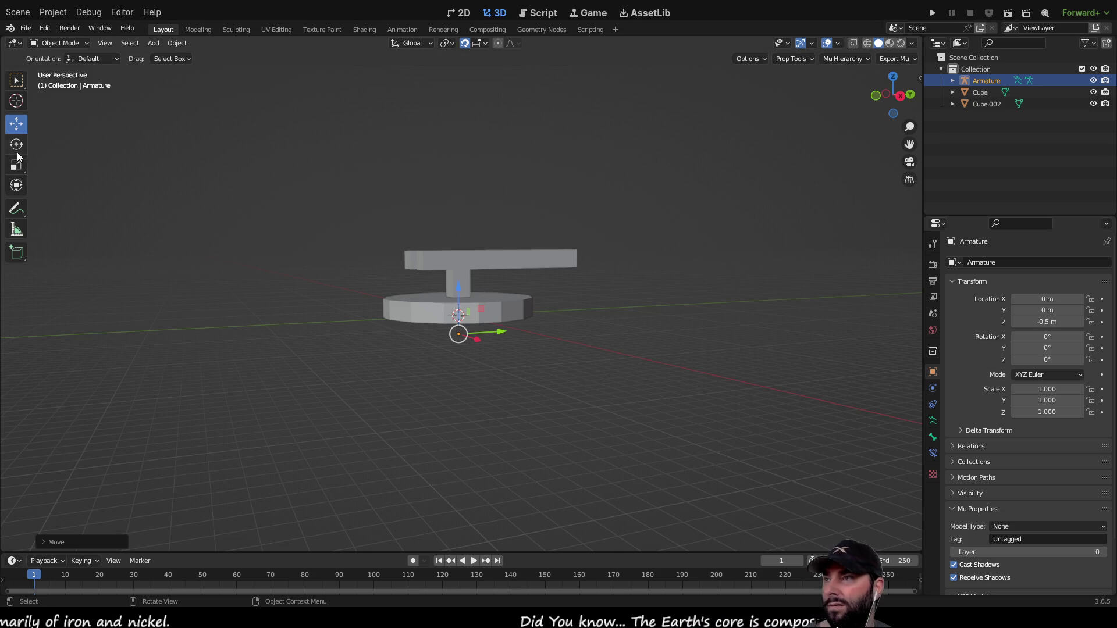
# Expand the Armature's bones in the Outliner and rename the first bone to Bone_bottom.
pyautogui.click(933, 437)
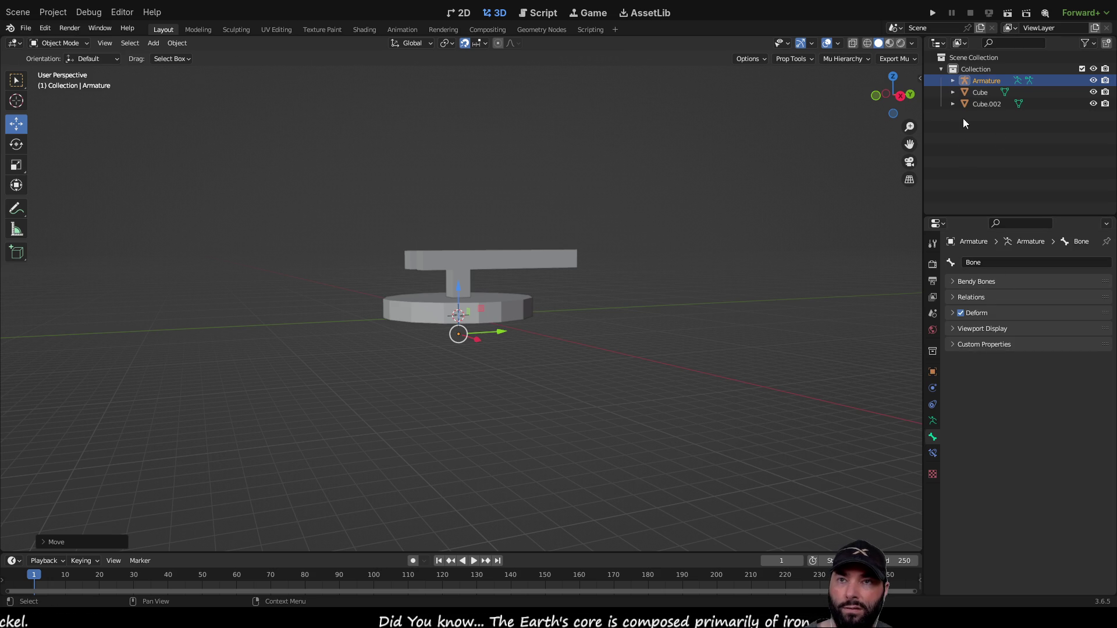
pyautogui.click(951, 80)
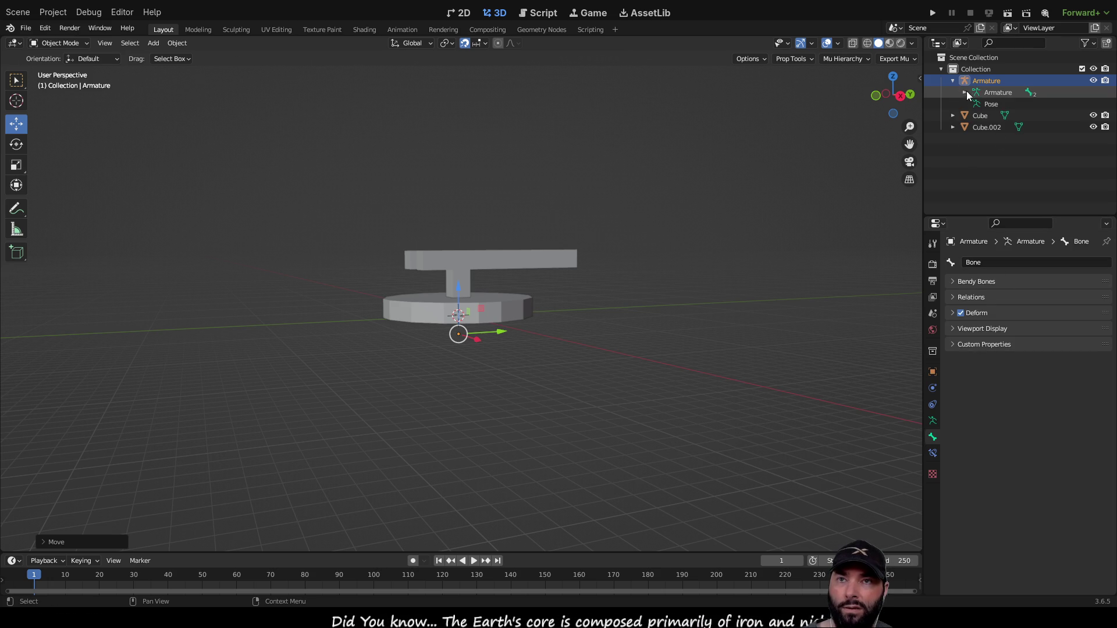
pyautogui.click(964, 93)
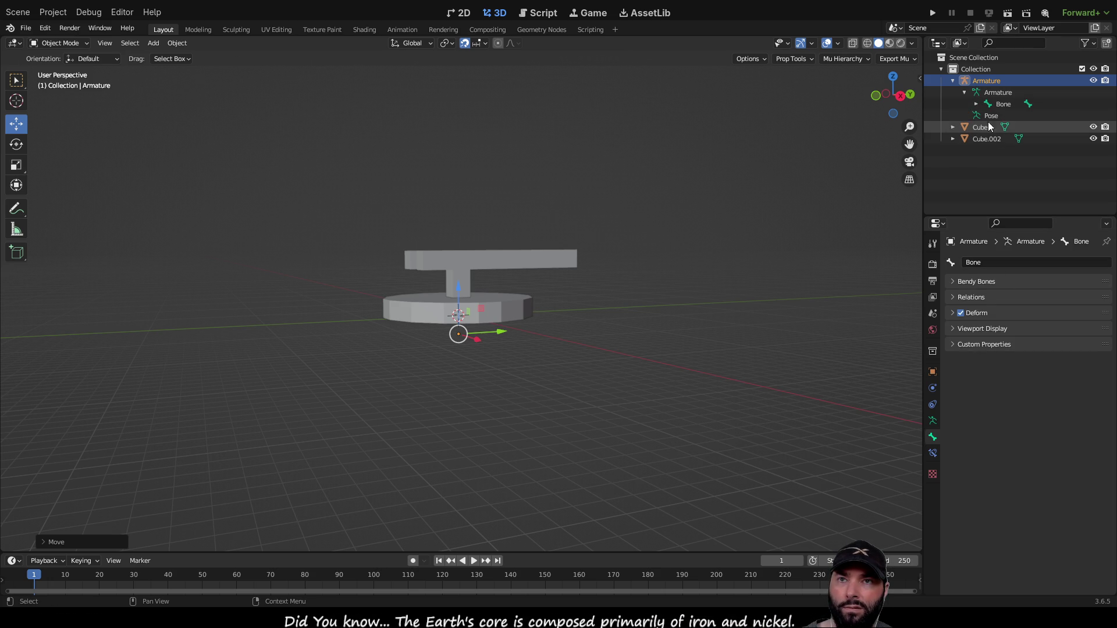
pyautogui.click(976, 103)
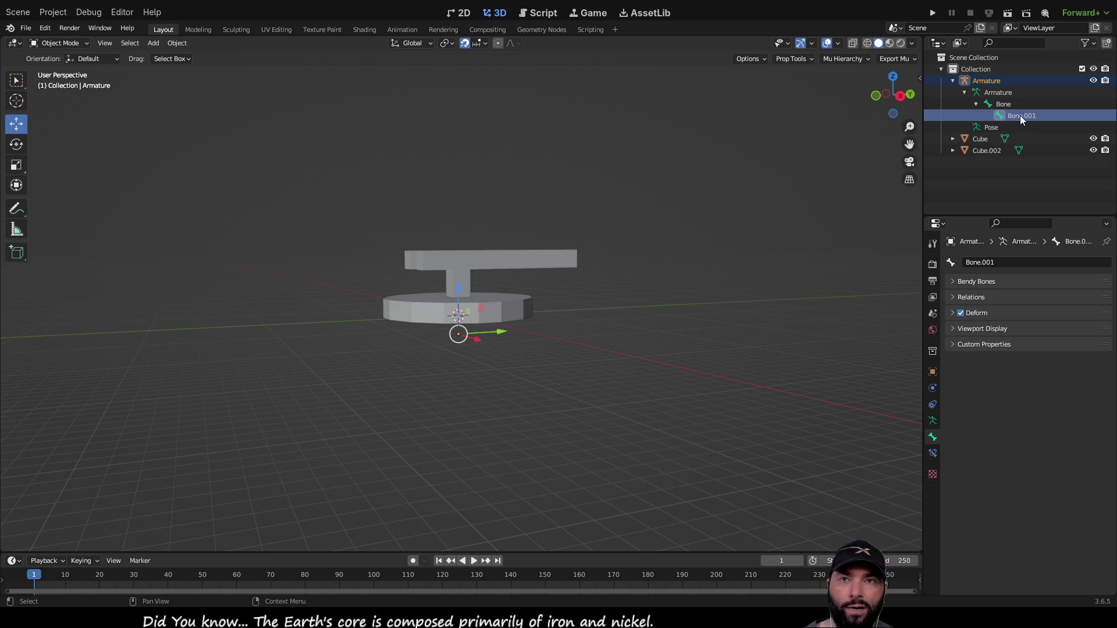
pyautogui.click(1002, 103)
pyautogui.click(992, 262)
pyautogui.click(992, 261)
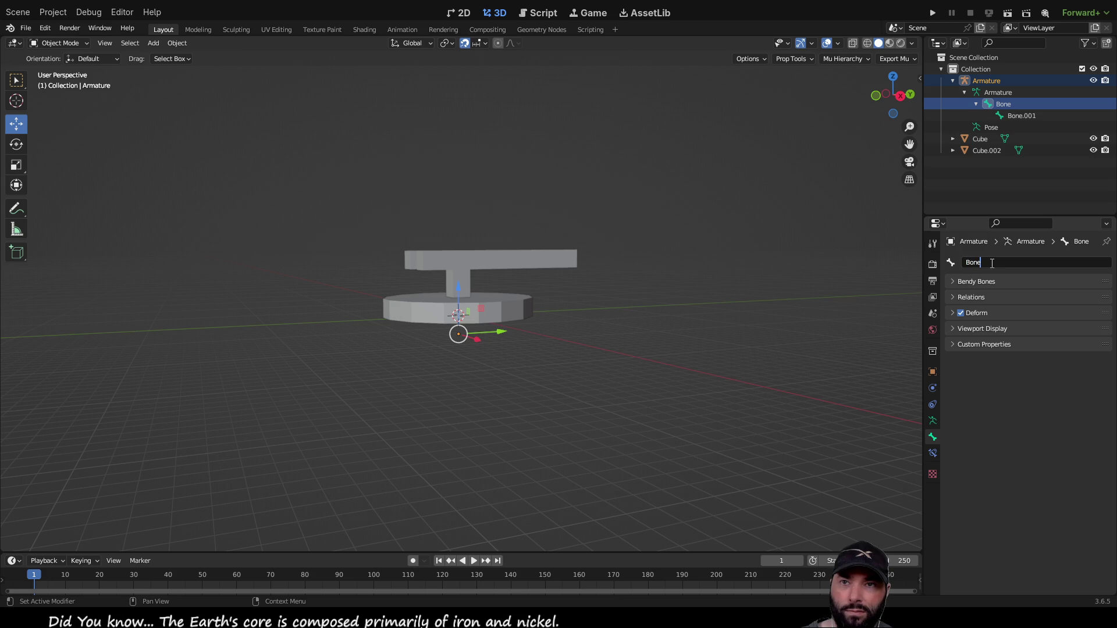
pyautogui.write('_b')
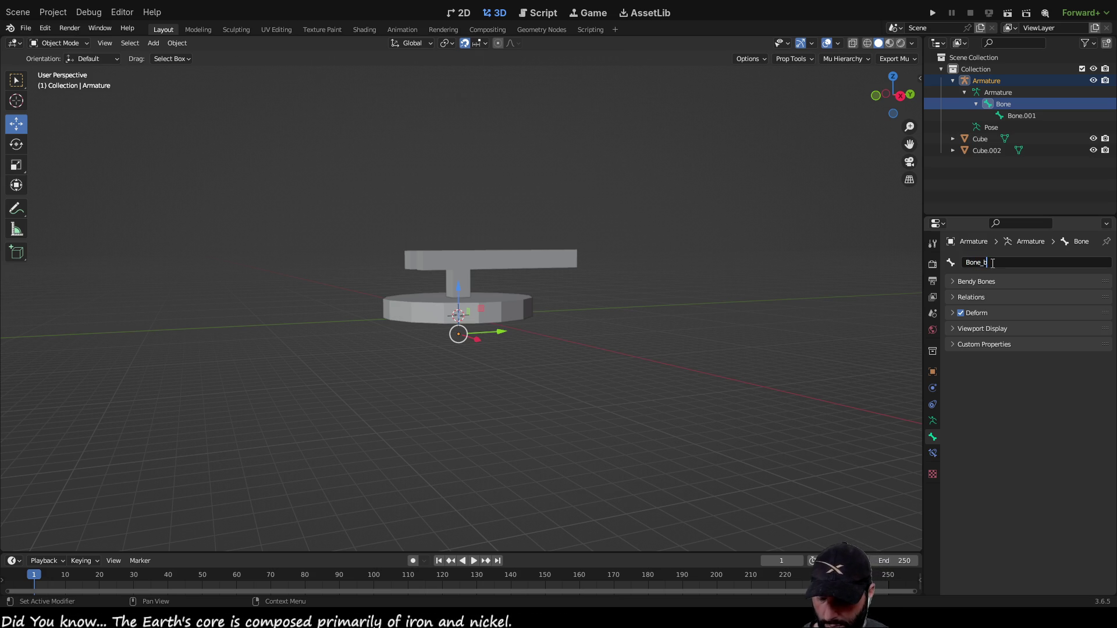
pyautogui.write('ottom')
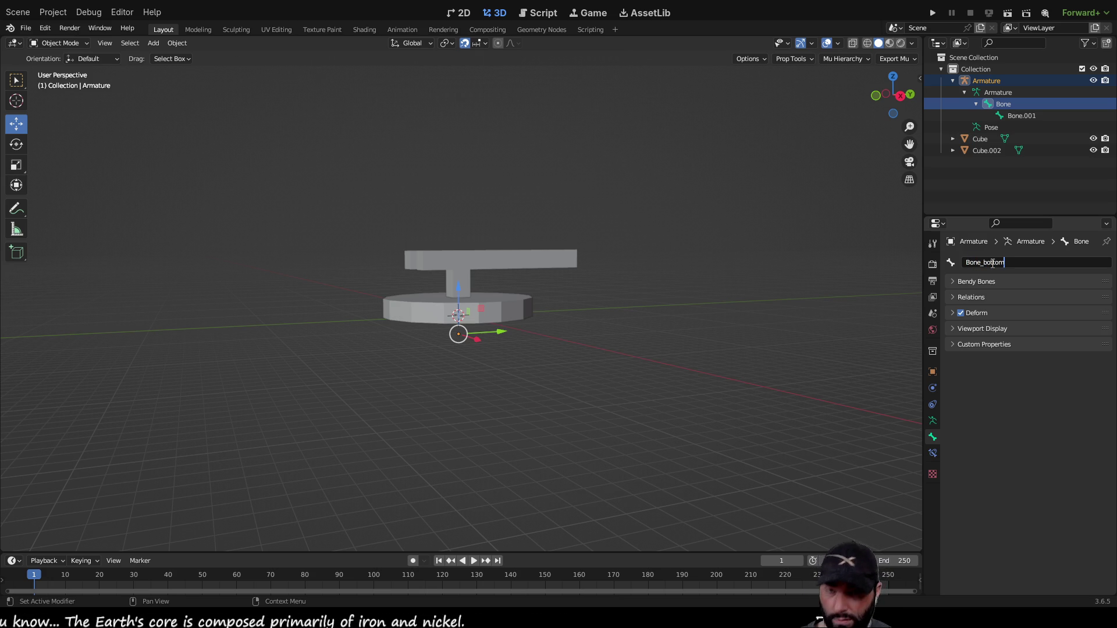
pyautogui.press('Return')
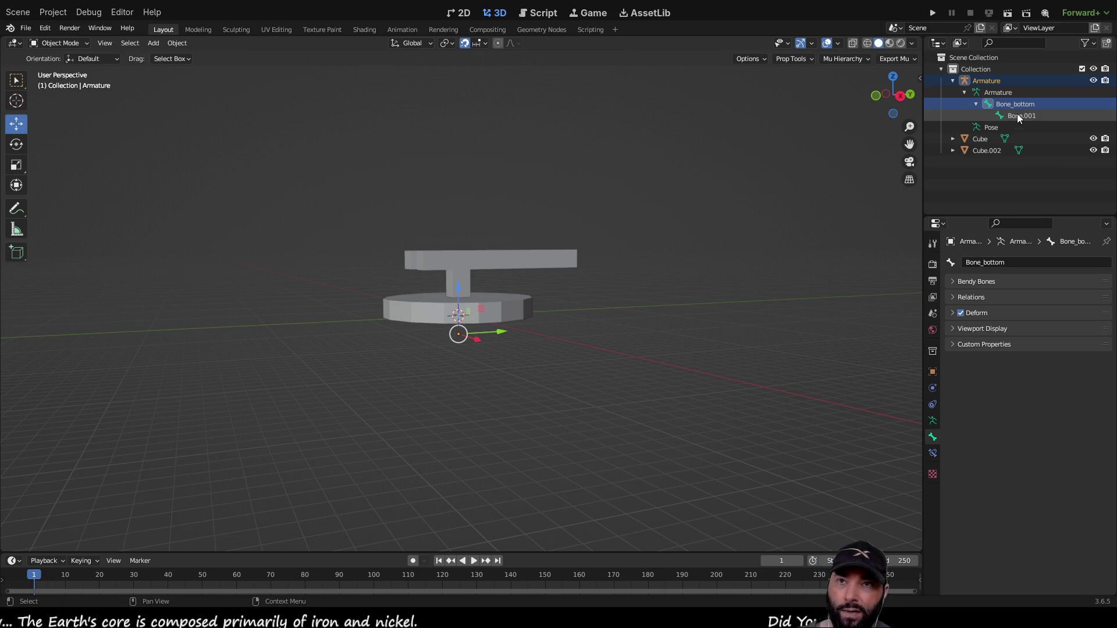
# Rename Bone.001 to Bone_top and deselect the armature.
pyautogui.click(1018, 115)
pyautogui.click(1016, 264)
pyautogui.press('End')
pyautogui.press('BackSpace')
pyautogui.press('BackSpace')
pyautogui.press('BackSpace')
pyautogui.press('BackSpace')
pyautogui.write('_top')
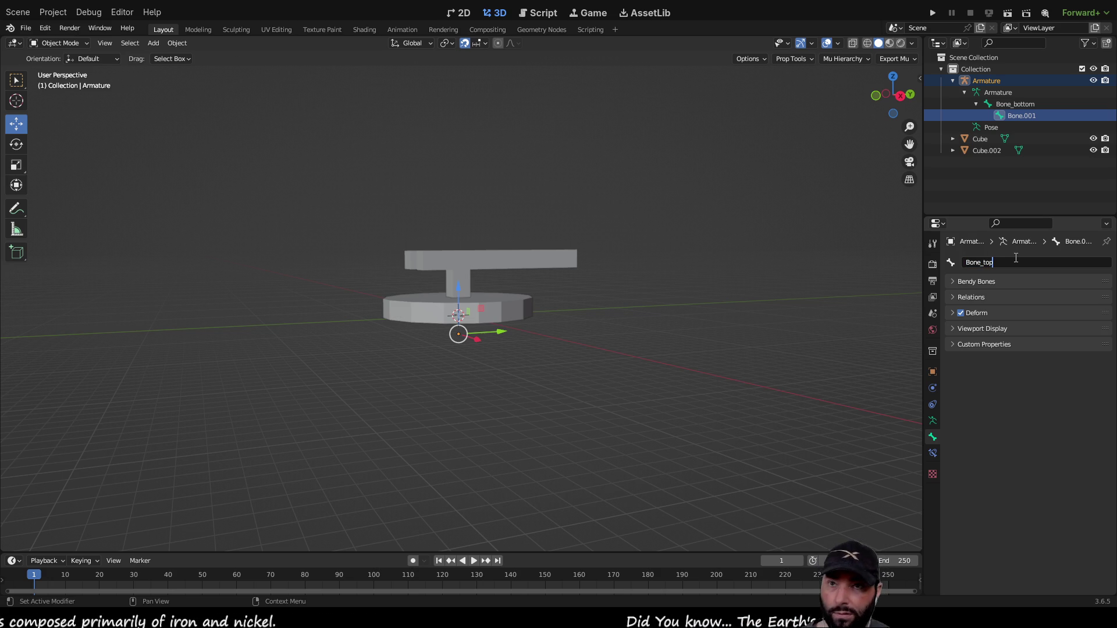
pyautogui.press('Return')
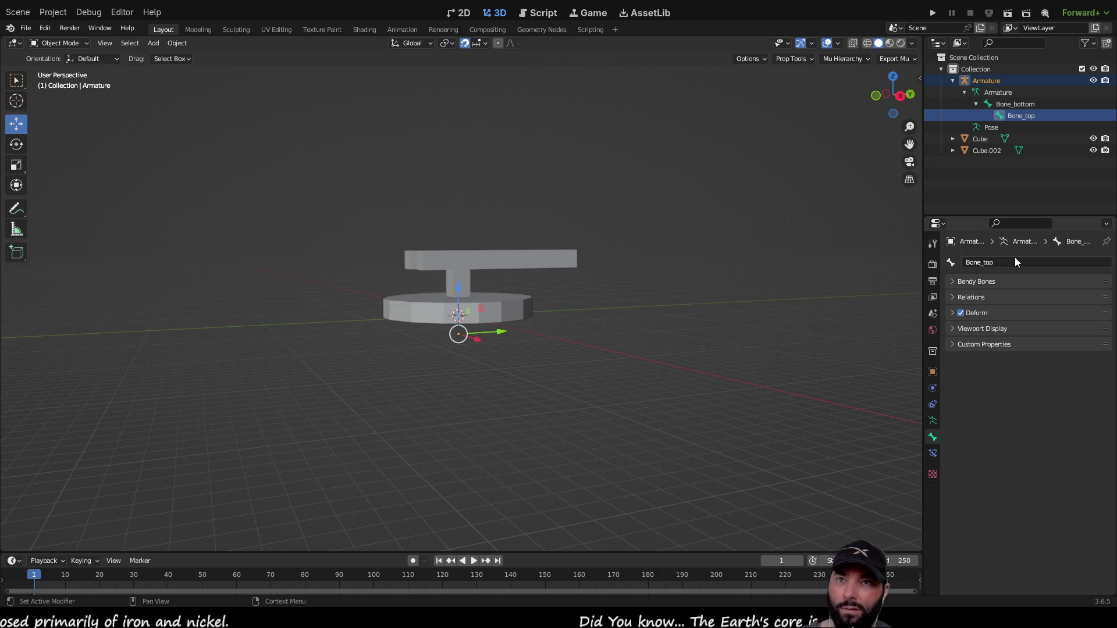
pyautogui.click(757, 364)
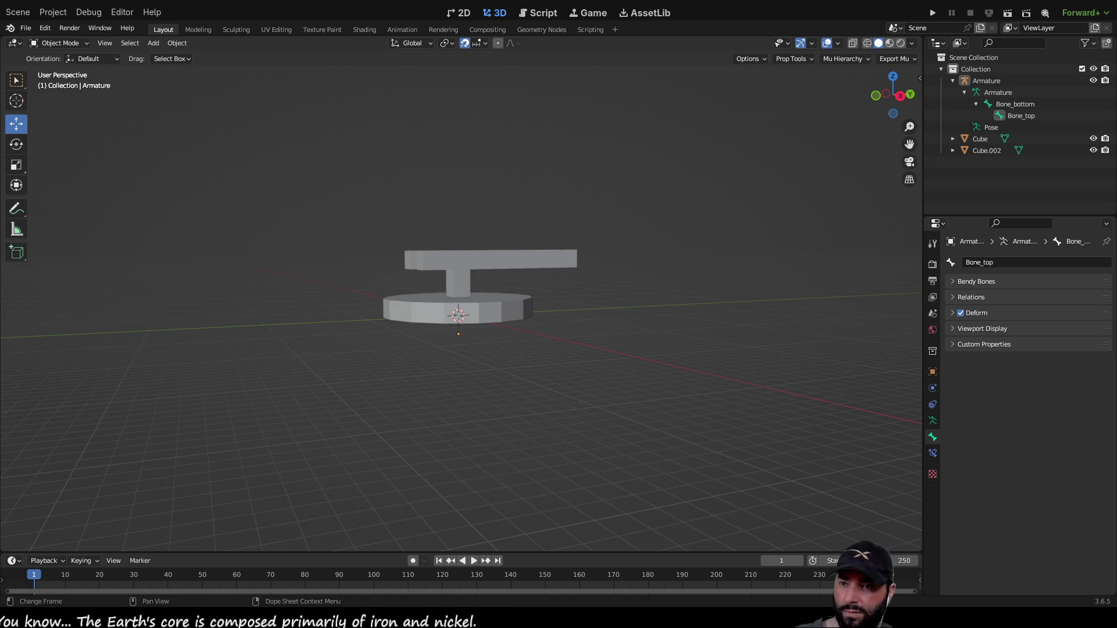
# Zoom the view on the turret with nothing selected.
pyautogui.scroll(5, 546, 378)
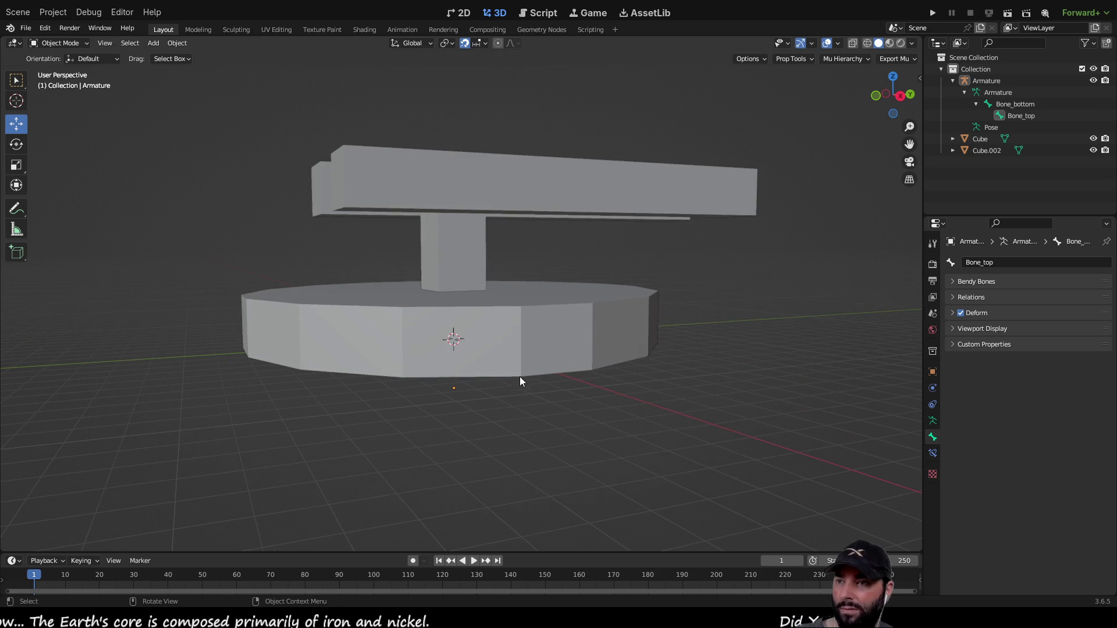
# Select the base Cube and Cube.002, then add the Armature last as the active object.
pyautogui.click(539, 336)
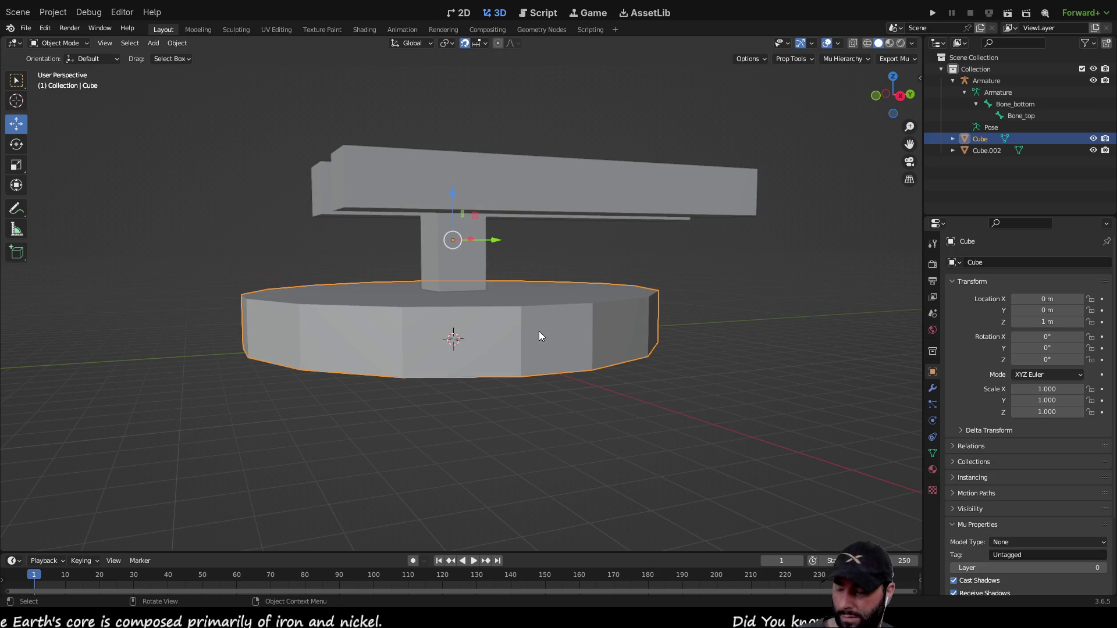
pyautogui.click(430, 186)
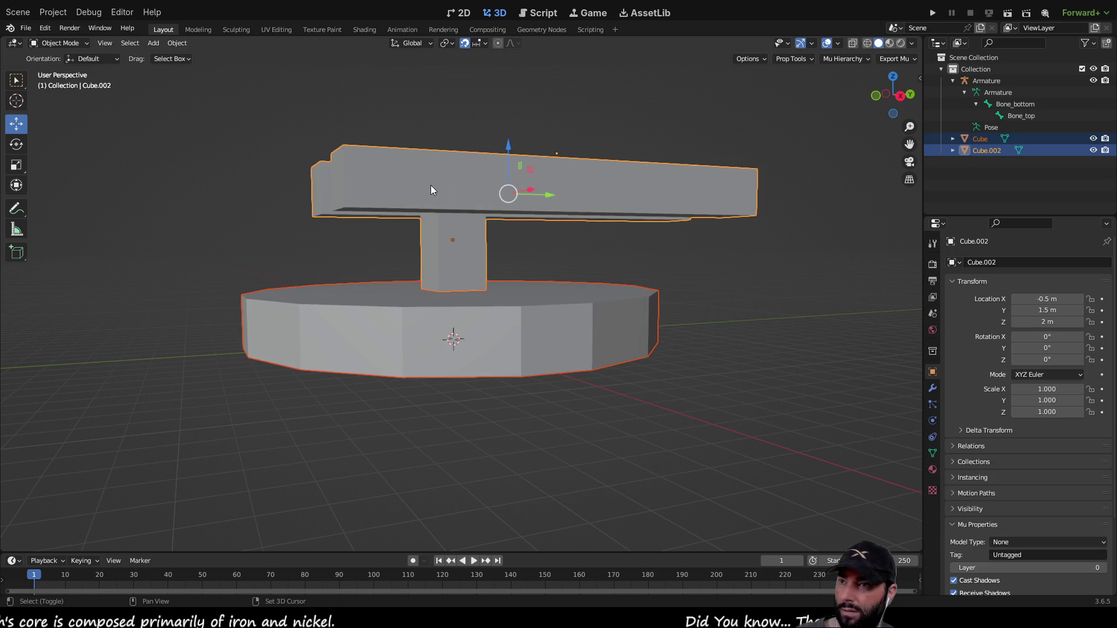
pyautogui.press('KP_Decimal')
pyautogui.scroll(5, 505, 396)
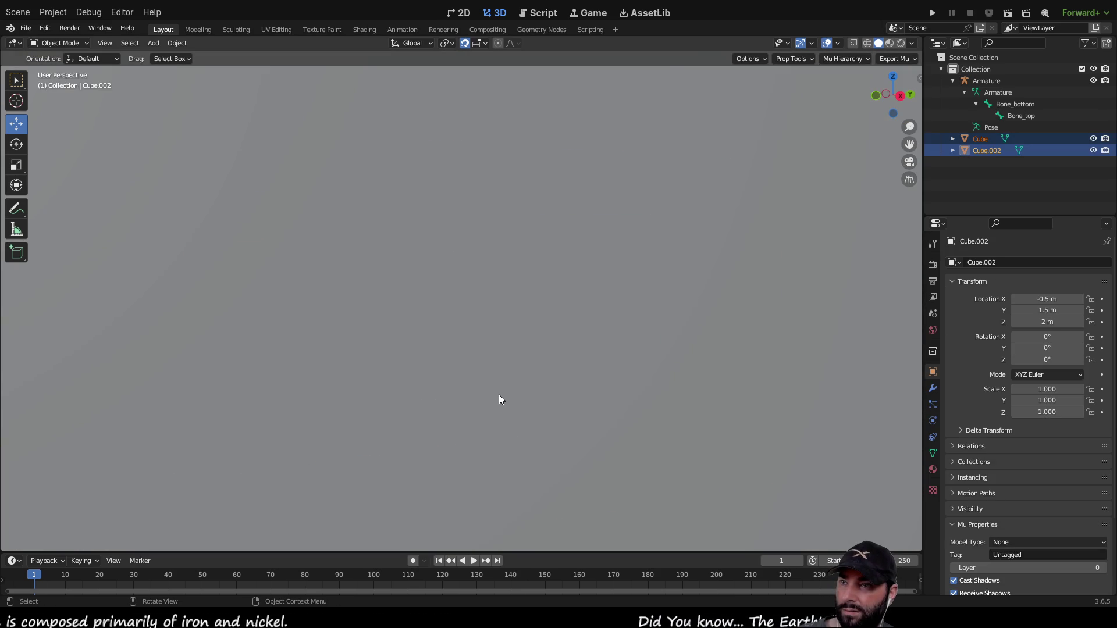
pyautogui.keyDown('shift'); pyautogui.click(207, 345); pyautogui.keyUp('shift')
pyautogui.scroll(-10, 534, 355)
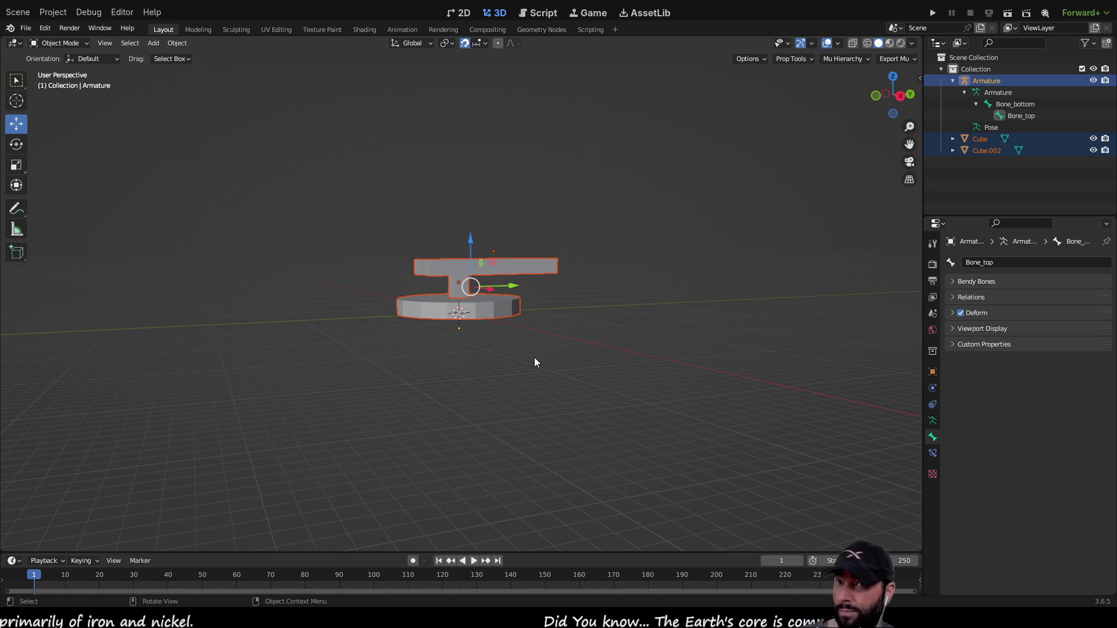
pyautogui.scroll(10, 535, 357)
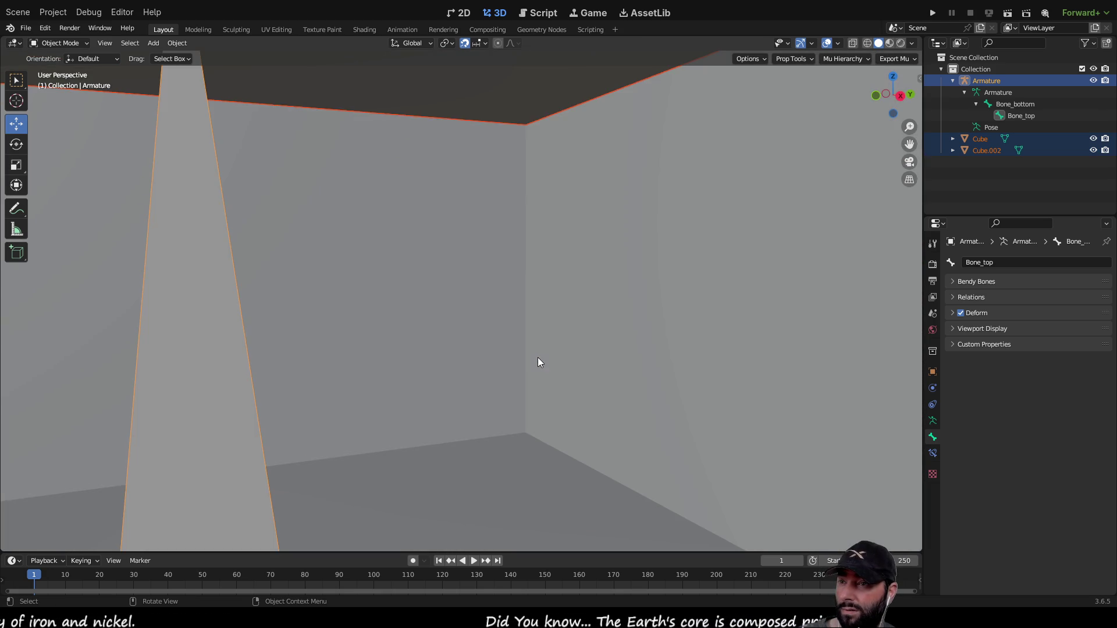
pyautogui.scroll(-10, 537, 357)
pyautogui.moveTo(683, 342)
pyautogui.mouseDown(button='middle')
pyautogui.moveTo(669, 455)
pyautogui.moveTo(675, 339)
pyautogui.moveTo(675, 358)
pyautogui.moveTo(734, 365)
pyautogui.moveTo(452, 364)
pyautogui.moveTo(641, 361)
pyautogui.mouseUp(button='middle')
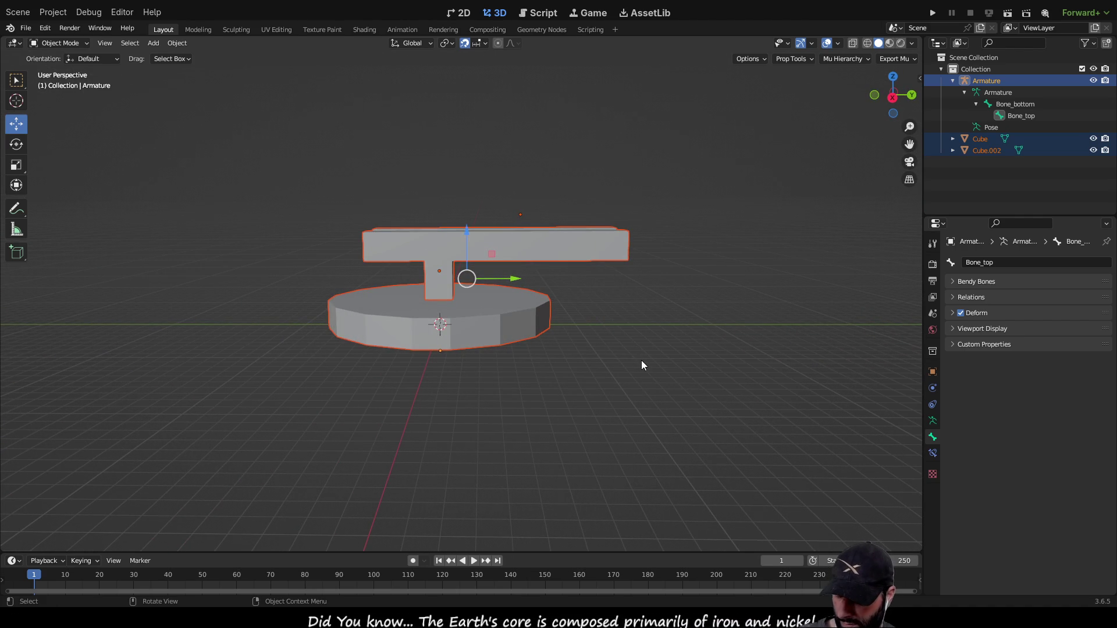
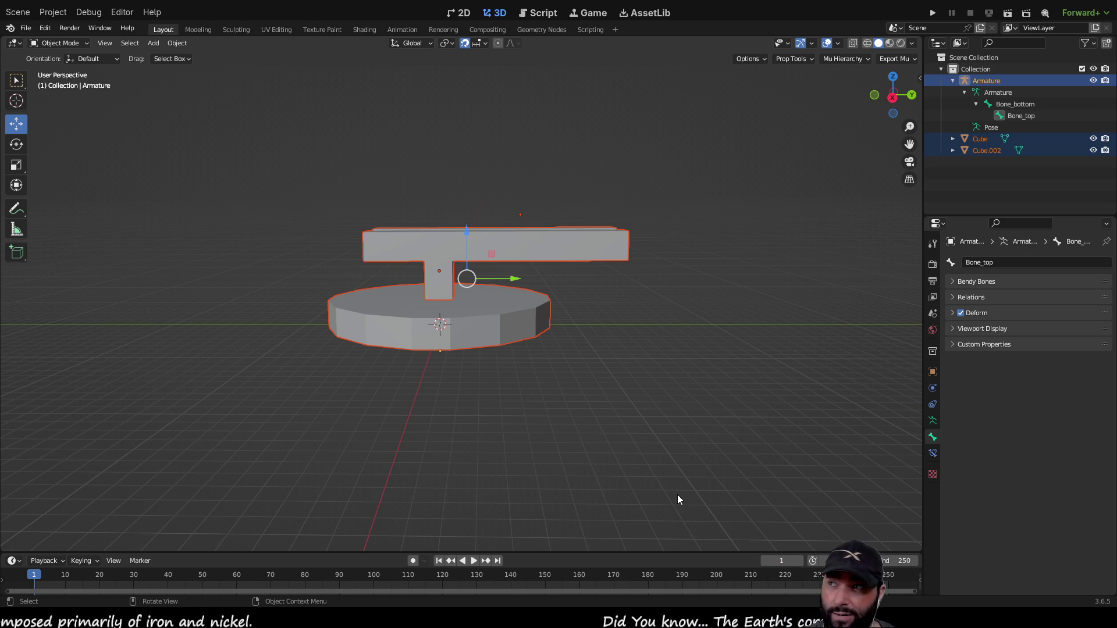
# Orbit and zoom around the disc base and T-shaped top, then select Cube.002.
pyautogui.scroll(8, 529, 428)
pyautogui.moveTo(516, 414)
pyautogui.mouseDown(button='middle')
pyautogui.moveTo(534, 387)
pyautogui.moveTo(586, 377)
pyautogui.moveTo(561, 397)
pyautogui.mouseUp(button='middle')
pyautogui.scroll(-6, 561, 397)
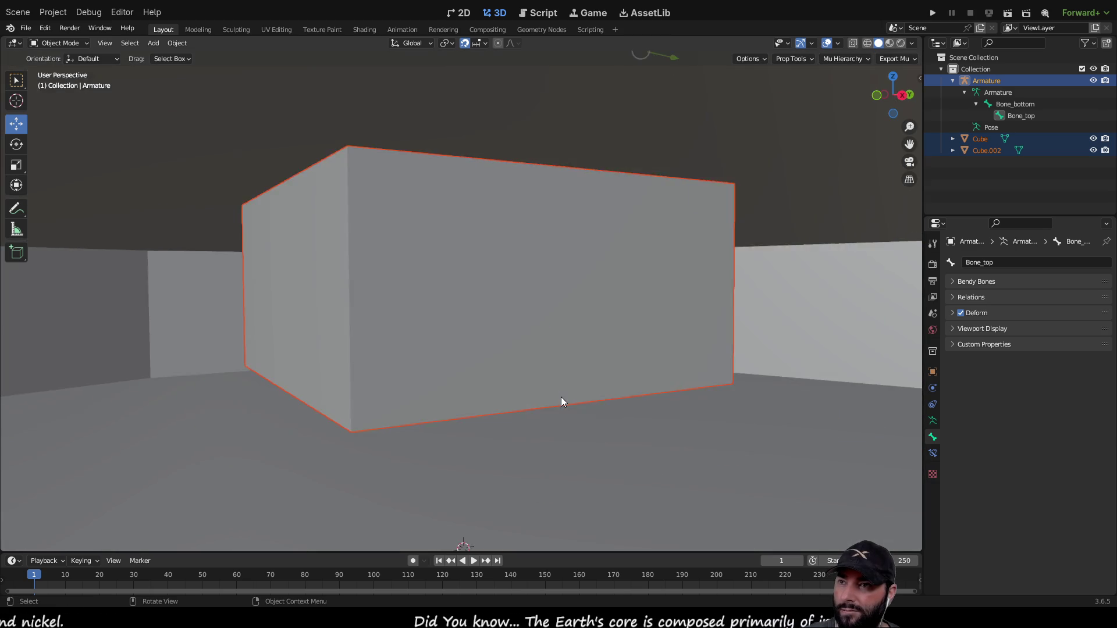
pyautogui.scroll(2, 528, 343)
pyautogui.moveTo(528, 343)
pyautogui.mouseDown(button='middle')
pyautogui.moveTo(515, 386)
pyautogui.moveTo(519, 323)
pyautogui.mouseUp(button='middle')
pyautogui.scroll(-5, 679, 364)
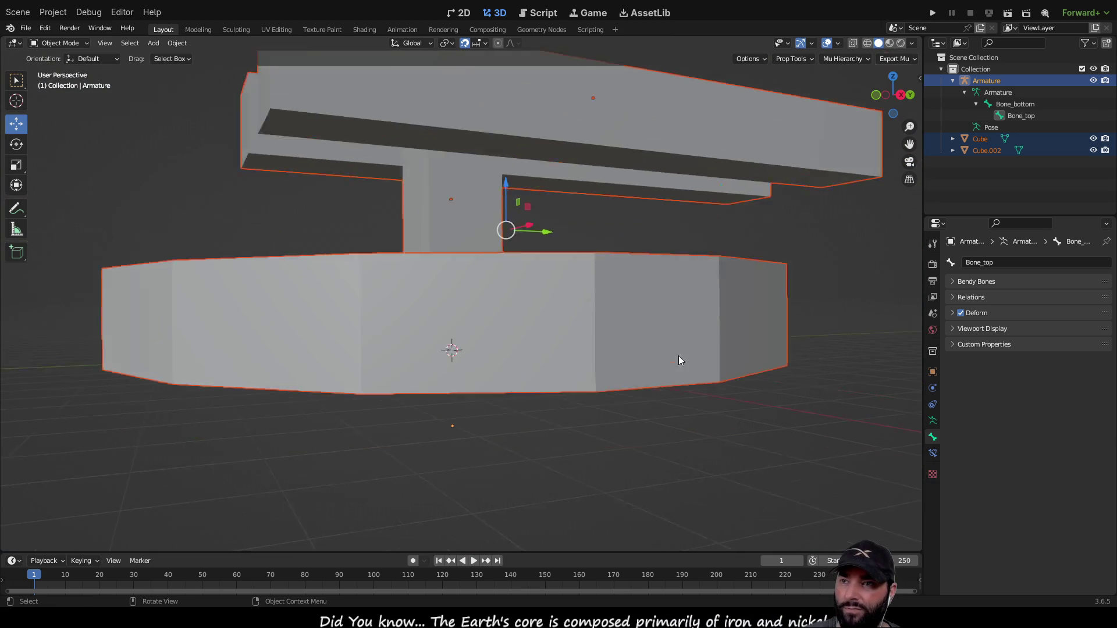
pyautogui.click(786, 373)
pyautogui.click(472, 203)
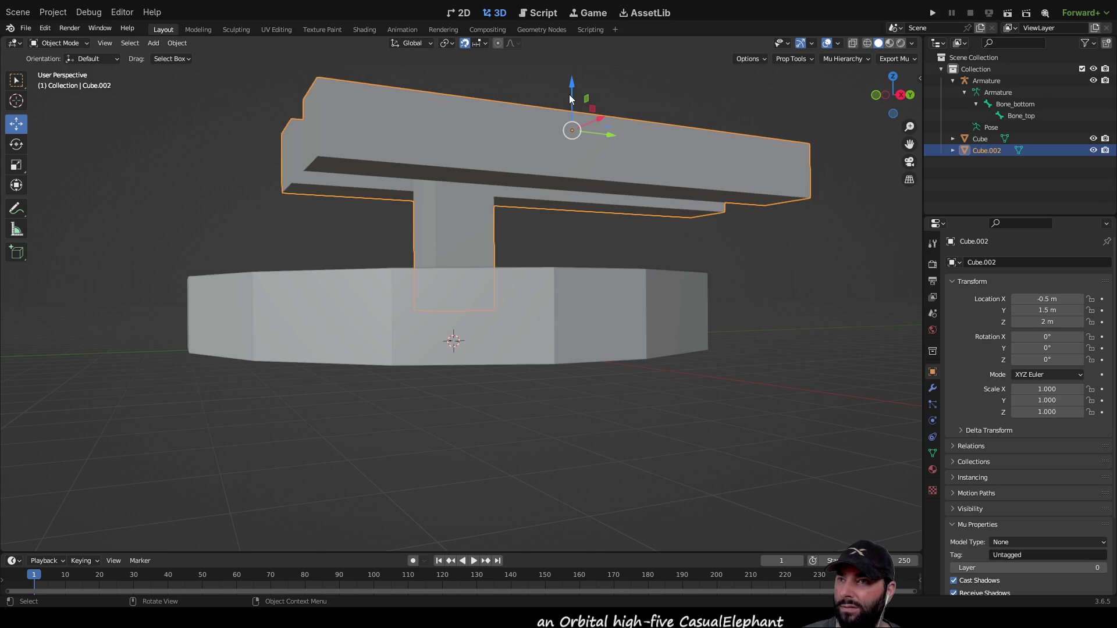
# Nudge Cube.002 along X, then return it to X -0.5 m.
pyautogui.moveTo(571, 84); pyautogui.dragTo(570, 76)
pyautogui.moveTo(550, 150)
pyautogui.mouseDown(button='middle')
pyautogui.moveTo(540, 291)
pyautogui.moveTo(656, 332)
pyautogui.moveTo(801, 328)
pyautogui.moveTo(671, 354)
pyautogui.moveTo(699, 339)
pyautogui.moveTo(733, 367)
pyautogui.moveTo(585, 230)
pyautogui.moveTo(635, 199)
pyautogui.moveTo(627, 166)
pyautogui.mouseUp(button='middle')
pyautogui.click(802, 328)
pyautogui.click(584, 225)
pyautogui.moveTo(569, 127)
pyautogui.mouseDown()
pyautogui.moveTo(554, 126)
pyautogui.moveTo(560, 135)
pyautogui.mouseUp()
pyautogui.moveTo(560, 135)
pyautogui.mouseDown(button='middle')
pyautogui.moveTo(554, 144)
pyautogui.moveTo(525, 88)
pyautogui.mouseUp(button='middle')
# Raise Cube.002 to Z 2.25 m and inspect it from below.
pyautogui.moveTo(522, 85); pyautogui.dragTo(522, 64)
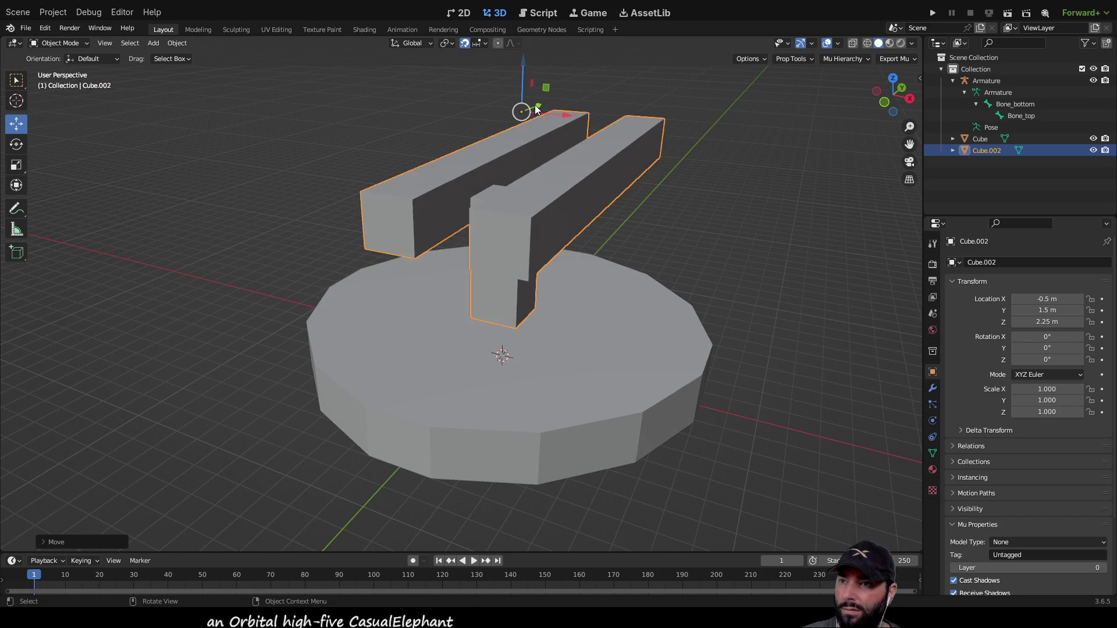
pyautogui.scroll(3, 590, 389)
pyautogui.moveTo(590, 389); pyautogui.dragTo(554, 332, button='middle')
pyautogui.scroll(5, 539, 332)
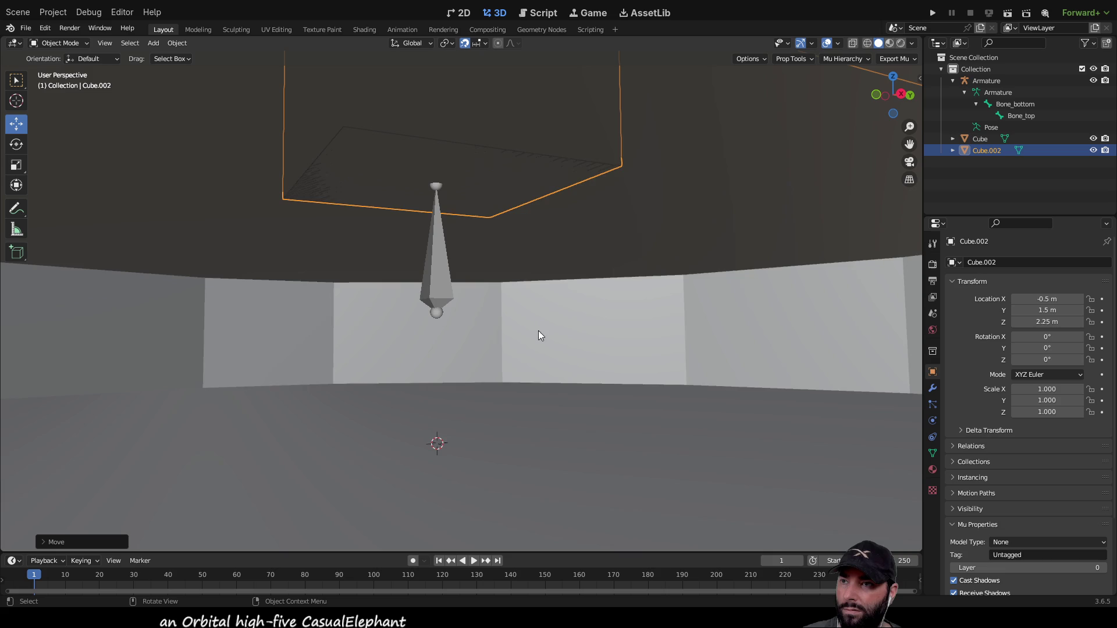
pyautogui.moveTo(457, 284)
pyautogui.mouseDown(button='middle')
pyautogui.moveTo(464, 298)
pyautogui.moveTo(566, 305)
pyautogui.moveTo(559, 312)
pyautogui.mouseUp(button='middle')
pyautogui.press('Escape')
pyautogui.scroll(5, 569, 324)
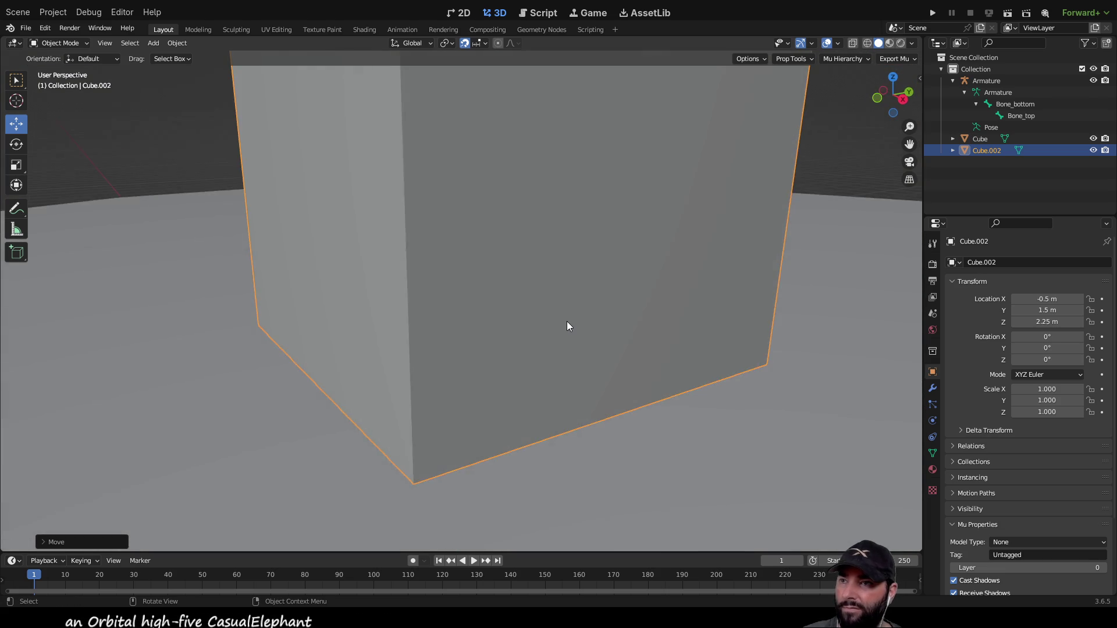
pyautogui.scroll(-8, 567, 321)
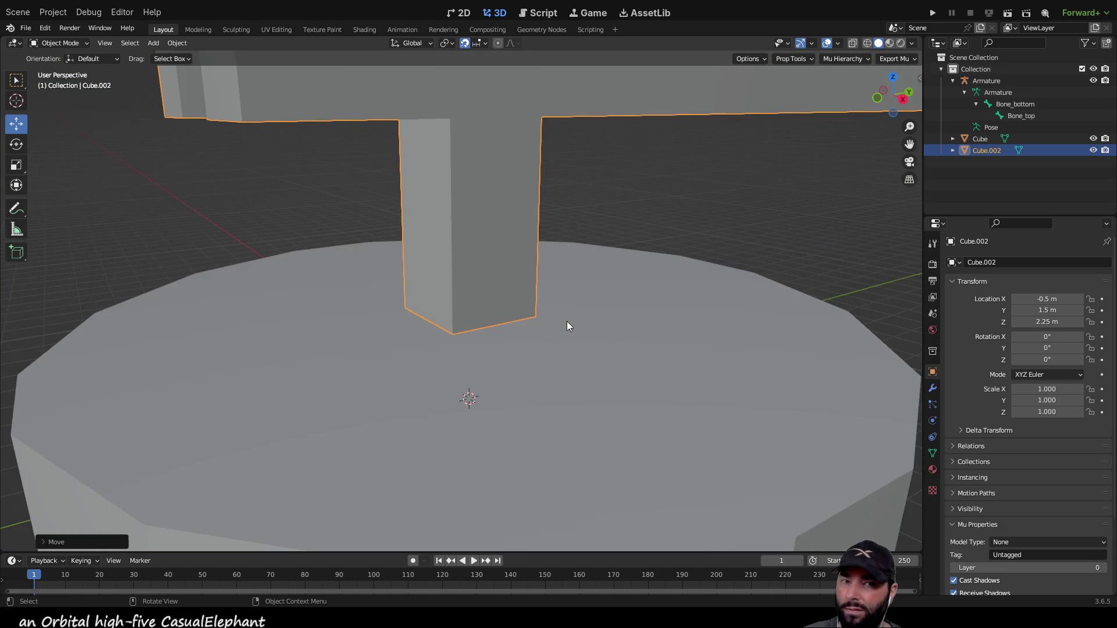
# Check the post above the base, deselect, and switch to box selection.
pyautogui.moveTo(566, 321)
pyautogui.mouseDown(button='middle')
pyautogui.moveTo(557, 305)
pyautogui.moveTo(538, 326)
pyautogui.moveTo(661, 347)
pyautogui.mouseUp(button='middle')
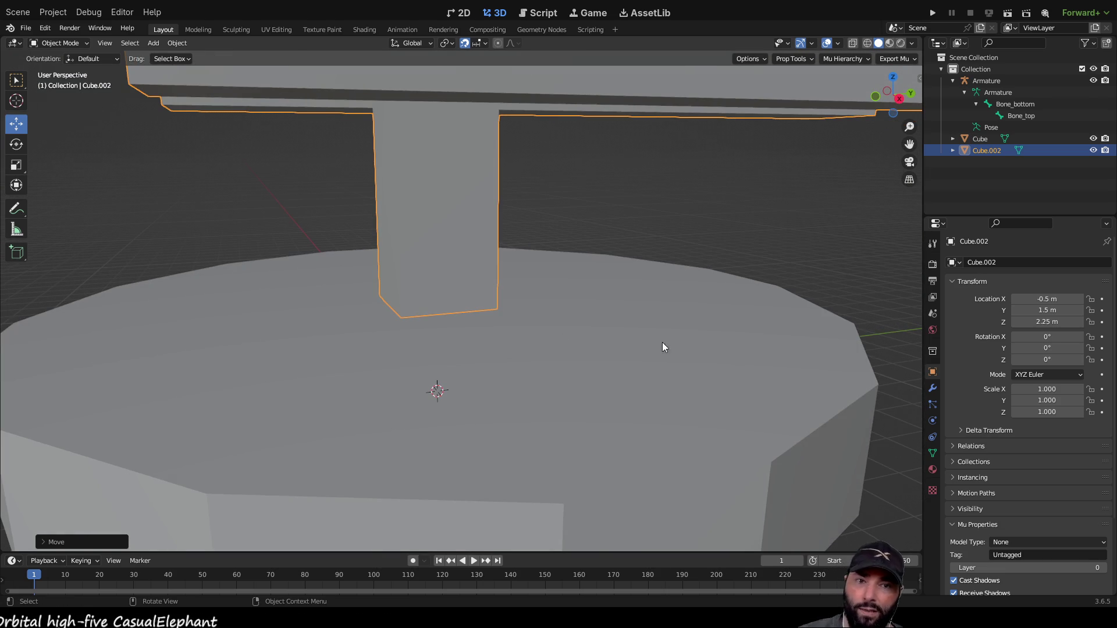
pyautogui.click(745, 235)
pyautogui.moveTo(566, 347); pyautogui.dragTo(527, 337, button='middle')
pyautogui.scroll(5, 527, 337)
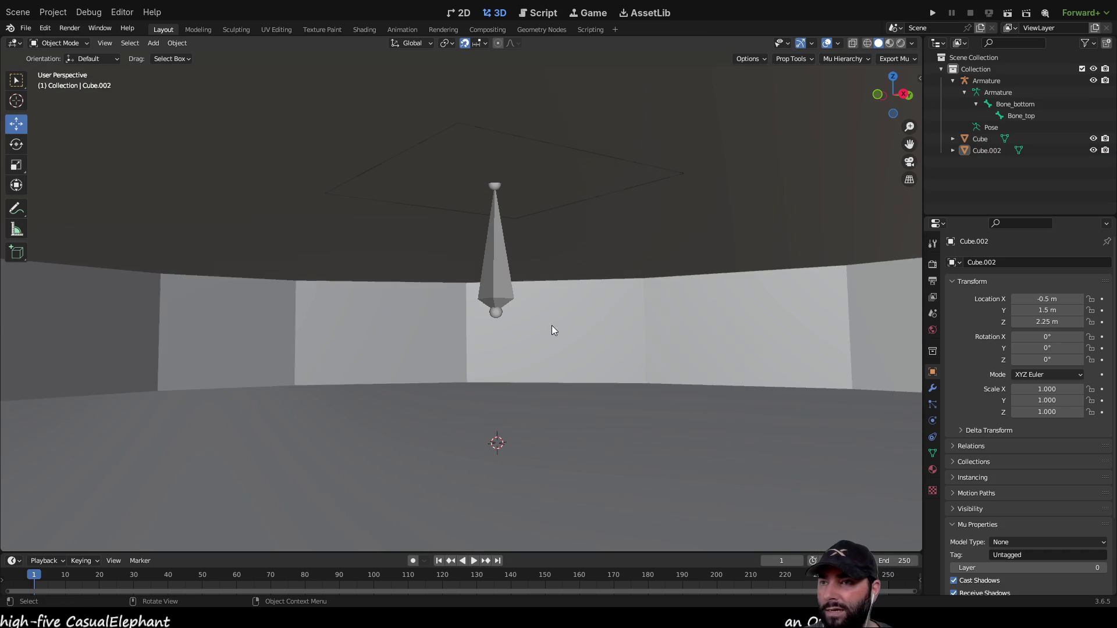
pyautogui.scroll(-5, 500, 262)
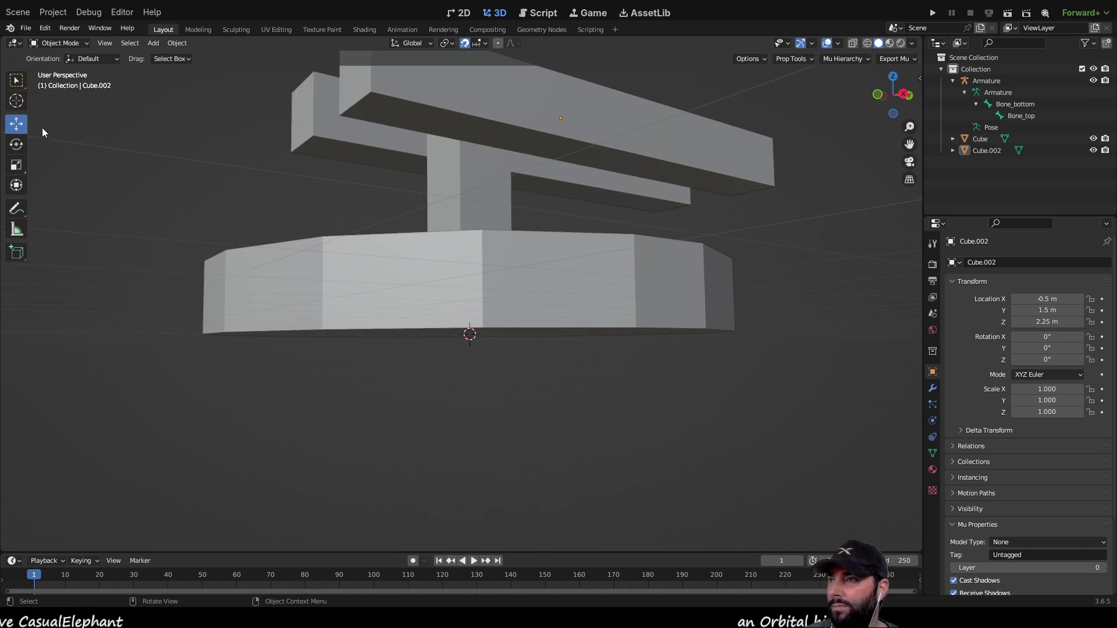
pyautogui.click(18, 83)
# Select the disc base, Cube.002 and the bone, then parent both meshes to the armature.
pyautogui.moveTo(435, 353); pyautogui.dragTo(431, 372, button='middle')
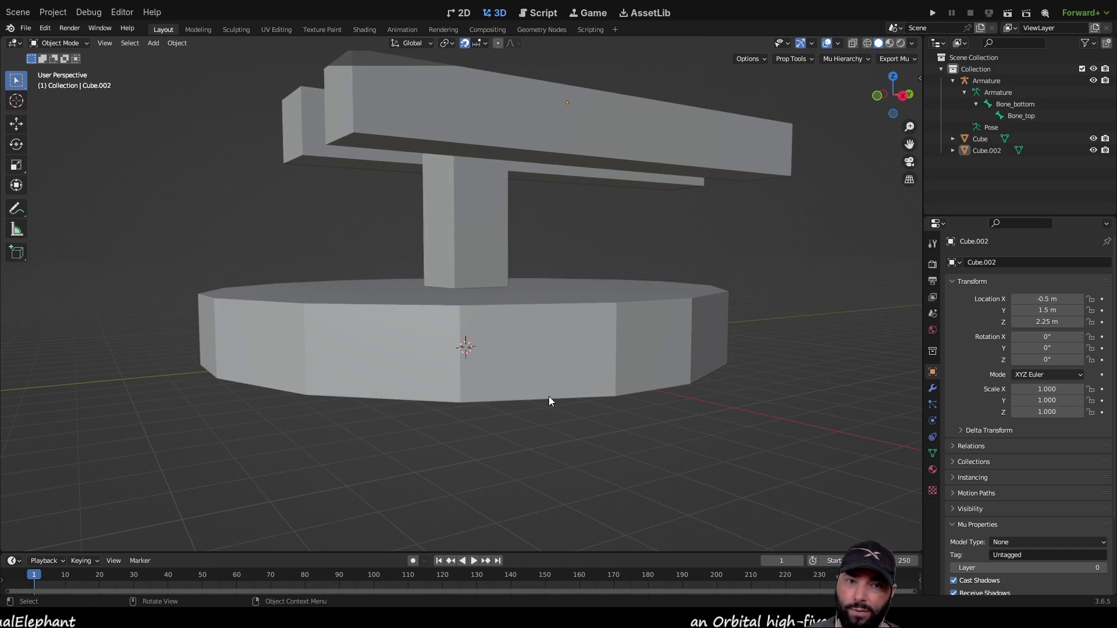
pyautogui.click(512, 350)
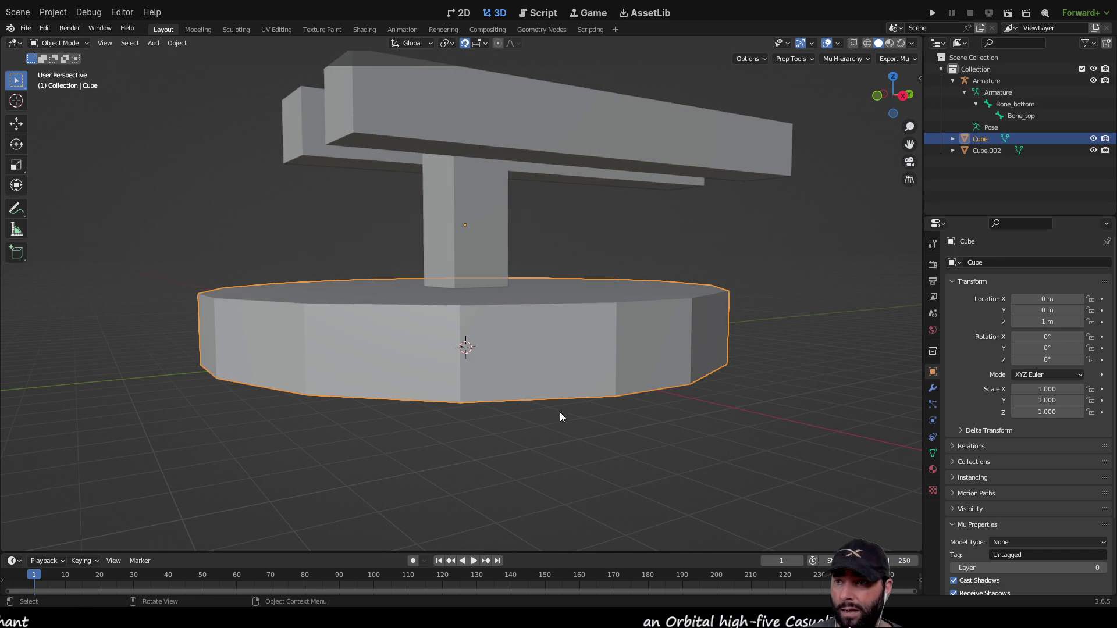
pyautogui.keyDown('shift'); pyautogui.click(469, 180); pyautogui.keyUp('shift')
pyautogui.scroll(5, 504, 345)
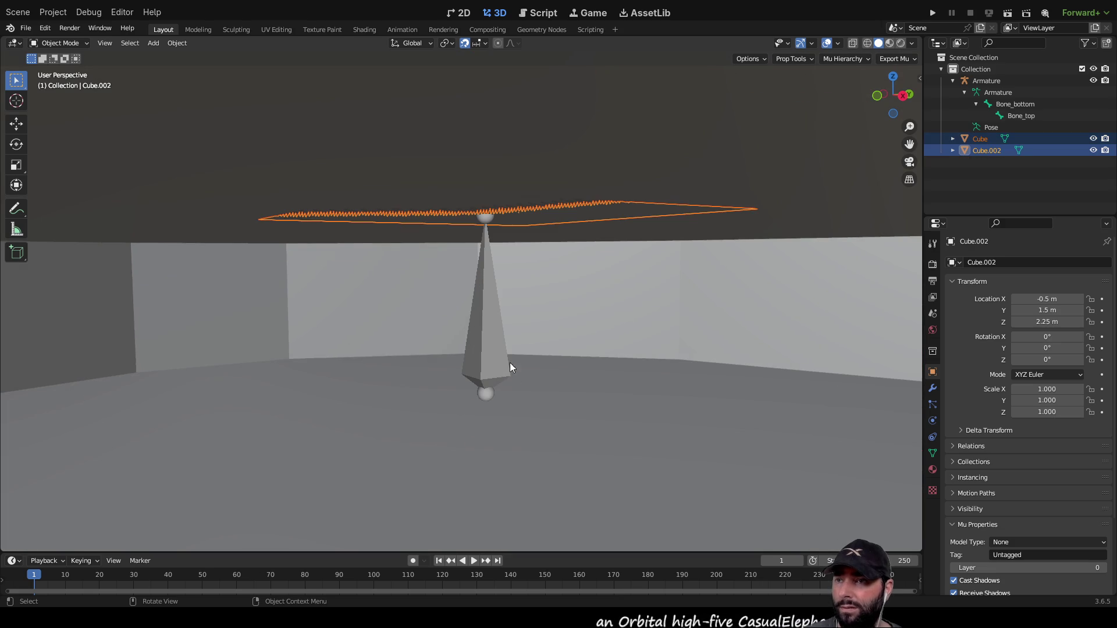
pyautogui.keyDown('shift'); pyautogui.click(493, 335); pyautogui.keyUp('shift')
pyautogui.scroll(-5, 581, 350)
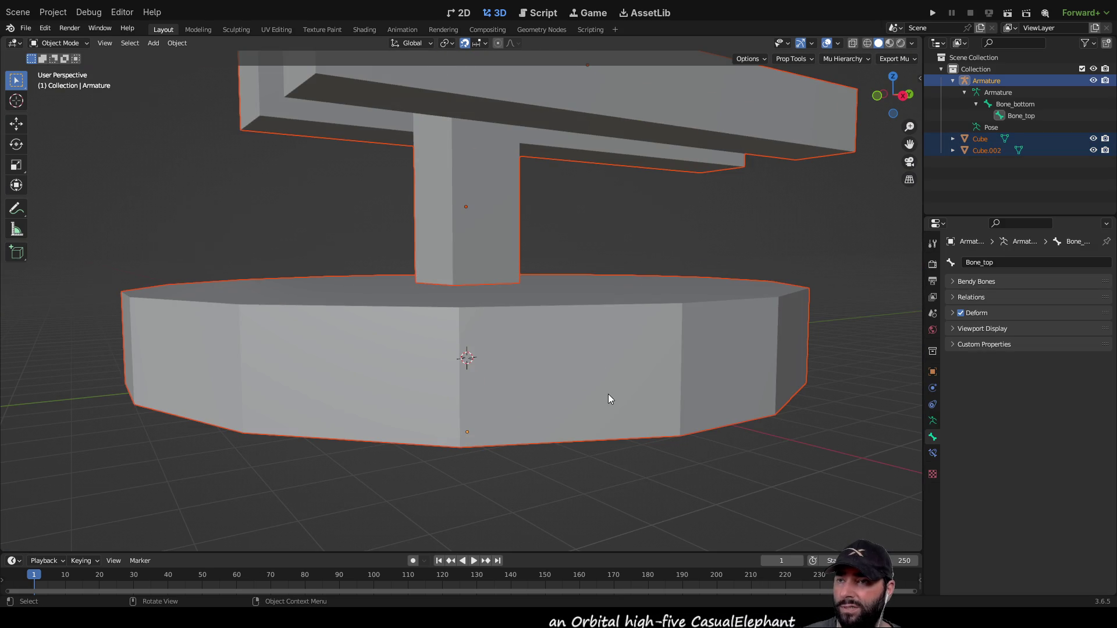
pyautogui.hotkey('ctrl', 'p')
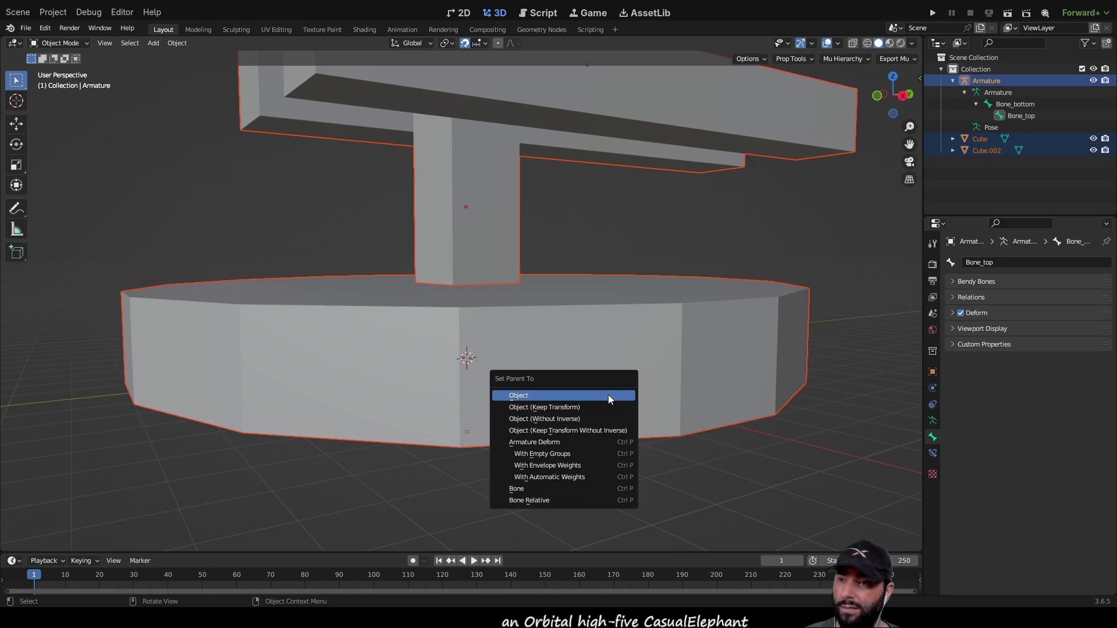
pyautogui.click(549, 477)
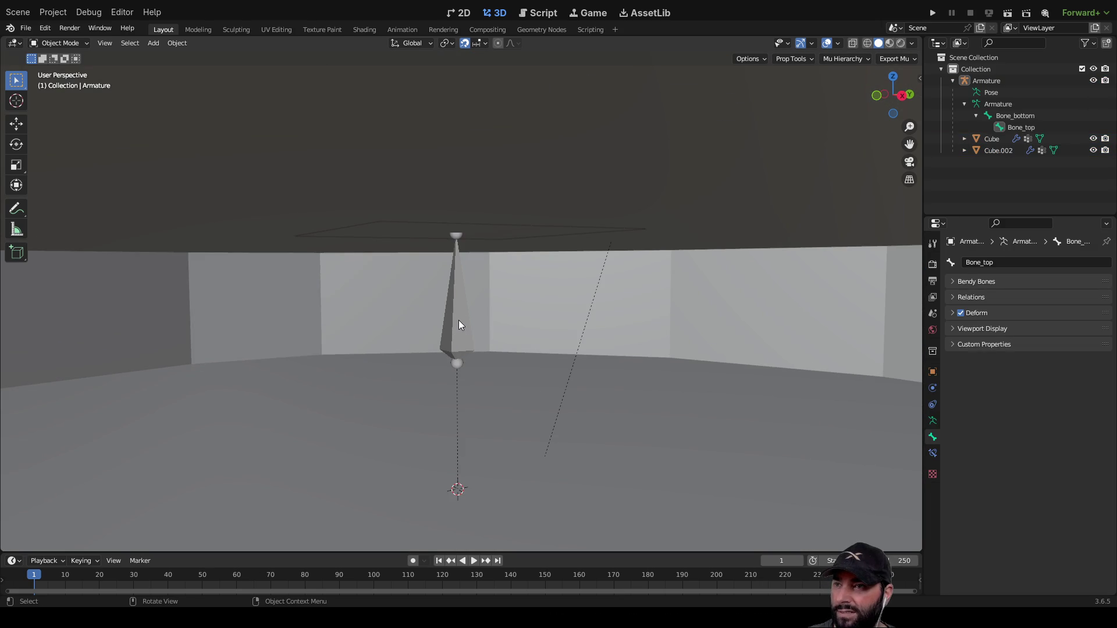
pyautogui.scroll(-6, 493, 329)
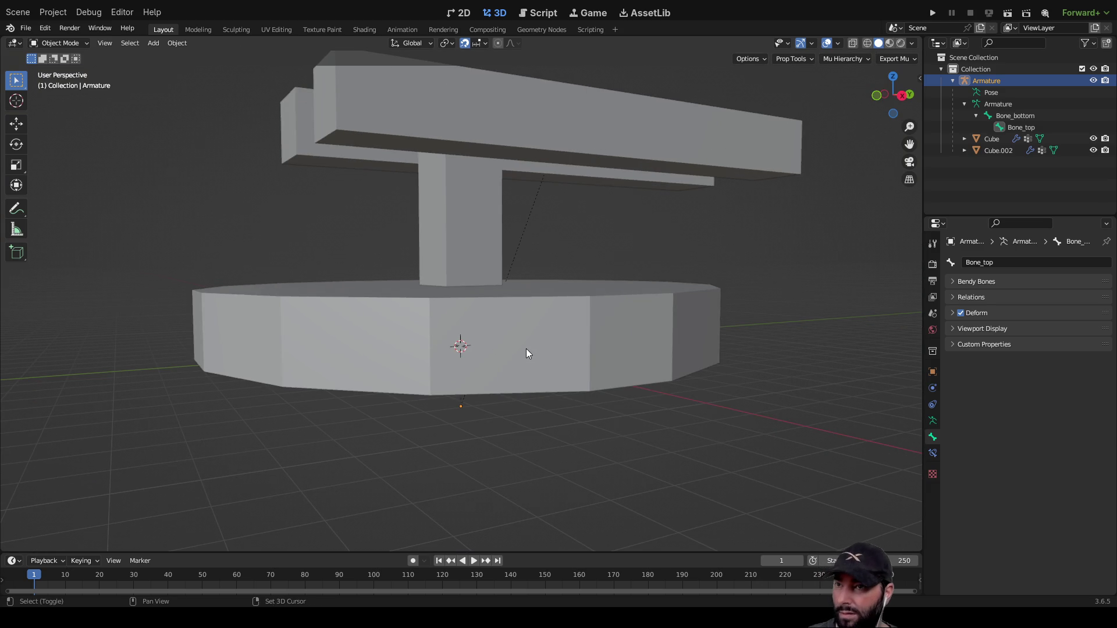
# Parent the disc base with Object (Keep Transform Without Inverse).
pyautogui.keyDown('shift'); pyautogui.click(529, 349); pyautogui.keyUp('shift')
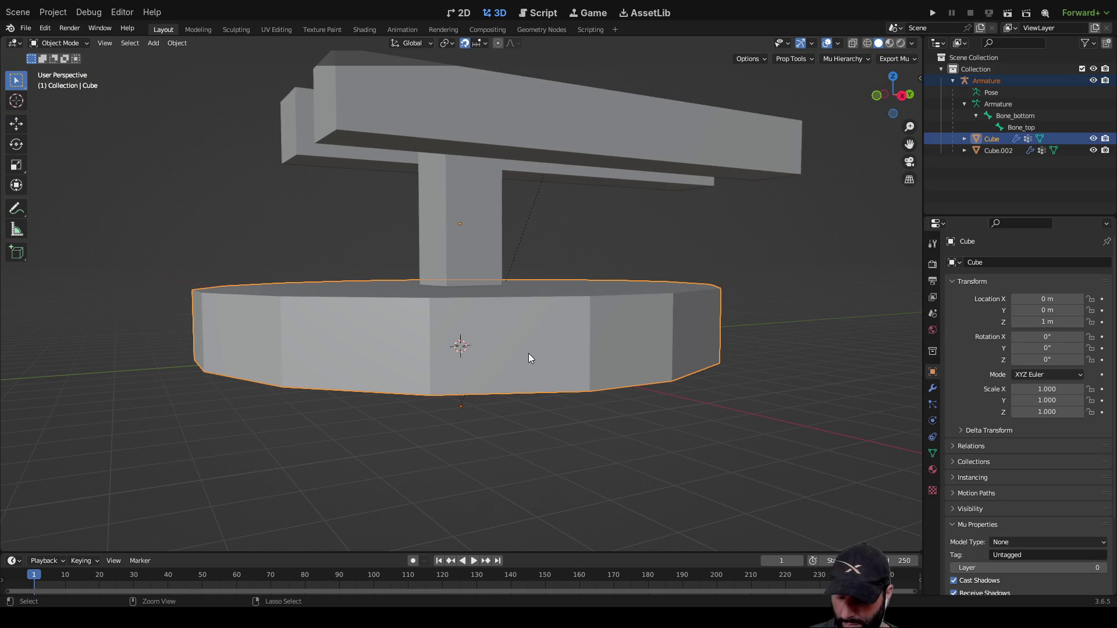
pyautogui.hotkey('ctrl', 'p')
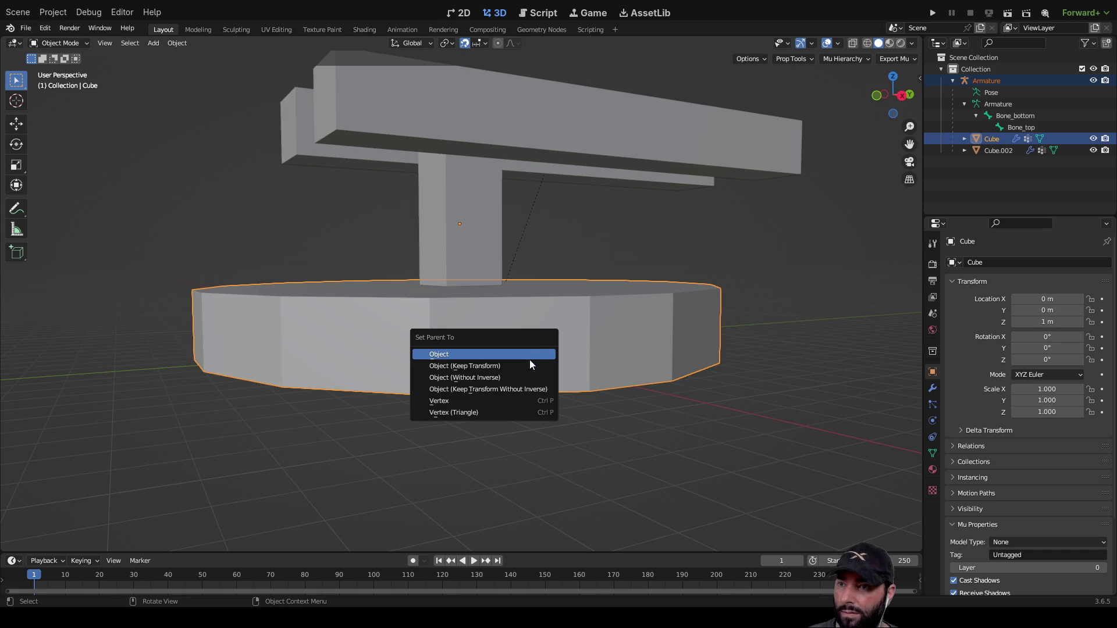
pyautogui.click(509, 390)
pyautogui.click(763, 433)
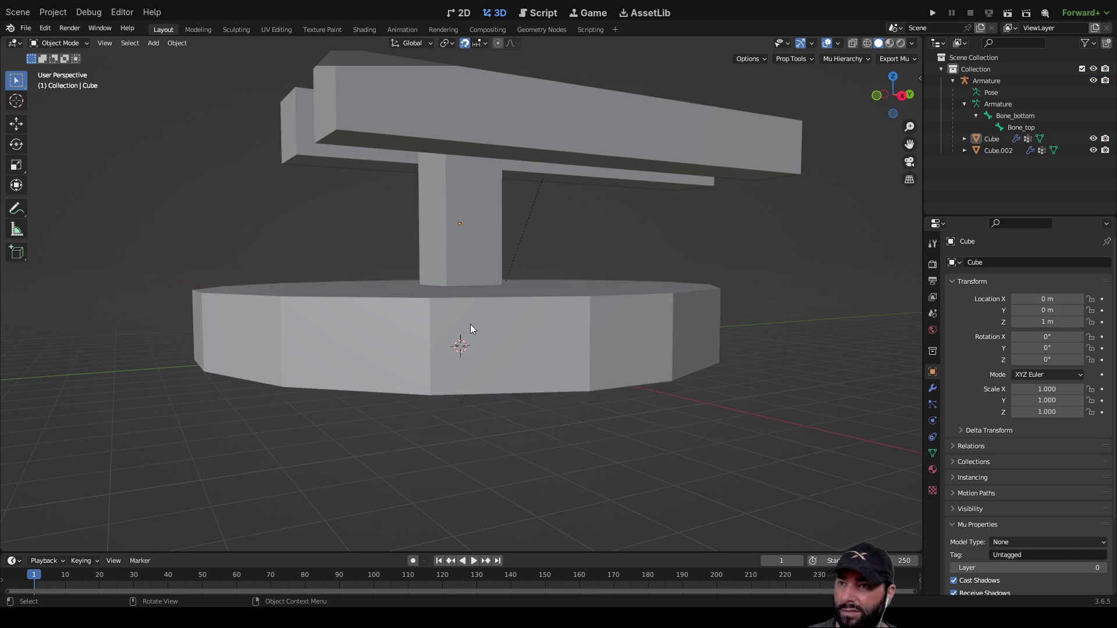
pyautogui.scroll(6, 477, 327)
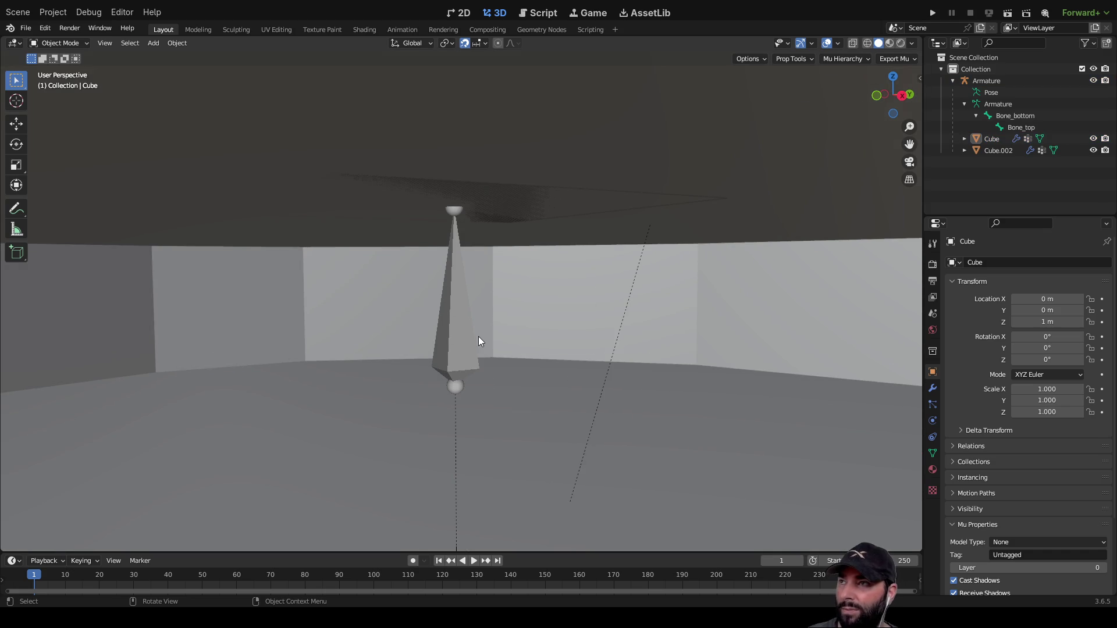
# Toggle the base in and out of Edit Mode, then clear the selection and pick the Armature data.
pyautogui.press('Tab')
pyautogui.press('Tab')
pyautogui.click(459, 320)
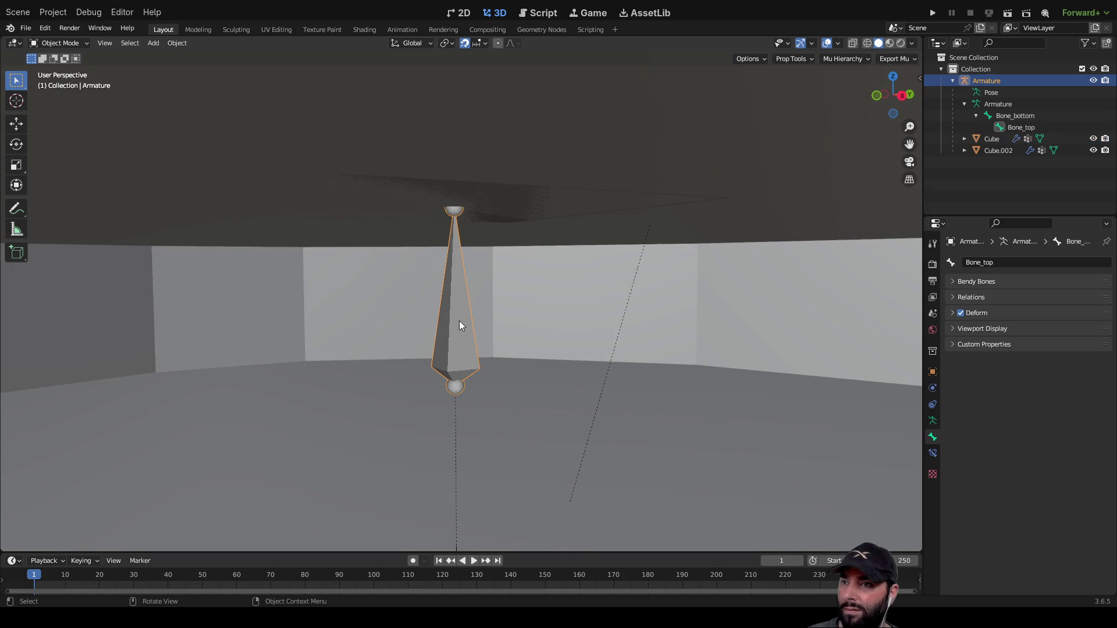
pyautogui.moveTo(511, 294)
pyautogui.mouseDown(button='middle')
pyautogui.moveTo(559, 257)
pyautogui.moveTo(541, 339)
pyautogui.moveTo(535, 319)
pyautogui.mouseUp(button='middle')
pyautogui.scroll(-5, 547, 320)
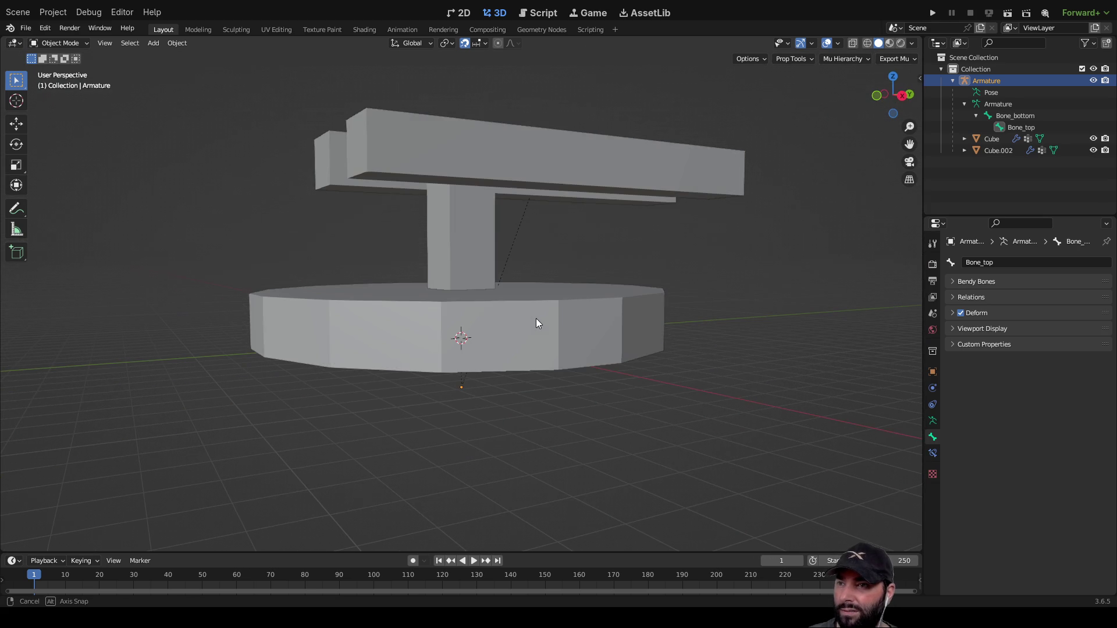
pyautogui.keyDown('shift'); pyautogui.click(546, 329); pyautogui.keyUp('shift')
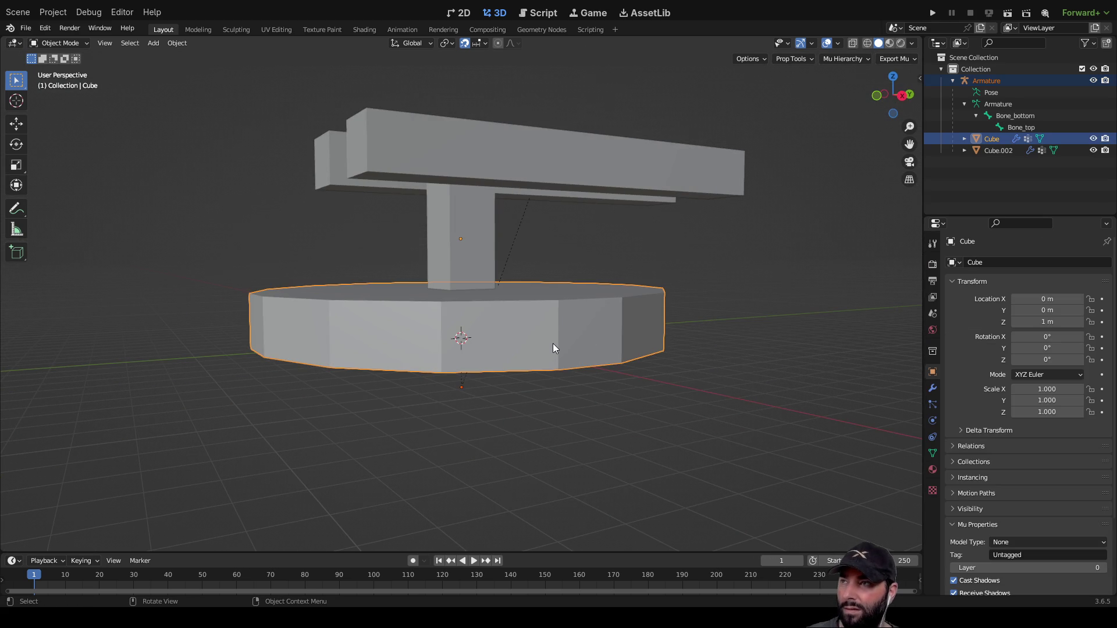
pyautogui.hotkey('ctrl', 'p')
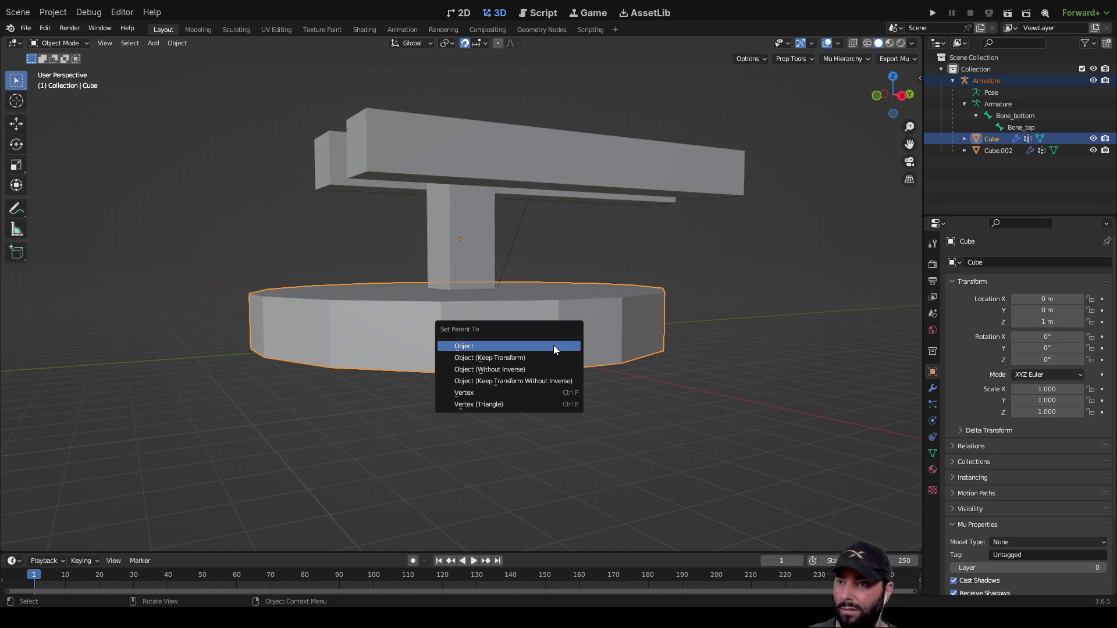
pyautogui.click(815, 316)
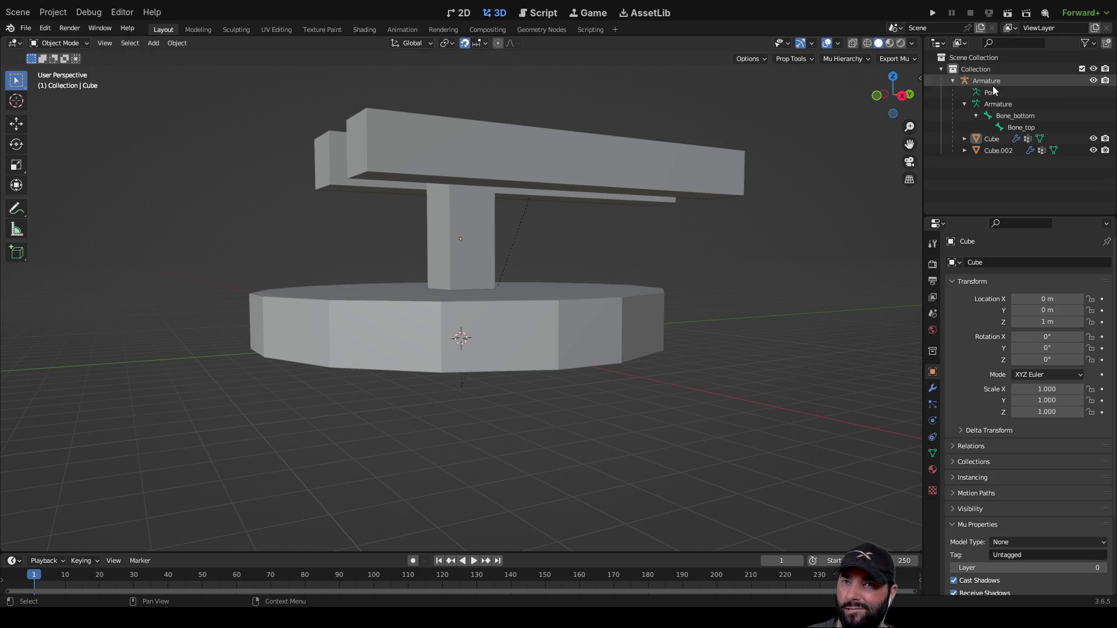
pyautogui.click(999, 103)
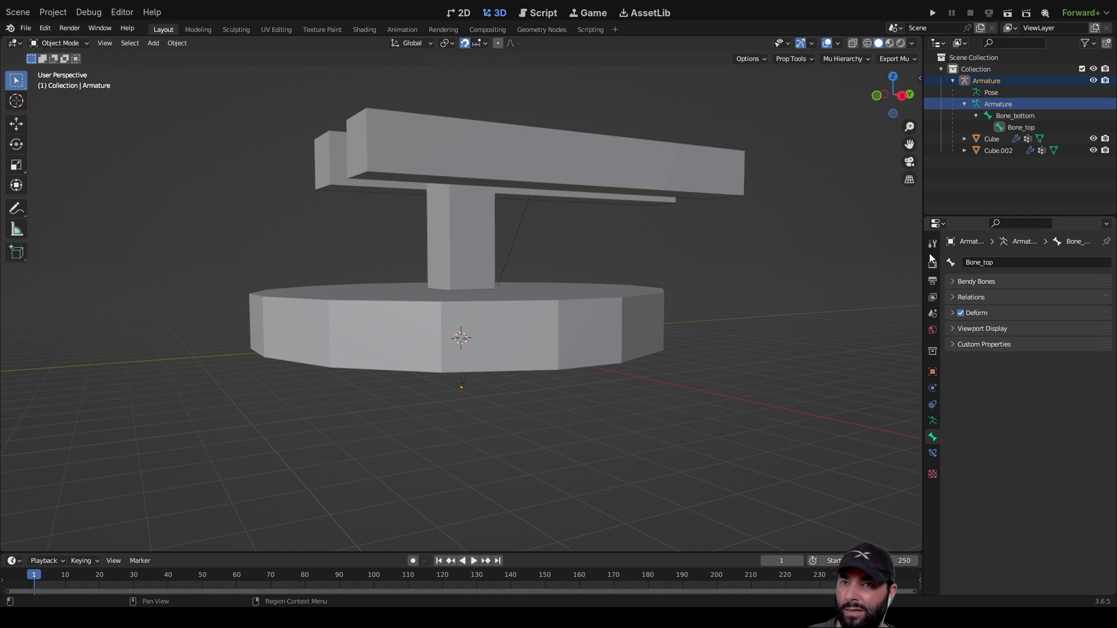
# Browse the Bone Constraints Add menu and close it without adding a constraint.
pyautogui.click(936, 454)
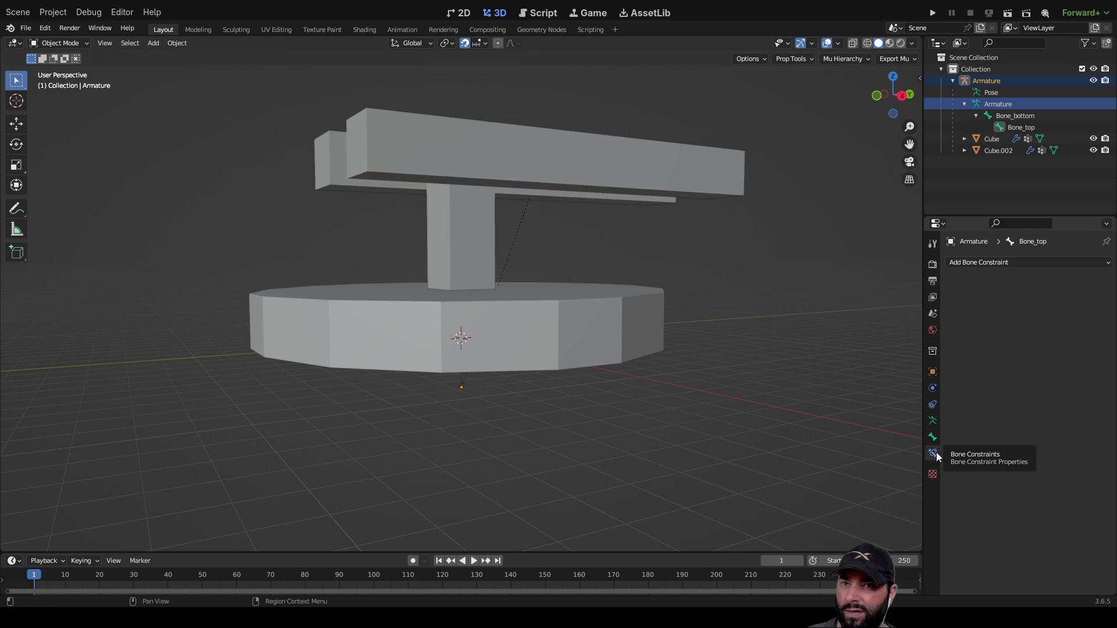
pyautogui.click(1025, 262)
pyautogui.click(1026, 262)
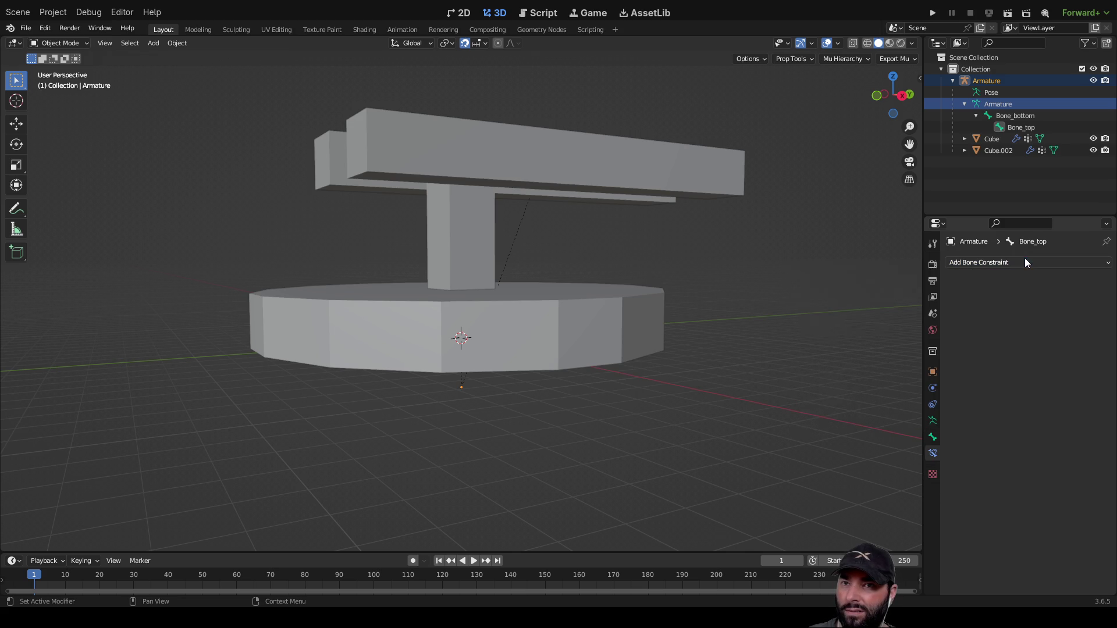
pyautogui.click(935, 437)
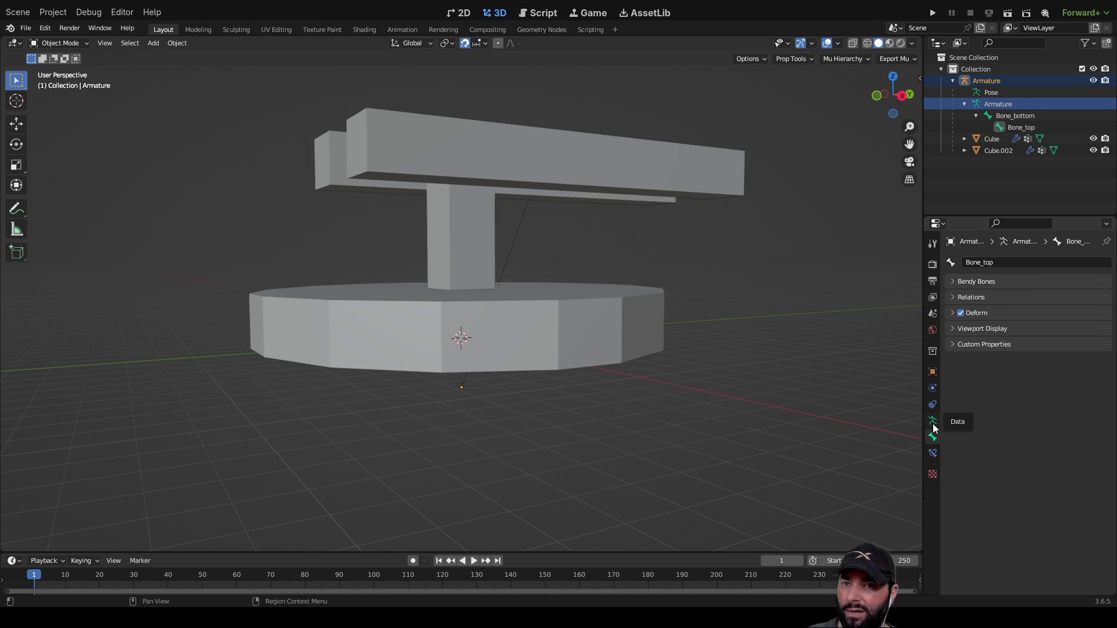
# Show the armature's Object Data settings and select Bone_bottom in the Outliner.
pyautogui.click(933, 420)
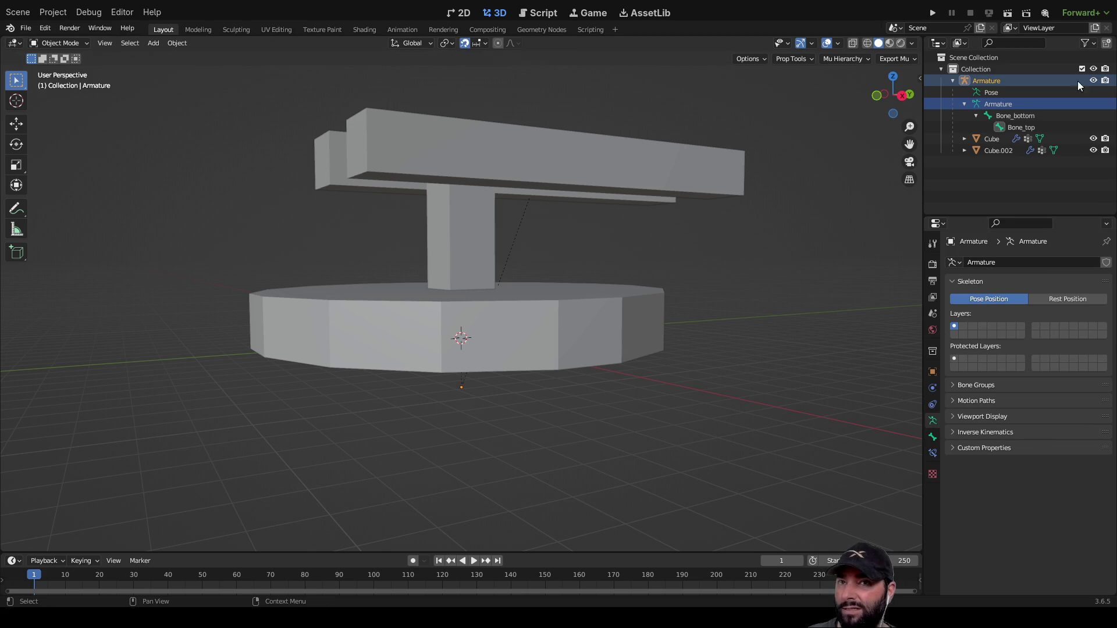
pyautogui.click(990, 81)
pyautogui.click(995, 106)
pyautogui.click(1027, 116)
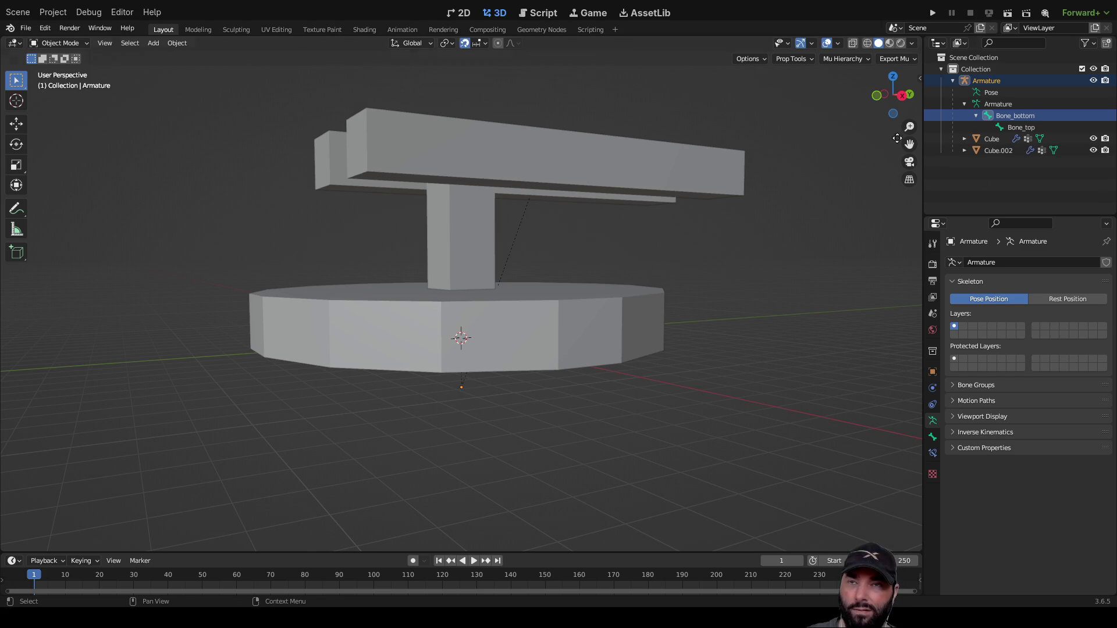
pyautogui.moveTo(641, 382)
pyautogui.mouseDown(button='middle')
pyautogui.moveTo(529, 401)
pyautogui.moveTo(630, 403)
pyautogui.moveTo(620, 449)
pyautogui.moveTo(516, 362)
pyautogui.mouseUp(button='middle')
pyautogui.scroll(5, 523, 352)
pyautogui.moveTo(592, 288)
pyautogui.mouseDown(button='middle')
pyautogui.moveTo(571, 299)
pyautogui.moveTo(588, 312)
pyautogui.mouseUp(button='middle')
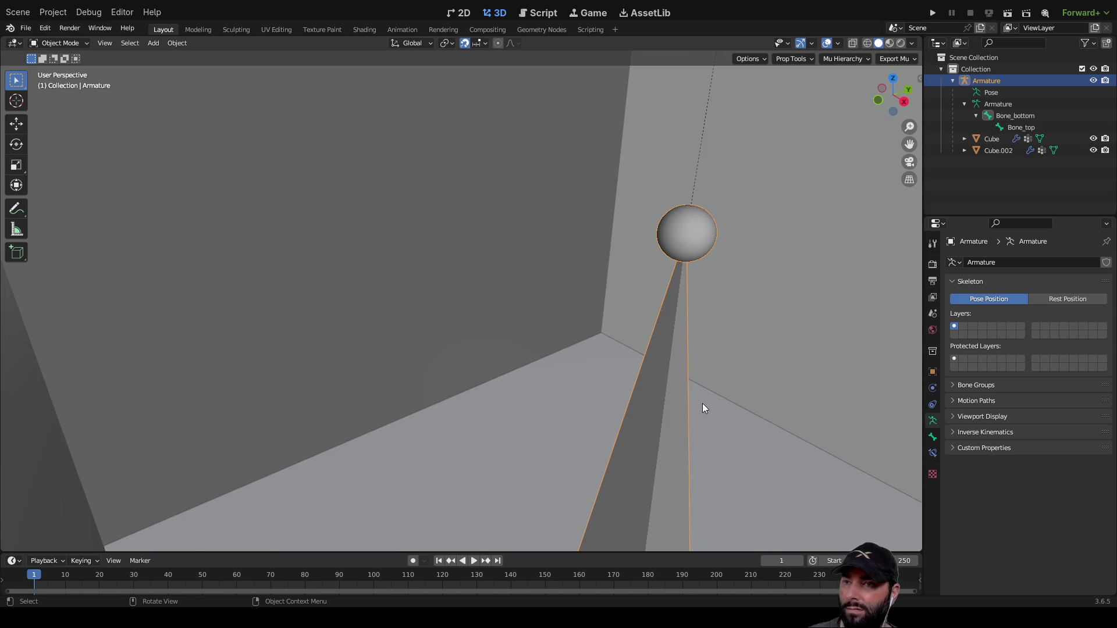
pyautogui.press('Tab')
pyautogui.click(662, 394)
pyautogui.scroll(-5, 623, 376)
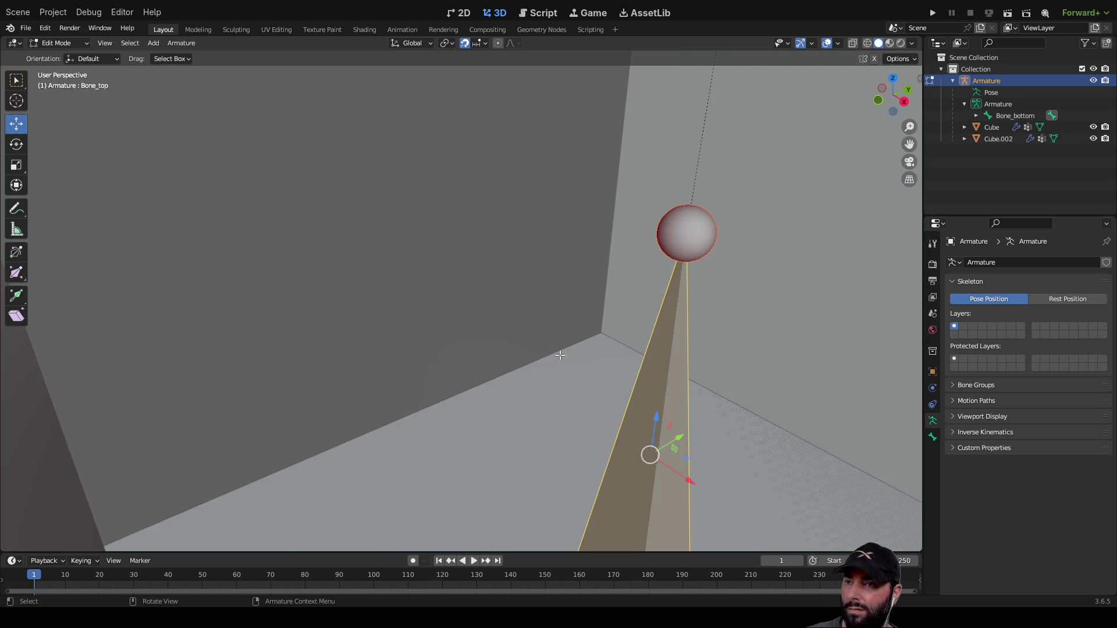
pyautogui.moveTo(559, 355); pyautogui.dragTo(550, 314, button='middle')
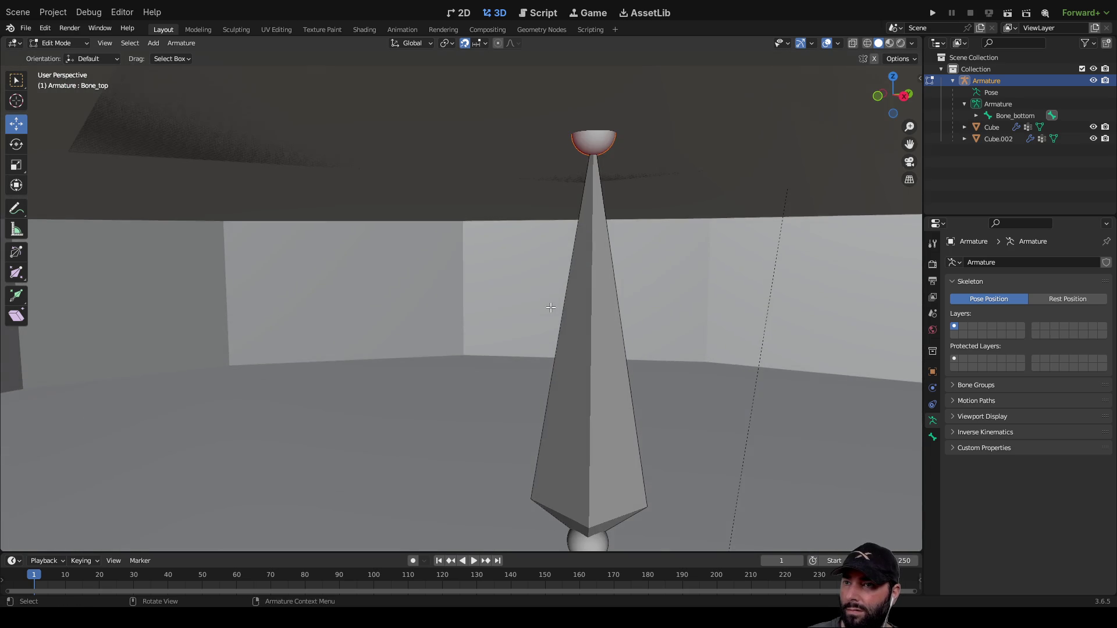
pyautogui.scroll(-5, 551, 309)
pyautogui.scroll(-5, 554, 318)
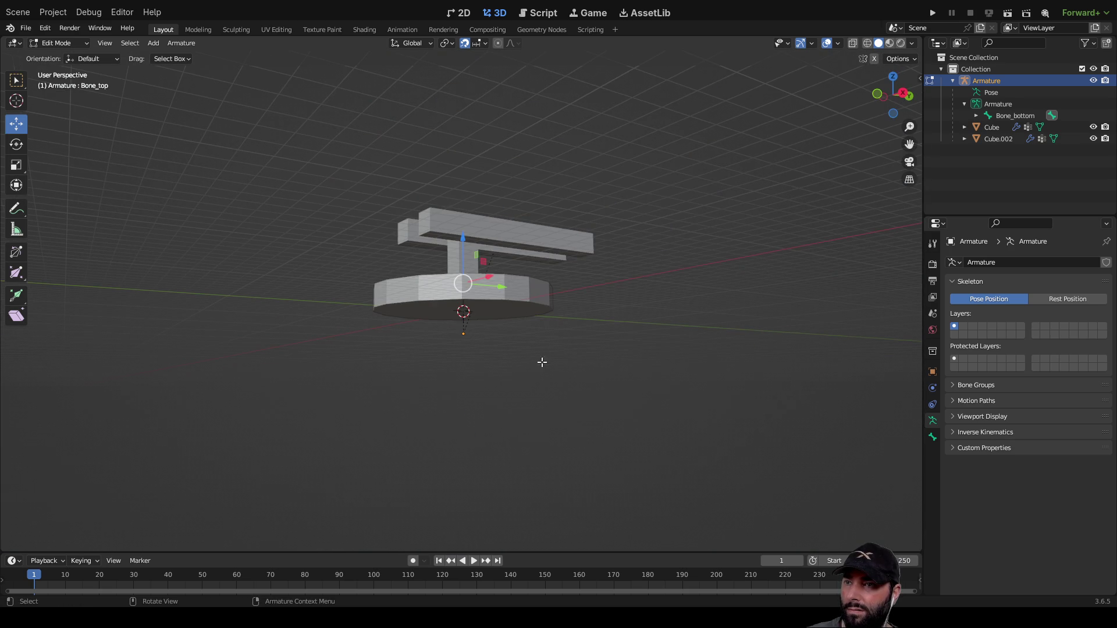
pyautogui.moveTo(520, 375)
pyautogui.mouseDown(button='middle')
pyautogui.moveTo(581, 379)
pyautogui.moveTo(555, 403)
pyautogui.mouseUp(button='middle')
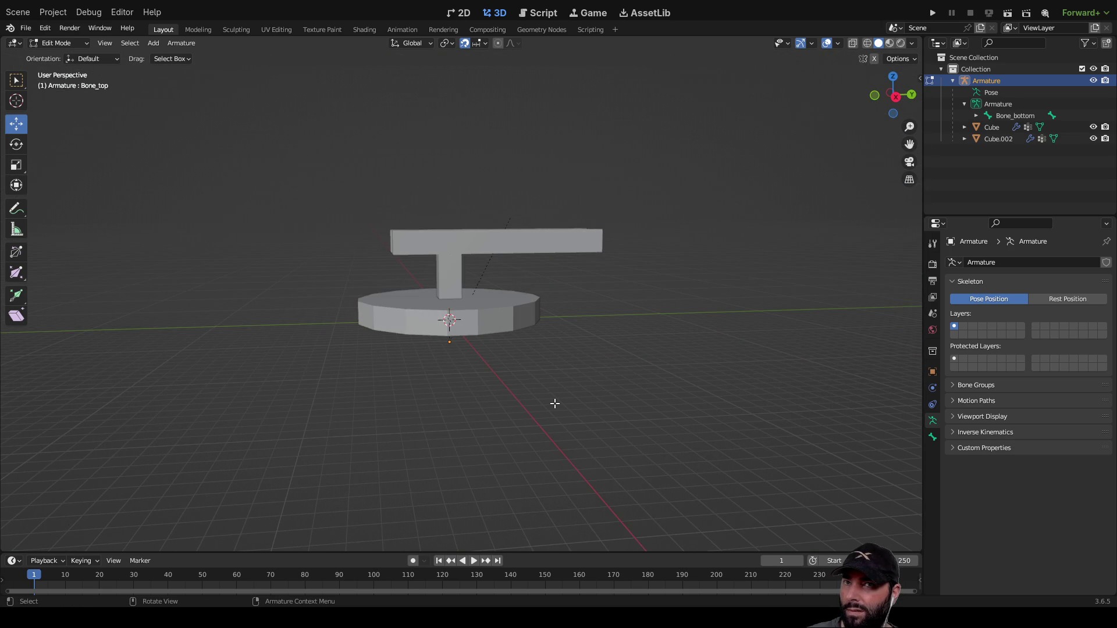
pyautogui.scroll(4, 477, 337)
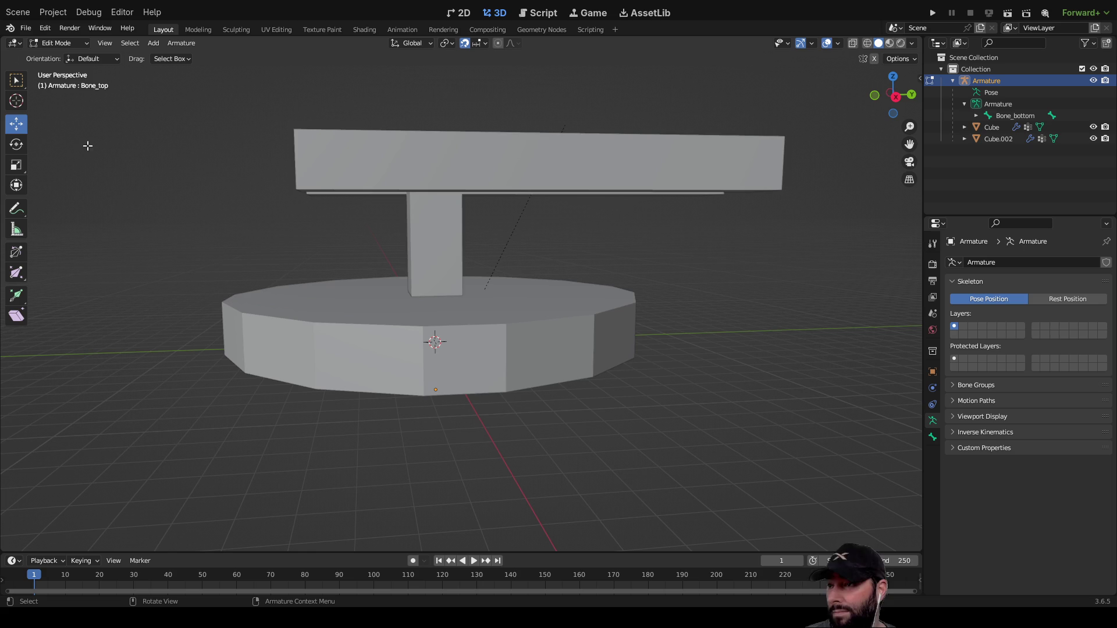
pyautogui.press('Tab')
pyautogui.moveTo(414, 255)
pyautogui.mouseDown(button='middle')
pyautogui.moveTo(452, 239)
pyautogui.moveTo(352, 262)
pyautogui.moveTo(366, 246)
pyautogui.moveTo(371, 267)
pyautogui.moveTo(394, 277)
pyautogui.moveTo(384, 274)
pyautogui.moveTo(452, 292)
pyautogui.mouseUp(button='middle')
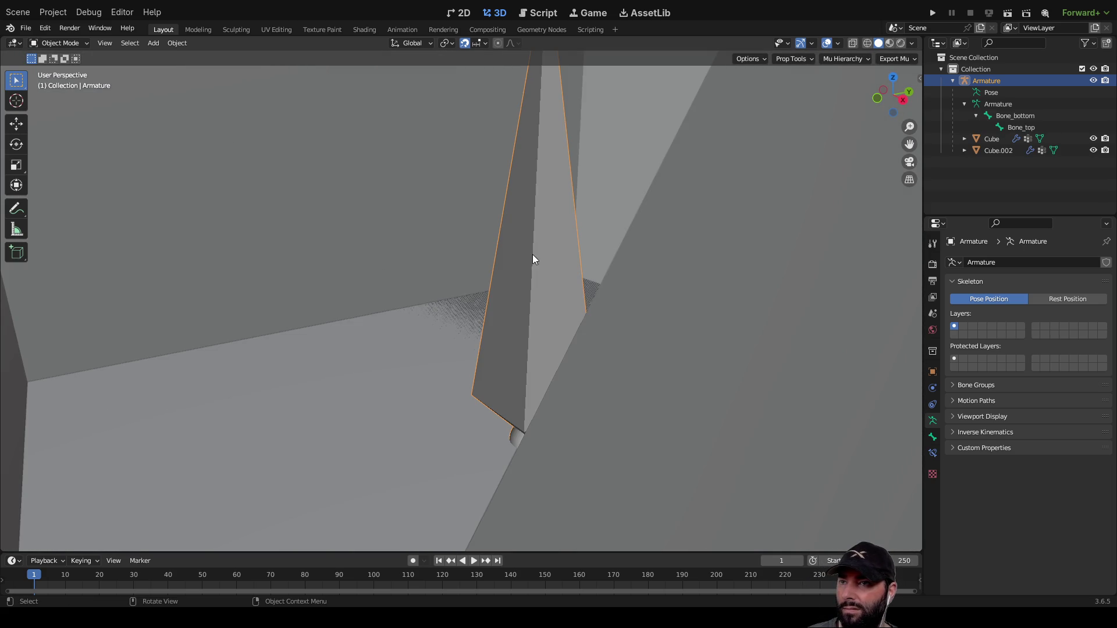
pyautogui.moveTo(488, 344)
pyautogui.mouseDown(button='middle')
pyautogui.moveTo(479, 294)
pyautogui.moveTo(465, 346)
pyautogui.mouseUp(button='middle')
# Parent the selected cube pieces together with Ctrl+P > Object.
pyautogui.scroll(-6, 454, 326)
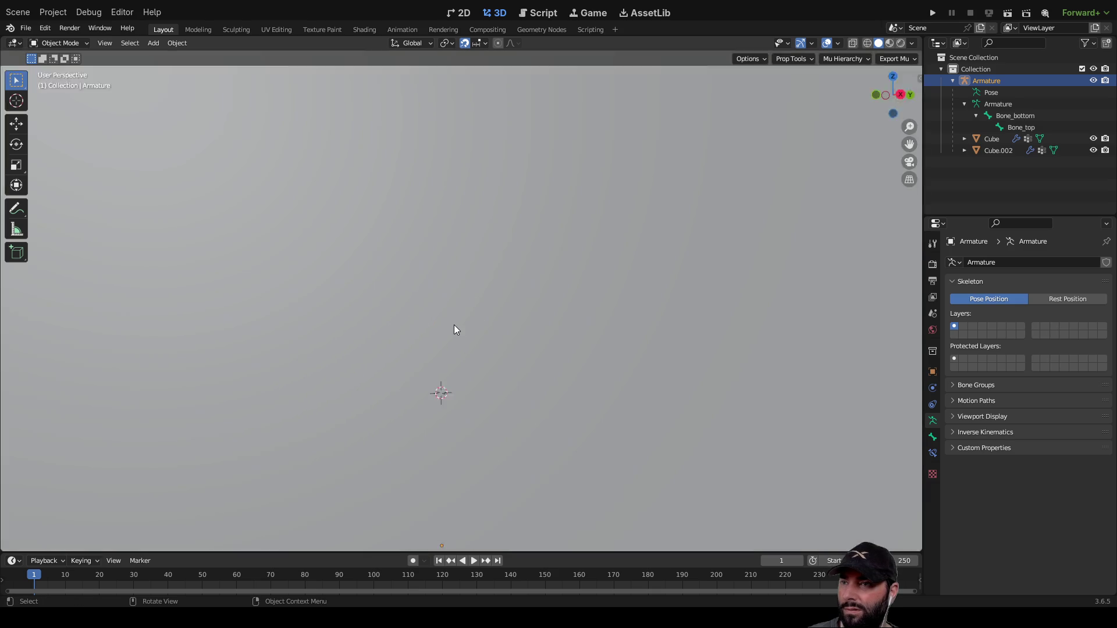
pyautogui.keyDown('shift'); pyautogui.click(367, 316); pyautogui.keyUp('shift')
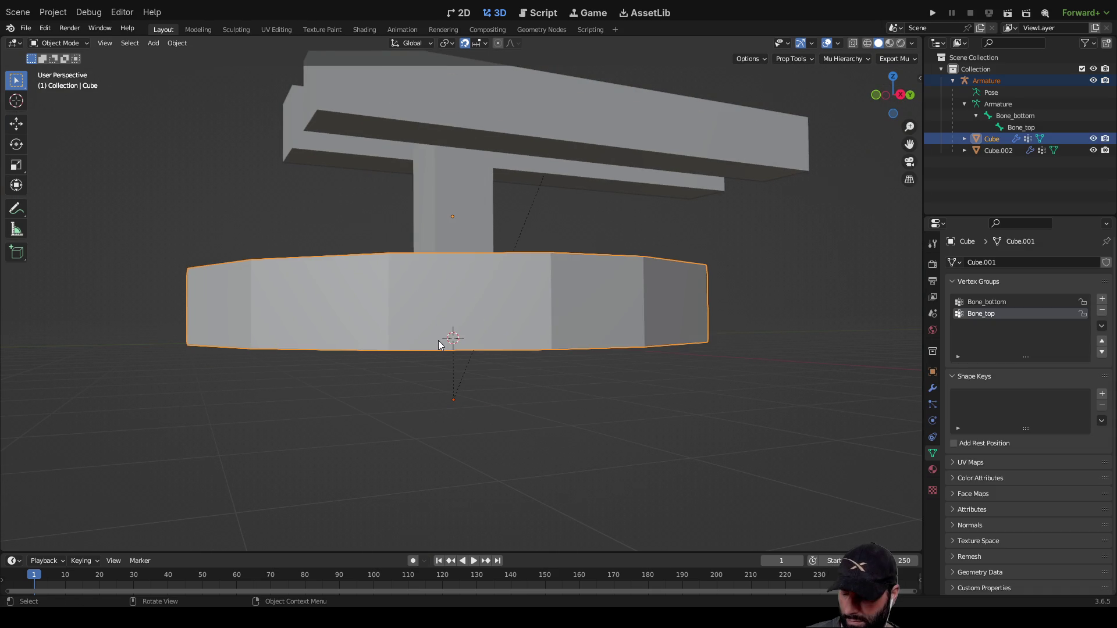
pyautogui.hotkey('ctrl', 'p')
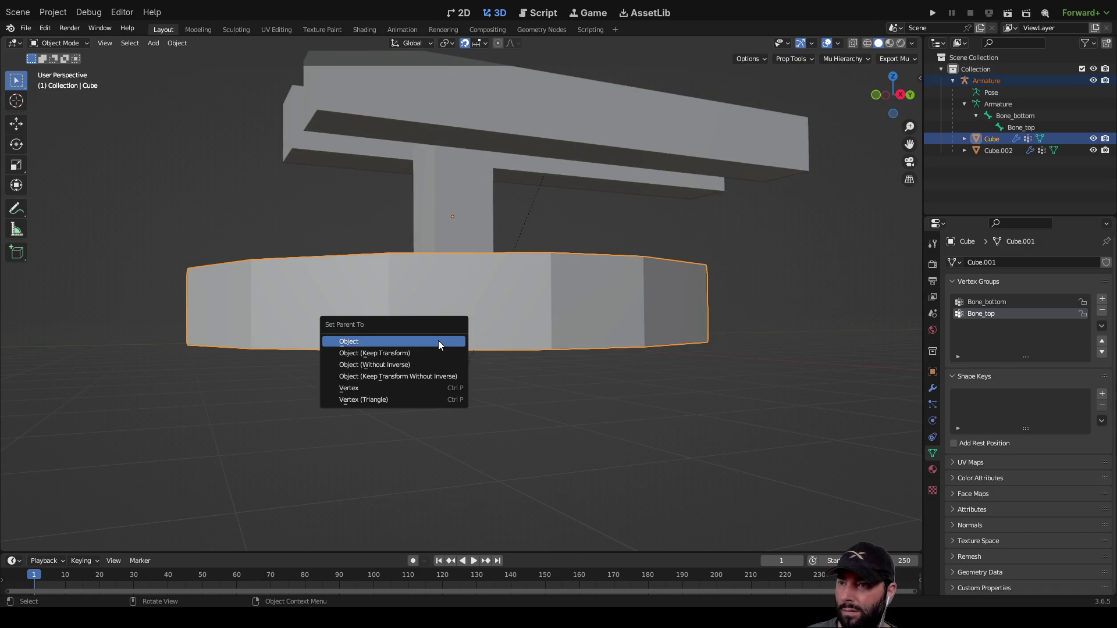
pyautogui.click(438, 342)
pyautogui.click(570, 410)
# Bind the beam-and-post mesh and the base to the armature With Automatic Weights.
pyautogui.moveTo(507, 344)
pyautogui.mouseDown(button='middle')
pyautogui.moveTo(452, 247)
pyautogui.moveTo(456, 226)
pyautogui.mouseUp(button='middle')
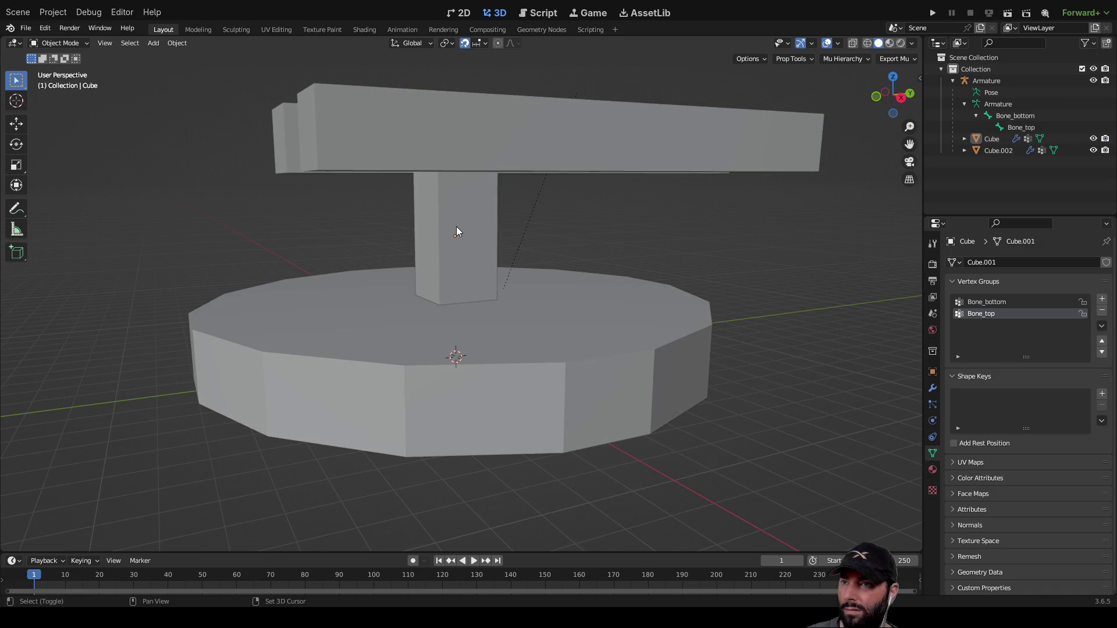
pyautogui.click(456, 226)
pyautogui.keyDown('shift'); pyautogui.click(476, 368); pyautogui.keyUp('shift')
pyautogui.scroll(10, 476, 368)
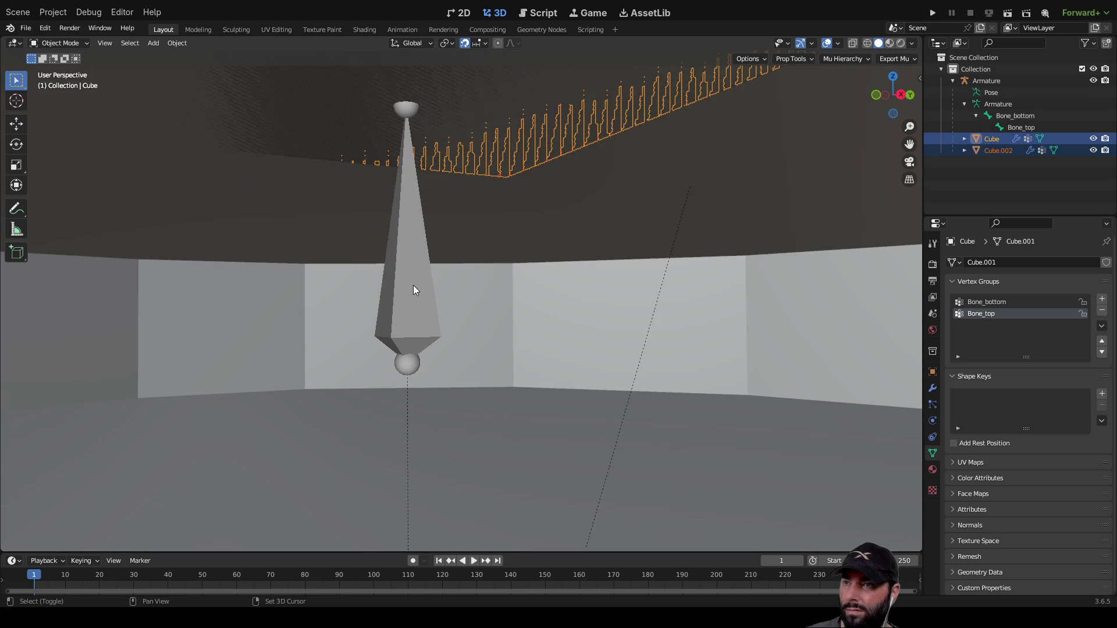
pyautogui.keyDown('shift'); pyautogui.click(414, 286); pyautogui.keyUp('shift')
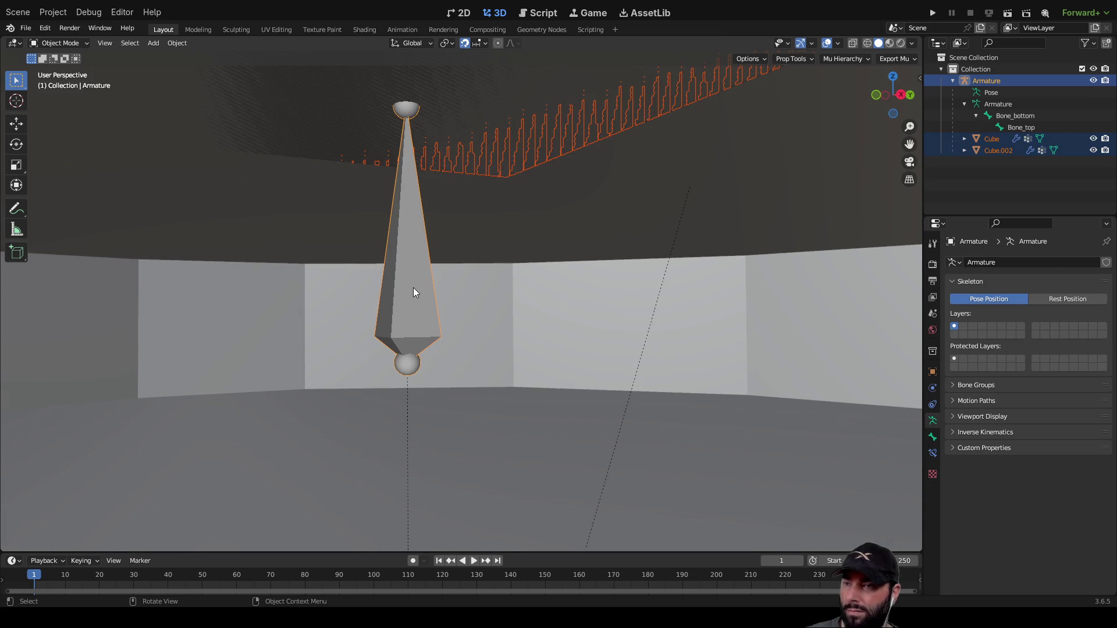
pyautogui.hotkey('ctrl', 'p')
pyautogui.click(413, 288)
pyautogui.hotkey('ctrl', 'p')
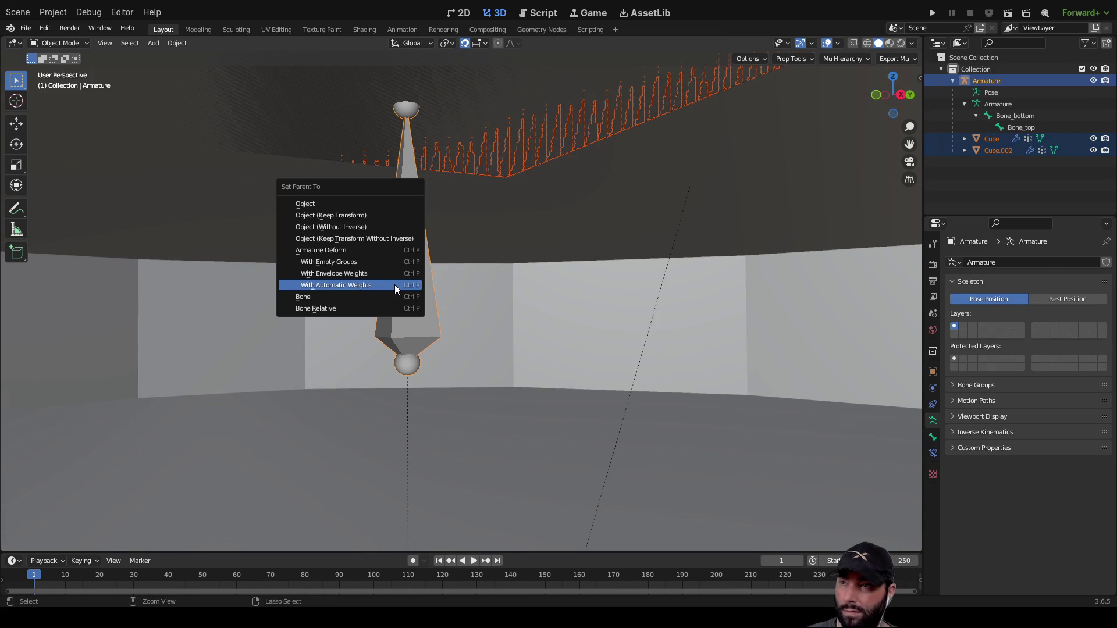
pyautogui.click(357, 284)
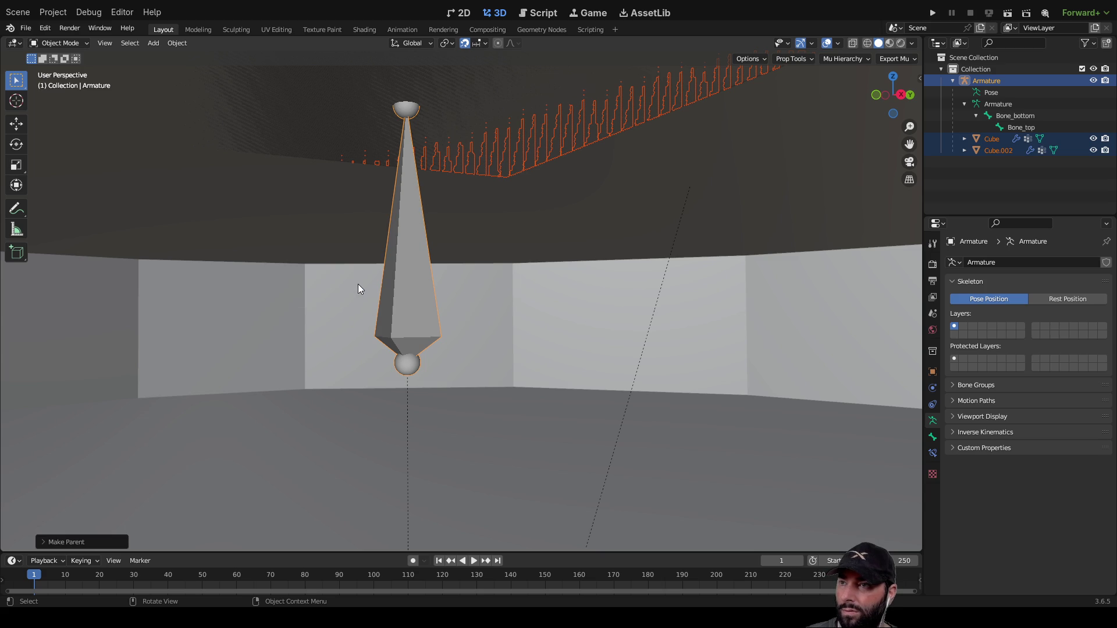
pyautogui.press('KP_Decimal')
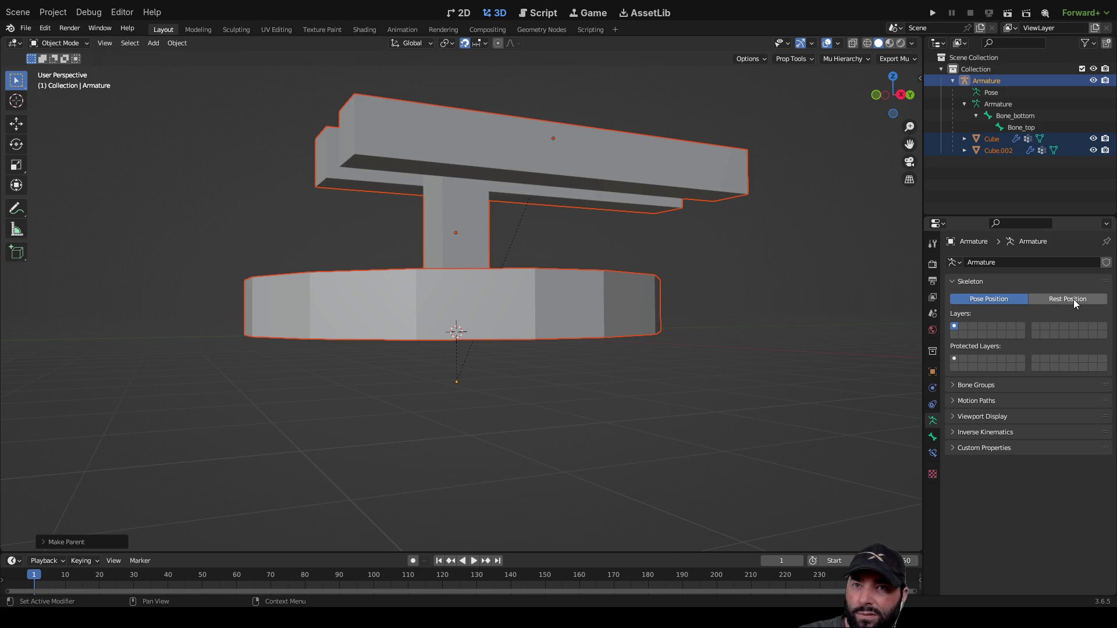
# Inspect Bone_top's Bone properties, expanding and collapsing Bendy Bones.
pyautogui.click(933, 441)
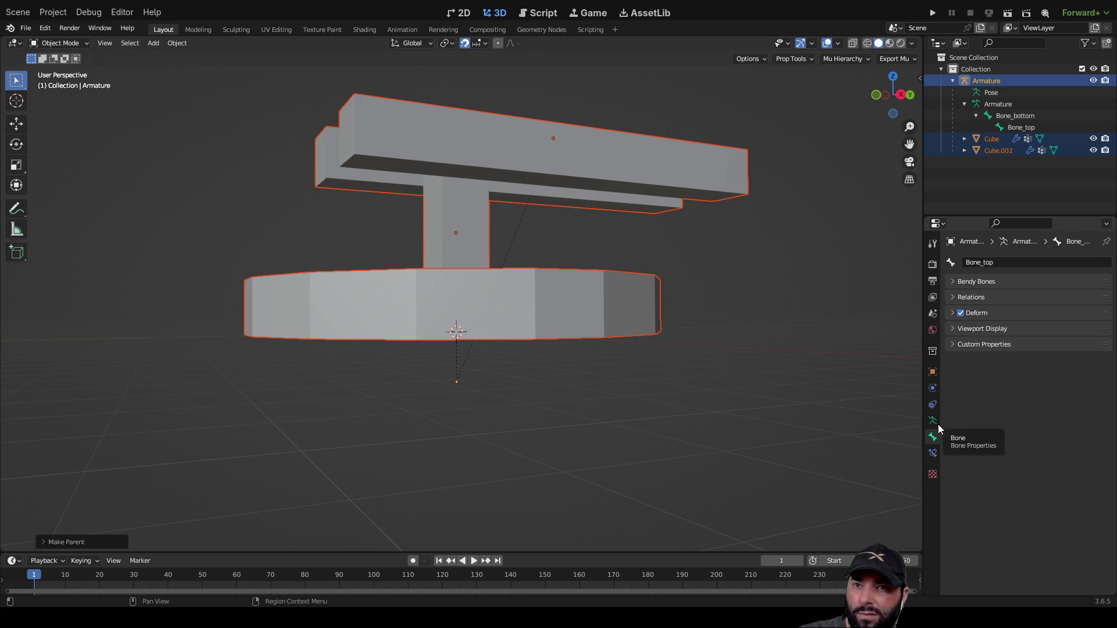
pyautogui.click(956, 281)
pyautogui.click(954, 281)
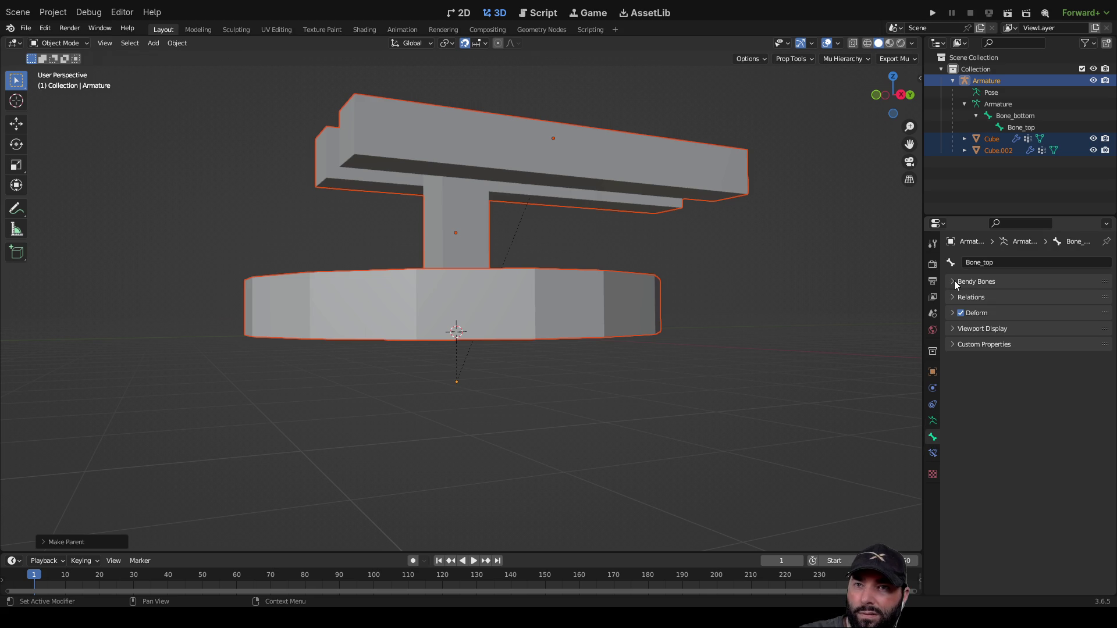
pyautogui.click(82, 44)
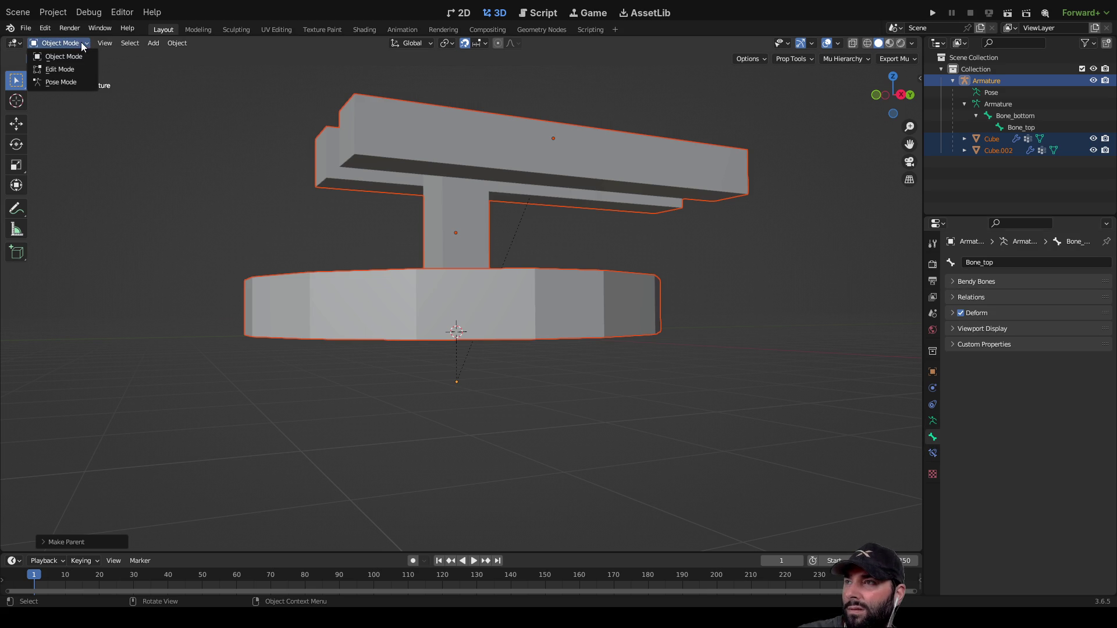
# In Pose Mode, tilt Bone_bottom with trackball rotation so the model follows.
pyautogui.click(62, 82)
pyautogui.moveTo(617, 236); pyautogui.dragTo(599, 282, button='middle')
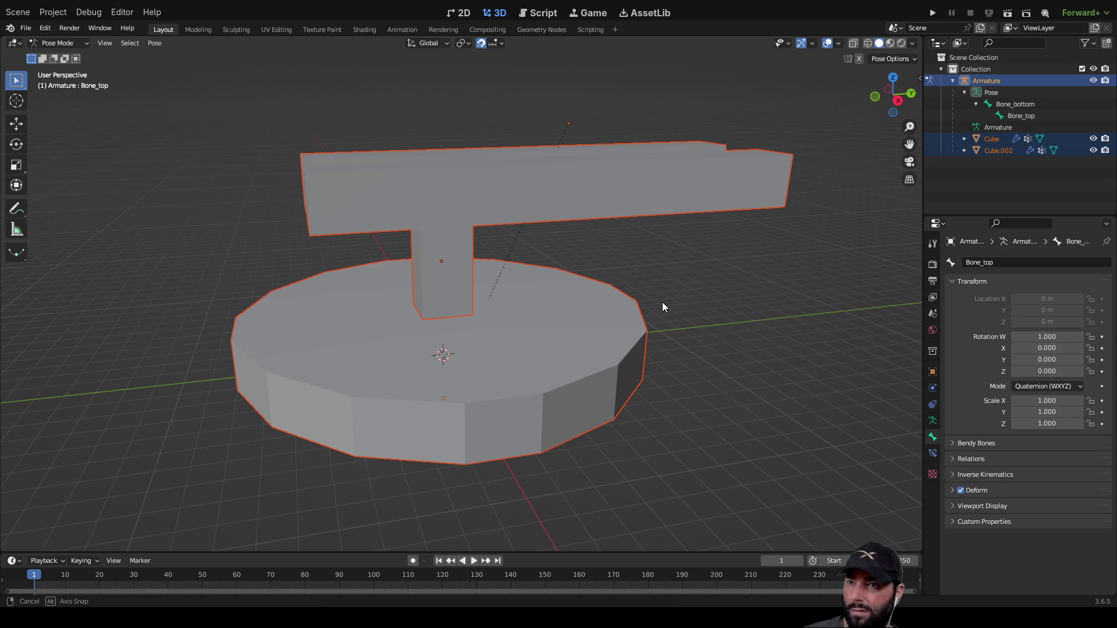
pyautogui.moveTo(663, 303); pyautogui.dragTo(647, 292, button='middle')
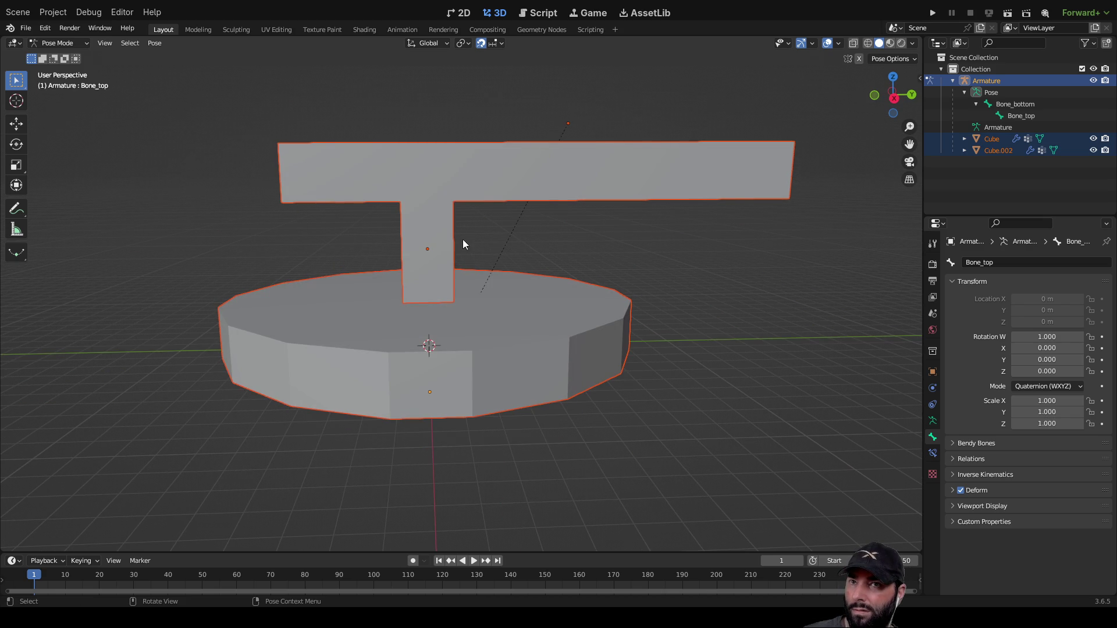
pyautogui.click(1010, 107)
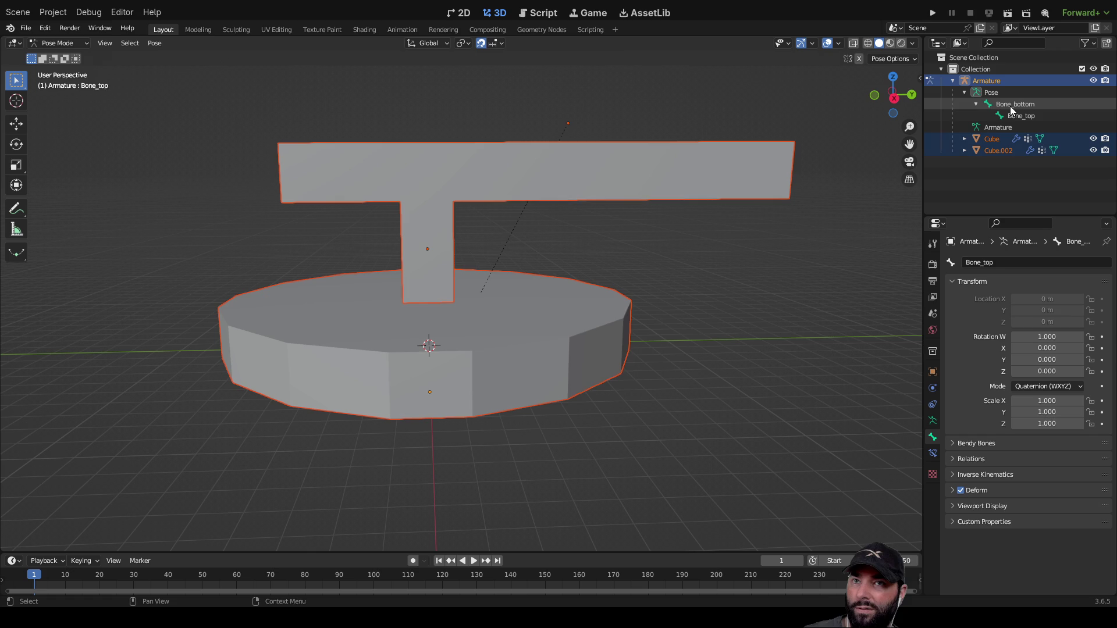
pyautogui.press('r')
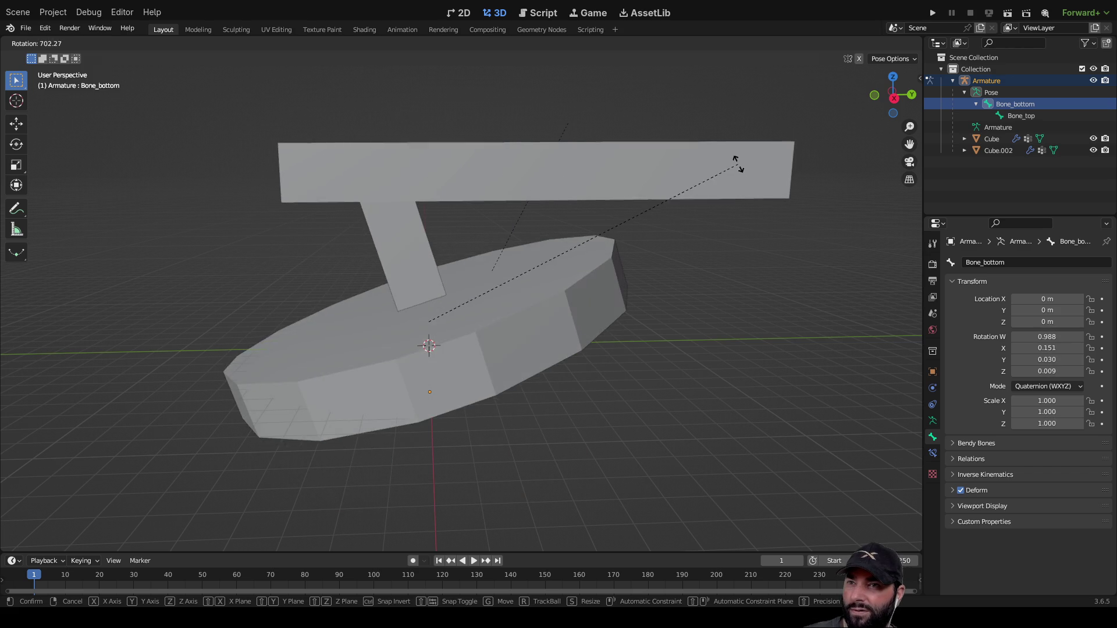
pyautogui.press('r')
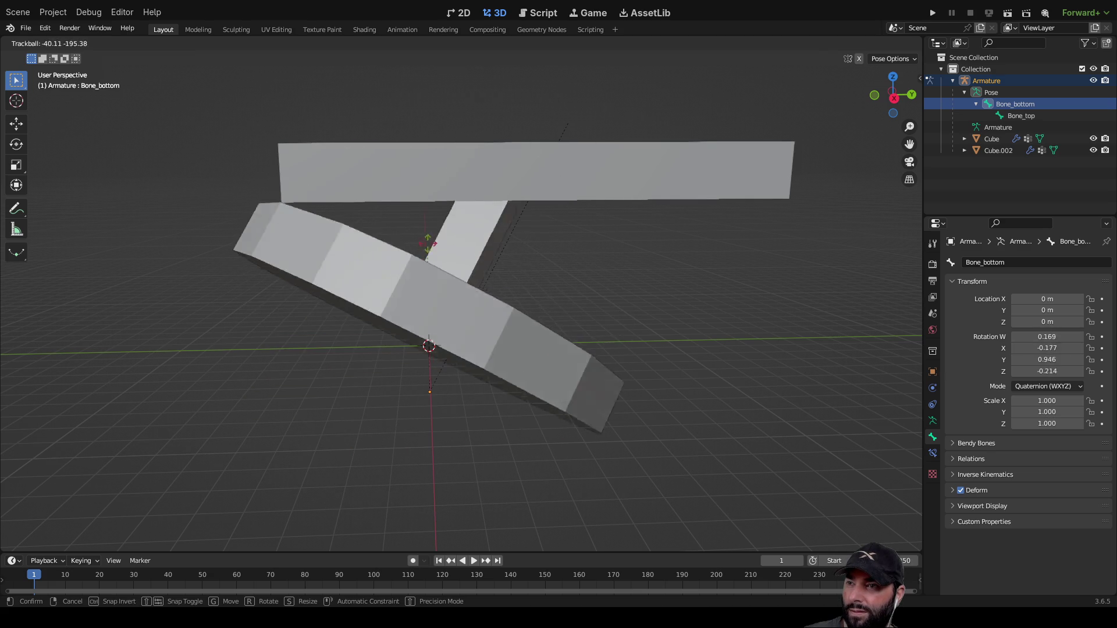
pyautogui.click(451, 284)
# Orbit around the tilted model, then undo the rotation so it stands upright.
pyautogui.moveTo(514, 277)
pyautogui.mouseDown(button='middle')
pyautogui.moveTo(665, 261)
pyautogui.moveTo(504, 272)
pyautogui.mouseUp(button='middle')
pyautogui.moveTo(391, 206); pyautogui.dragTo(609, 210, button='middle')
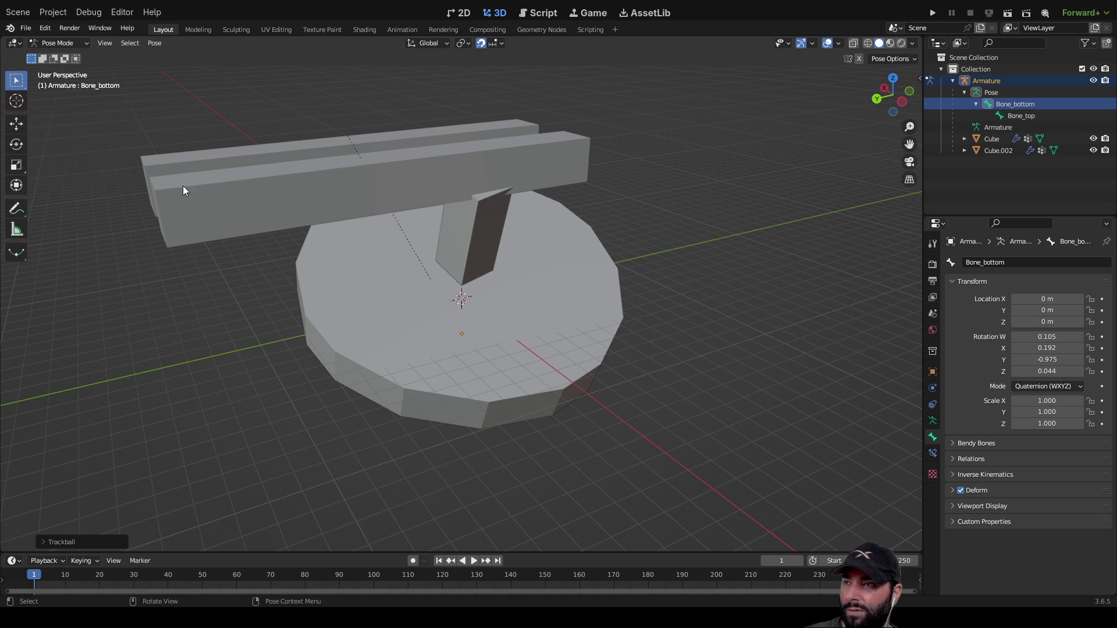
pyautogui.moveTo(656, 246)
pyautogui.mouseDown(button='middle')
pyautogui.moveTo(485, 242)
pyautogui.moveTo(471, 223)
pyautogui.mouseUp(button='middle')
pyautogui.moveTo(494, 259)
pyautogui.mouseDown(button='middle')
pyautogui.moveTo(647, 256)
pyautogui.moveTo(559, 263)
pyautogui.mouseUp(button='middle')
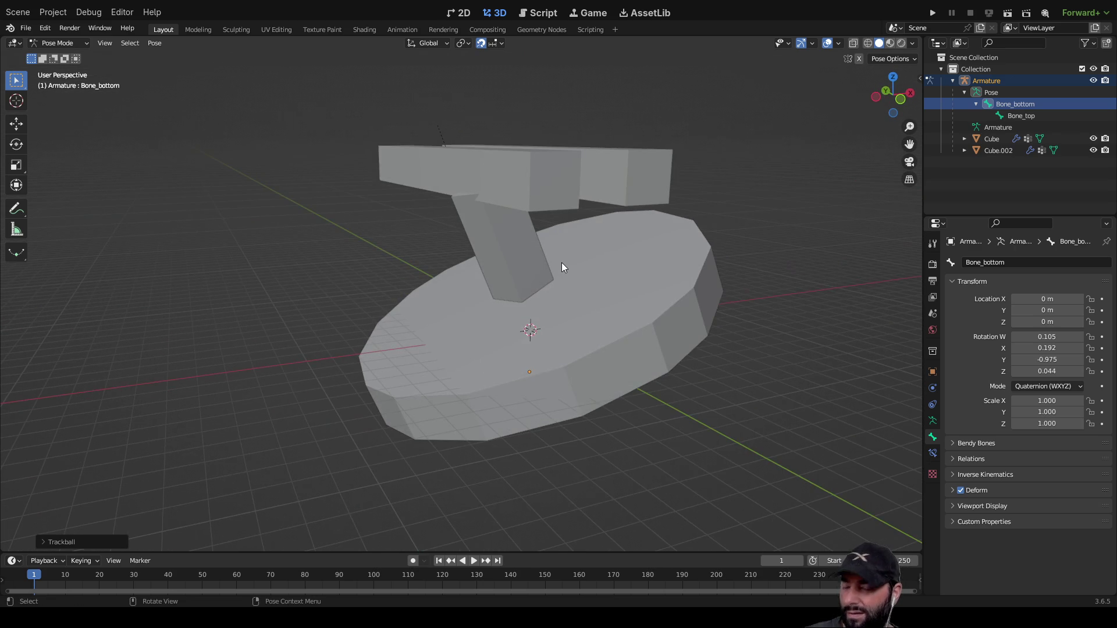
pyautogui.hotkey('ctrl', 'z')
pyautogui.hotkey('ctrl', 'z')
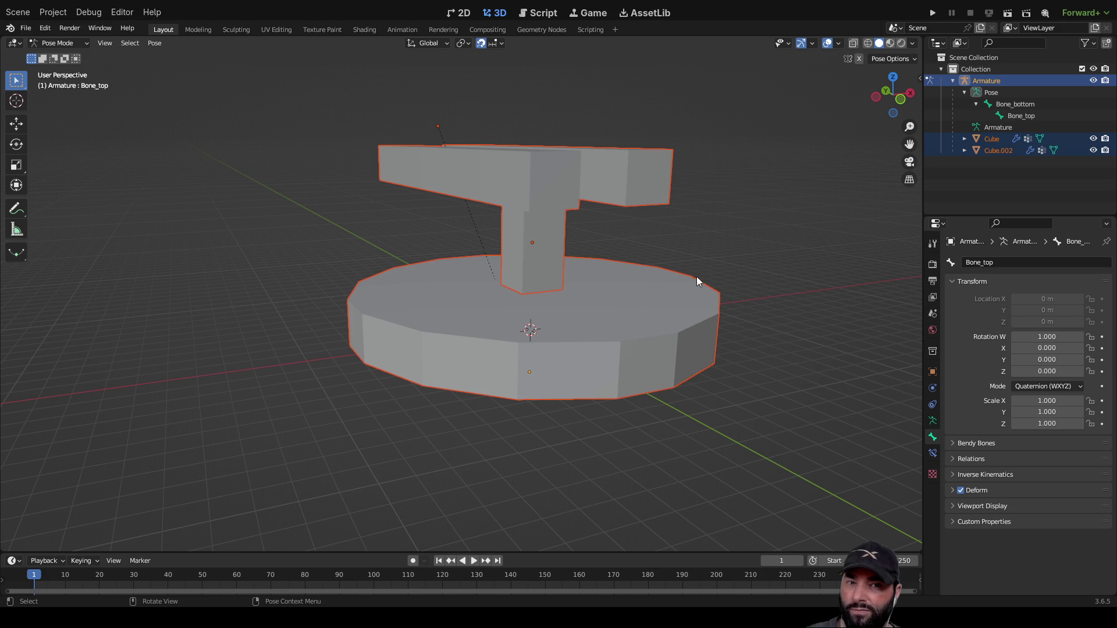
pyautogui.moveTo(643, 309)
pyautogui.mouseDown(button='middle')
pyautogui.moveTo(582, 267)
pyautogui.moveTo(485, 257)
pyautogui.mouseUp(button='middle')
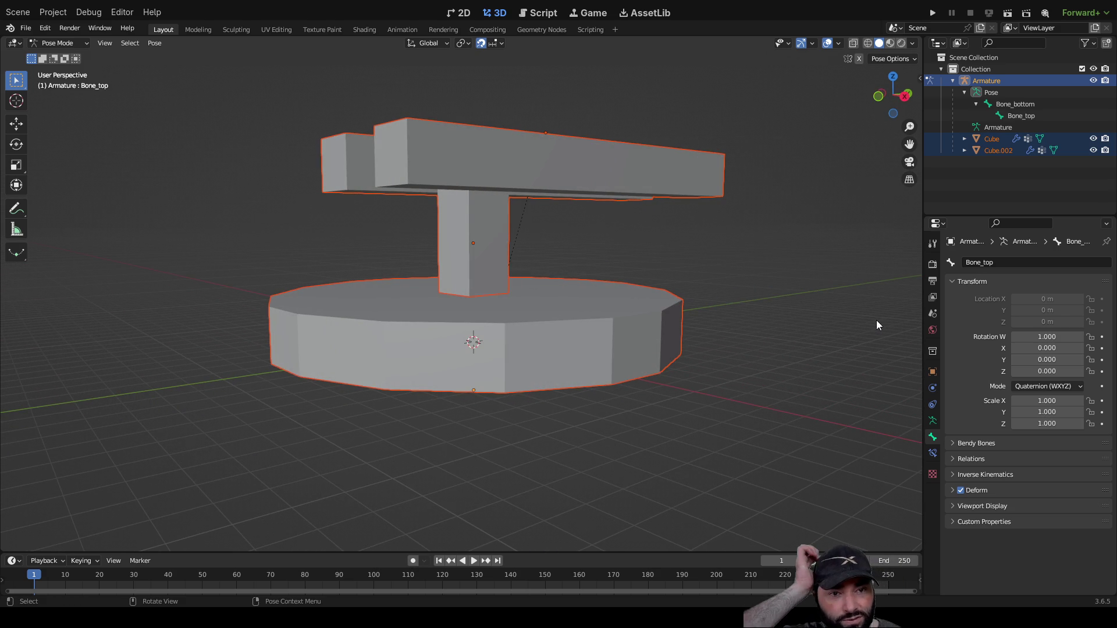
pyautogui.moveTo(874, 323); pyautogui.dragTo(902, 47, button='middle')
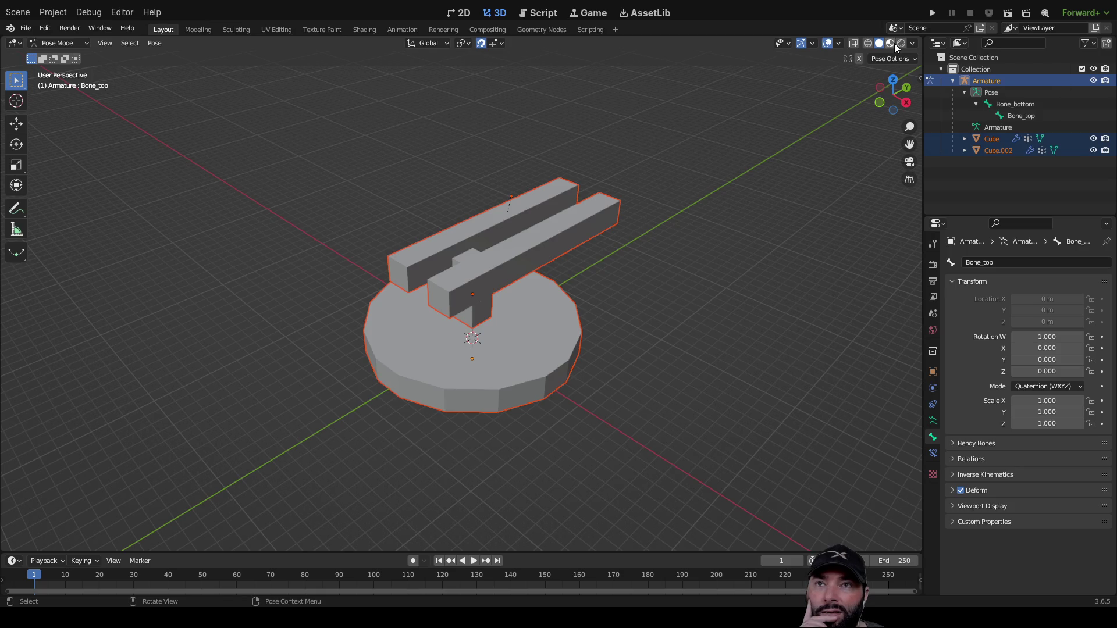
pyautogui.click(893, 44)
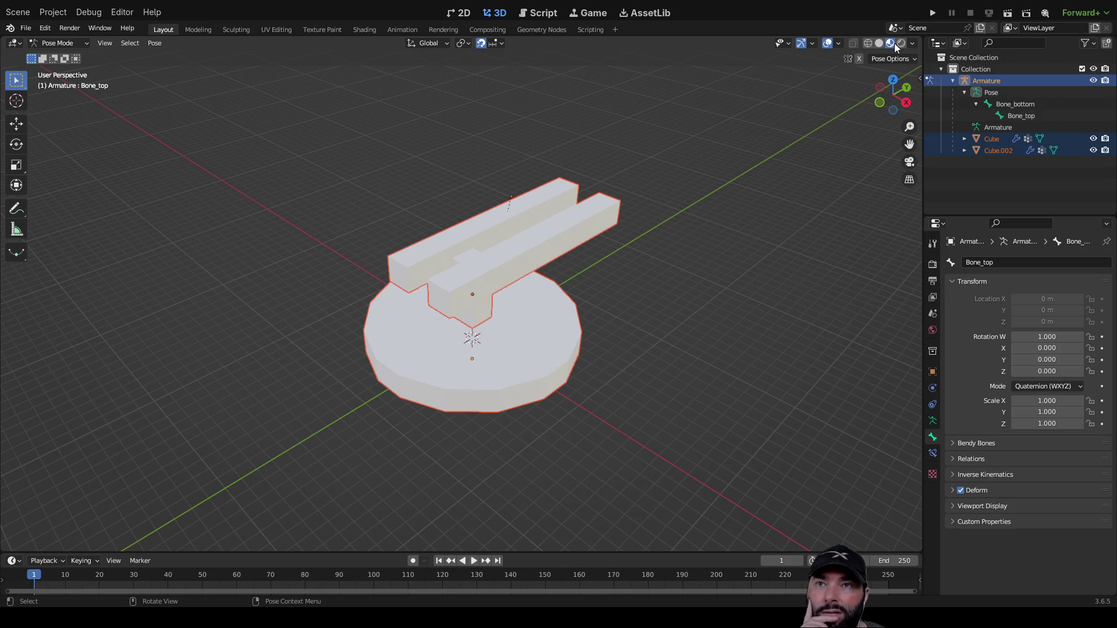
pyautogui.click(902, 43)
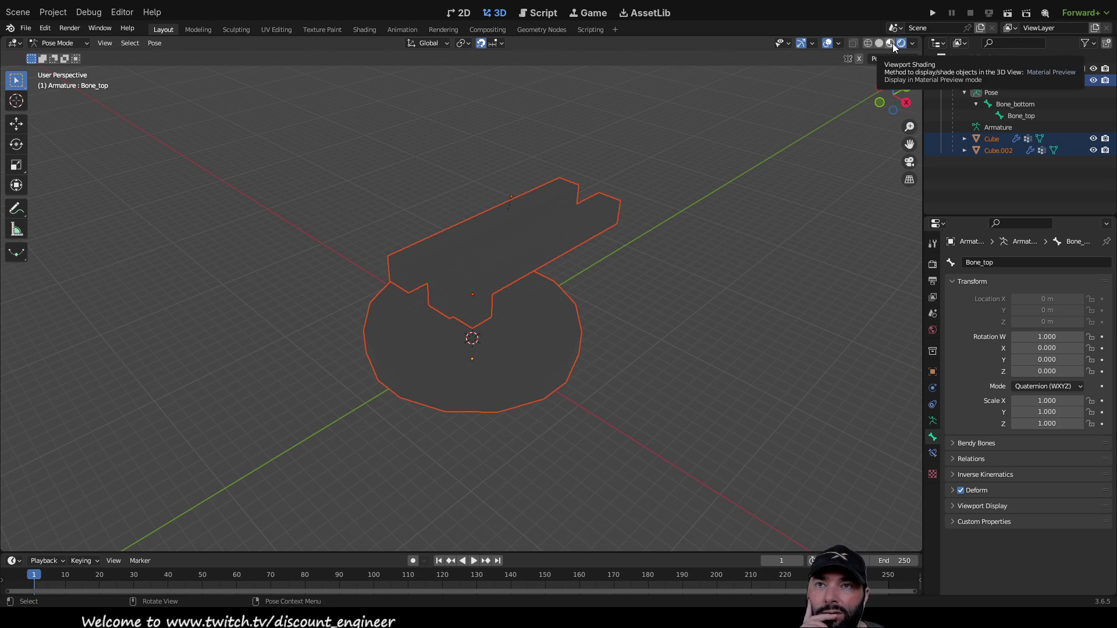
pyautogui.click(892, 44)
pyautogui.click(880, 44)
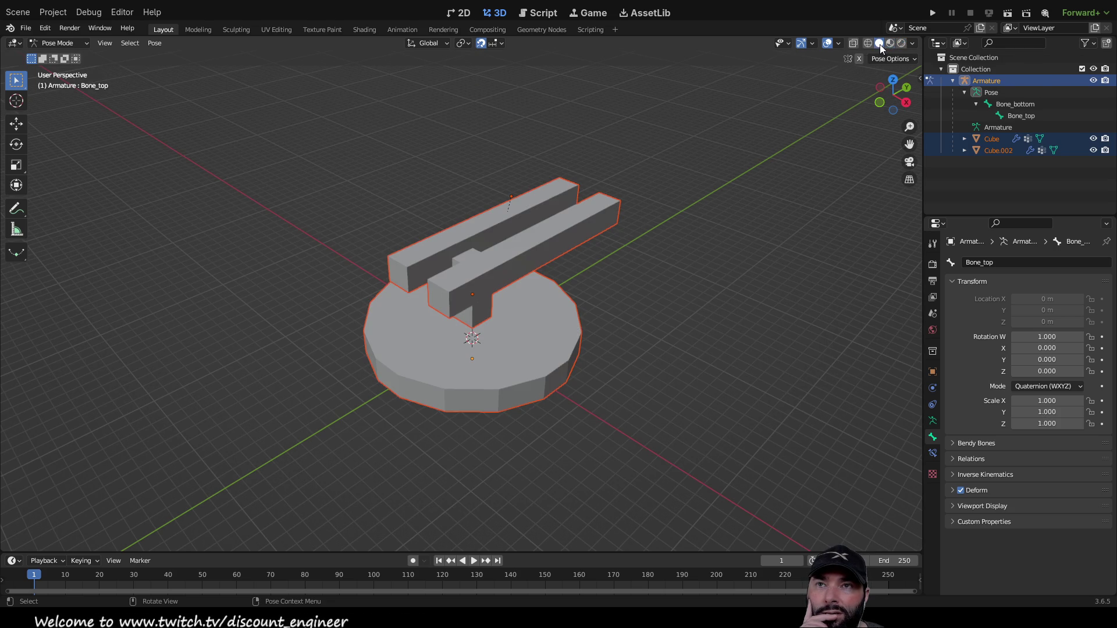
pyautogui.click(868, 44)
pyautogui.scroll(3, 662, 368)
pyautogui.scroll(5, 662, 372)
pyautogui.moveTo(669, 354)
pyautogui.mouseDown(button='middle')
pyautogui.moveTo(661, 313)
pyautogui.moveTo(550, 315)
pyautogui.moveTo(498, 302)
pyautogui.moveTo(499, 280)
pyautogui.moveTo(492, 320)
pyautogui.moveTo(521, 327)
pyautogui.mouseUp(button='middle')
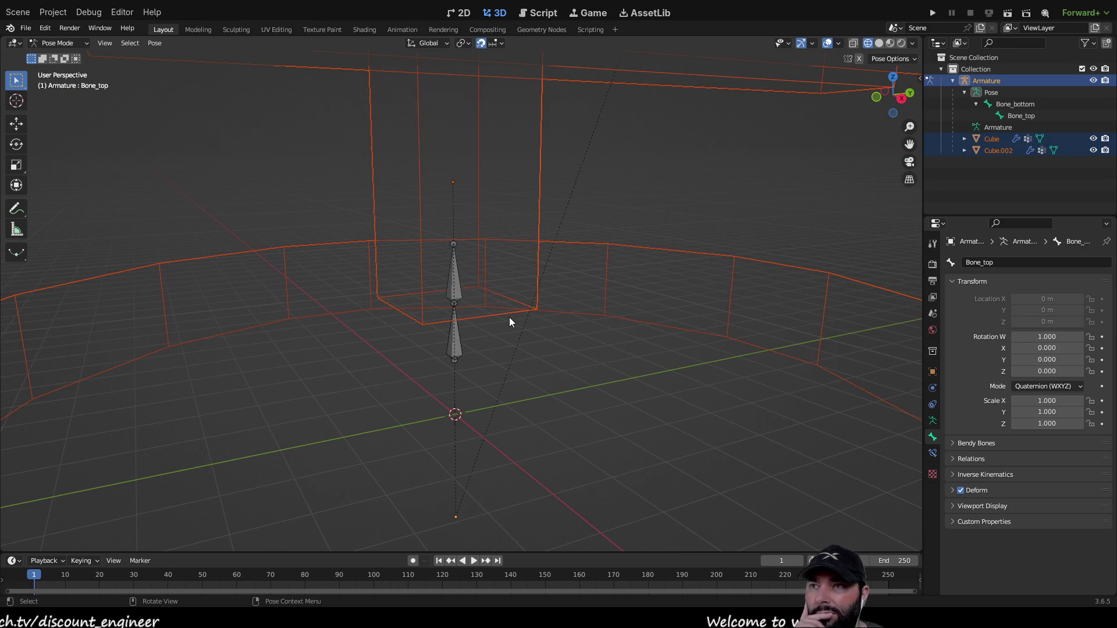
pyautogui.click(453, 343)
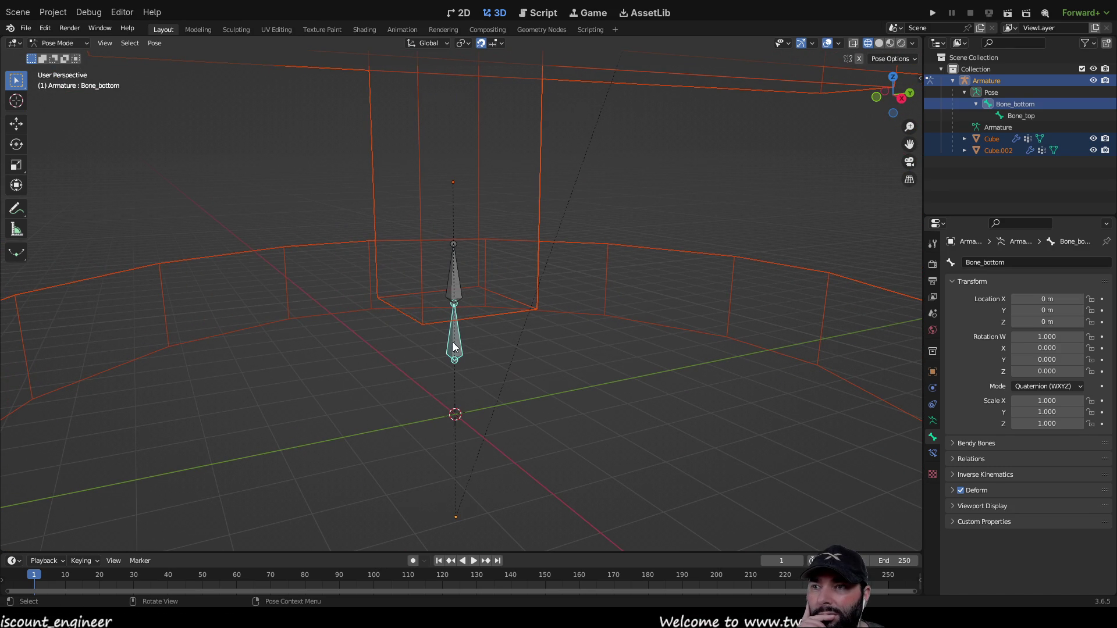
pyautogui.click(453, 282)
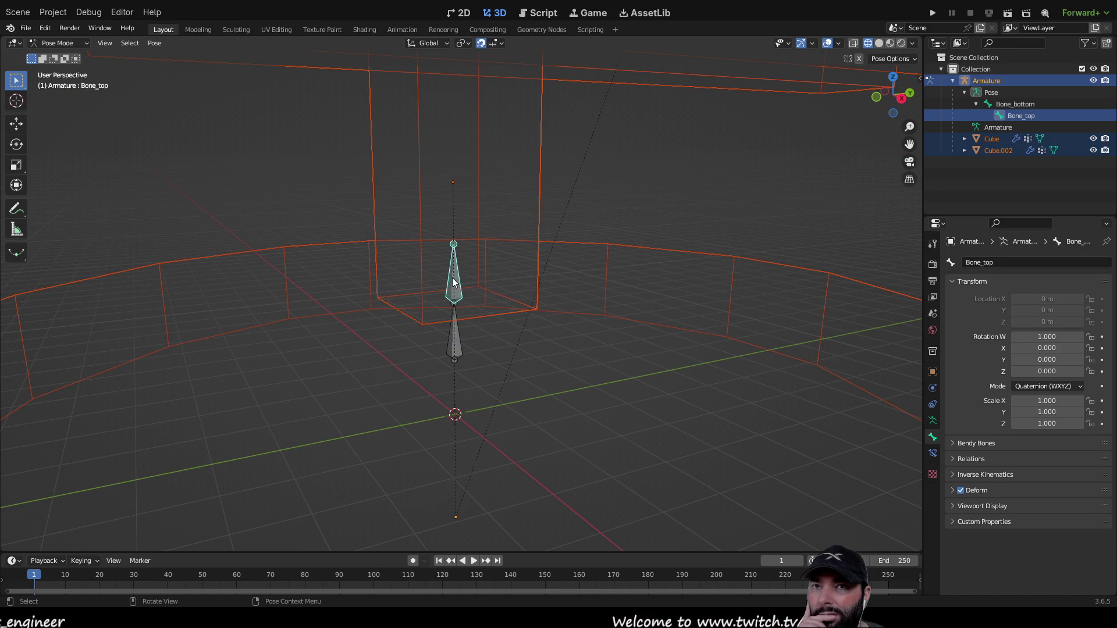
pyautogui.moveTo(689, 251); pyautogui.dragTo(497, 297, button='middle')
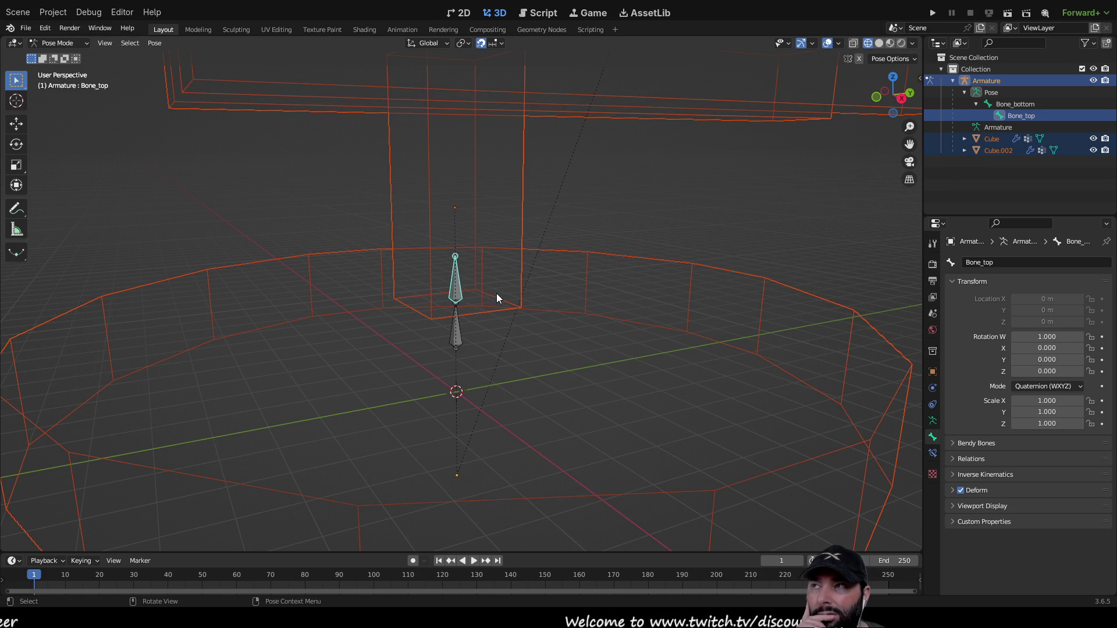
# In Edit Mode, stretch Bone_top's tail up to Z 2.25 m.
pyautogui.press('Tab')
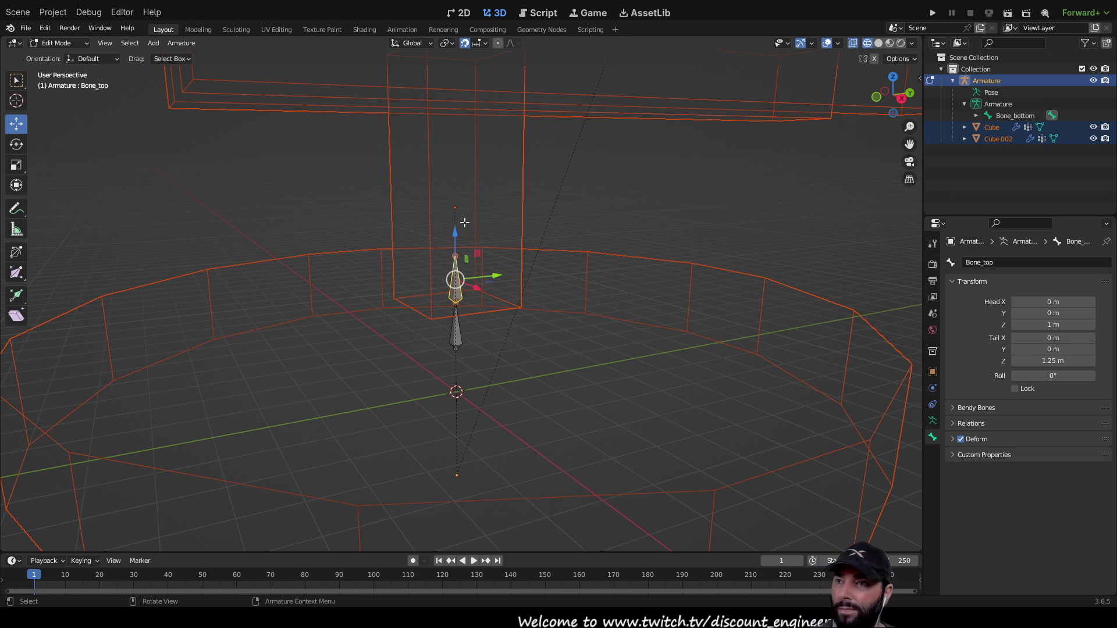
pyautogui.moveTo(455, 232)
pyautogui.mouseDown()
pyautogui.moveTo(451, 65)
pyautogui.moveTo(455, 231)
pyautogui.mouseUp()
pyautogui.click(474, 244)
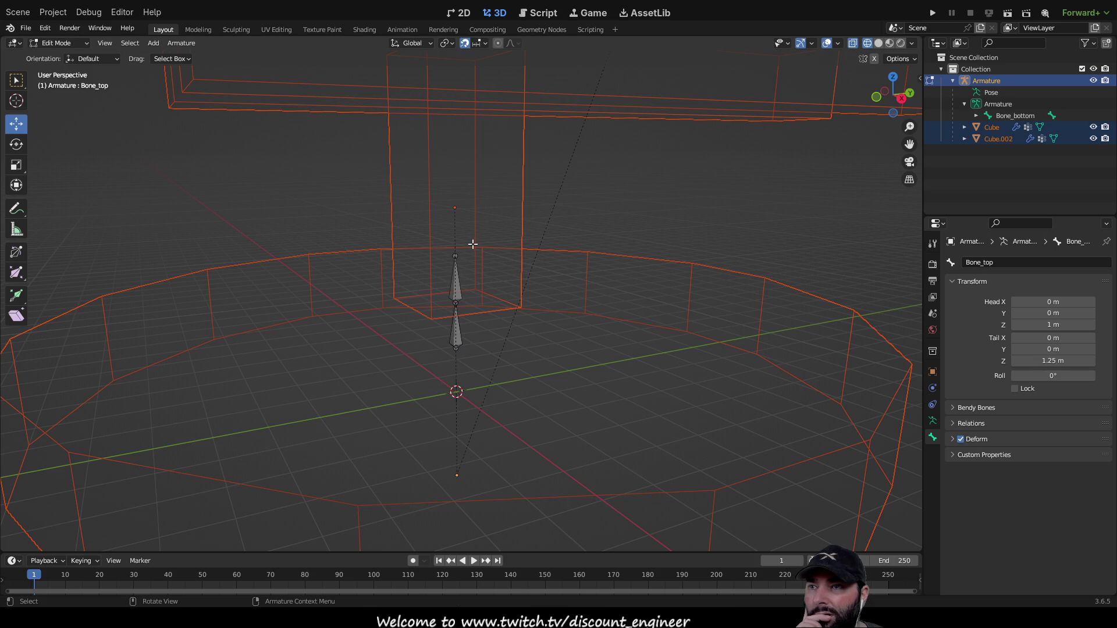
pyautogui.moveTo(455, 213); pyautogui.dragTo(454, 62)
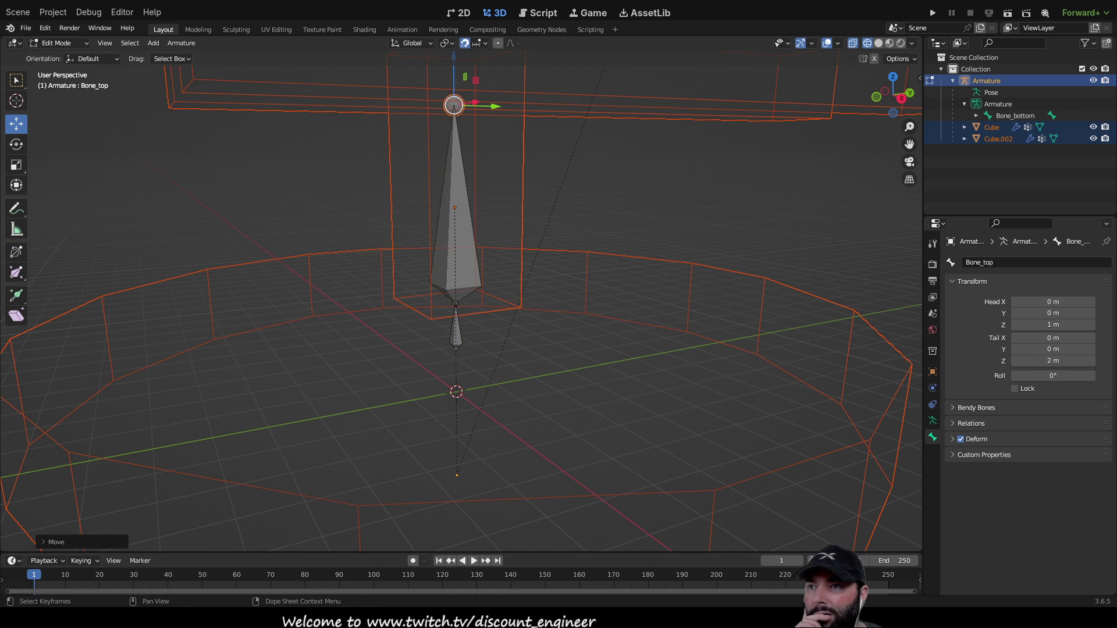
pyautogui.scroll(-4, 580, 312)
pyautogui.moveTo(549, 240)
pyautogui.mouseDown(button='middle')
pyautogui.moveTo(521, 281)
pyautogui.moveTo(481, 220)
pyautogui.mouseUp(button='middle')
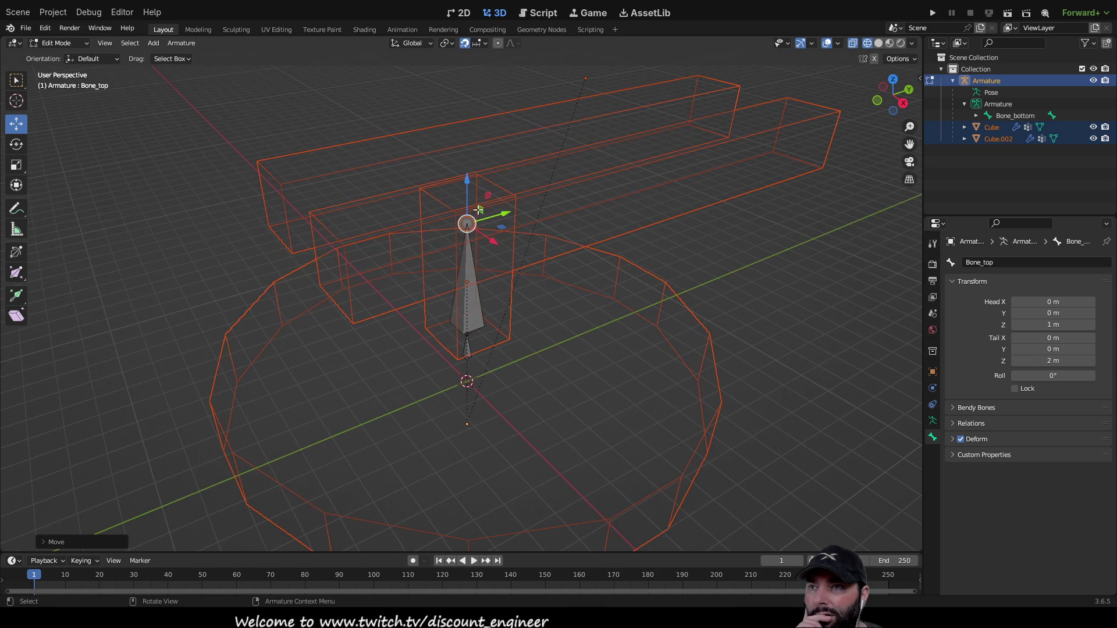
pyautogui.moveTo(468, 179); pyautogui.dragTo(471, 154)
pyautogui.moveTo(471, 154)
pyautogui.mouseDown(button='middle')
pyautogui.moveTo(526, 287)
pyautogui.moveTo(471, 299)
pyautogui.moveTo(437, 276)
pyautogui.mouseUp(button='middle')
pyautogui.scroll(5, 494, 274)
# Lower Bone_bottom's head to Z 0.5 m.
pyautogui.click(425, 241)
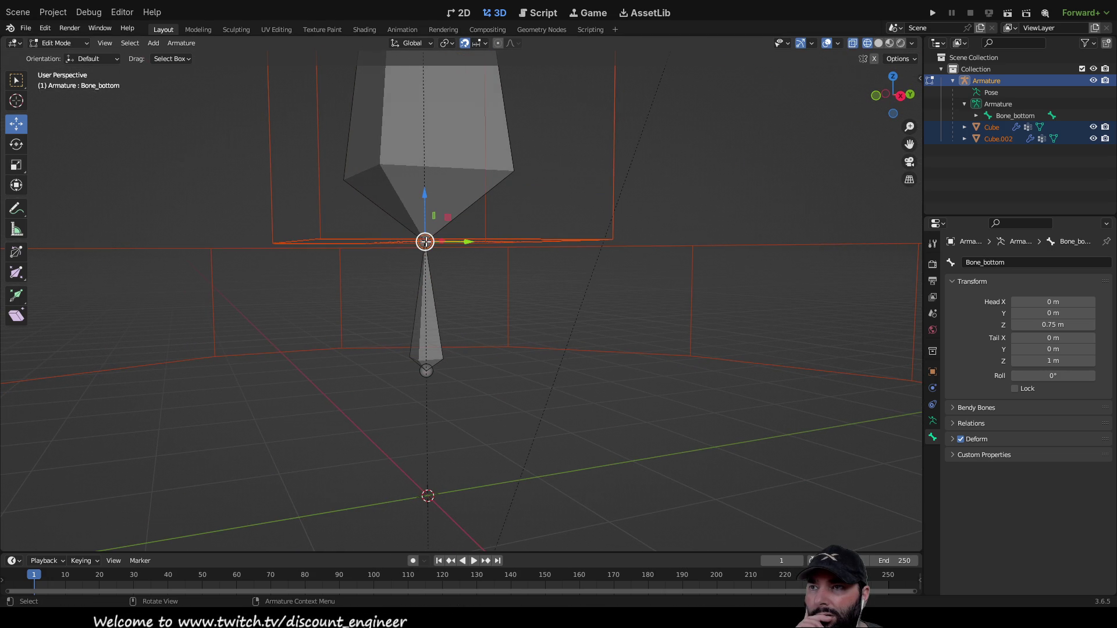
pyautogui.click(428, 307)
pyautogui.click(428, 375)
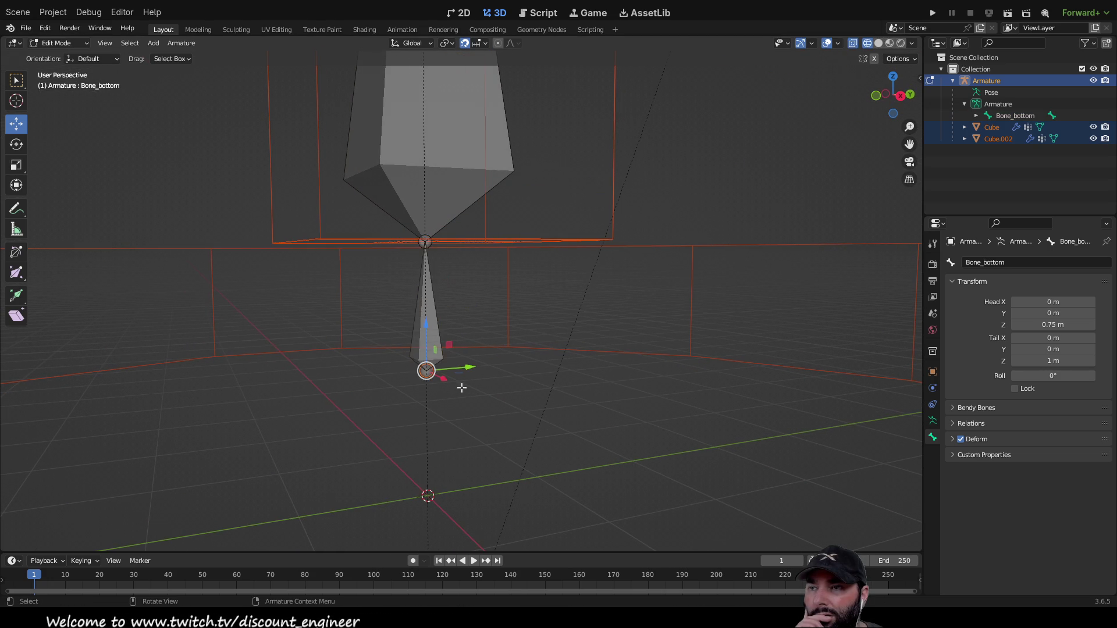
pyautogui.moveTo(425, 374); pyautogui.dragTo(439, 329, button='middle')
pyautogui.moveTo(415, 272); pyautogui.dragTo(415, 408)
pyautogui.scroll(-3, 534, 280)
pyautogui.moveTo(529, 299)
pyautogui.mouseDown(button='middle')
pyautogui.moveTo(526, 309)
pyautogui.moveTo(521, 289)
pyautogui.moveTo(558, 280)
pyautogui.moveTo(664, 277)
pyautogui.moveTo(735, 259)
pyautogui.moveTo(594, 291)
pyautogui.moveTo(517, 289)
pyautogui.moveTo(496, 332)
pyautogui.moveTo(446, 267)
pyautogui.mouseUp(button='middle')
pyautogui.click(413, 219)
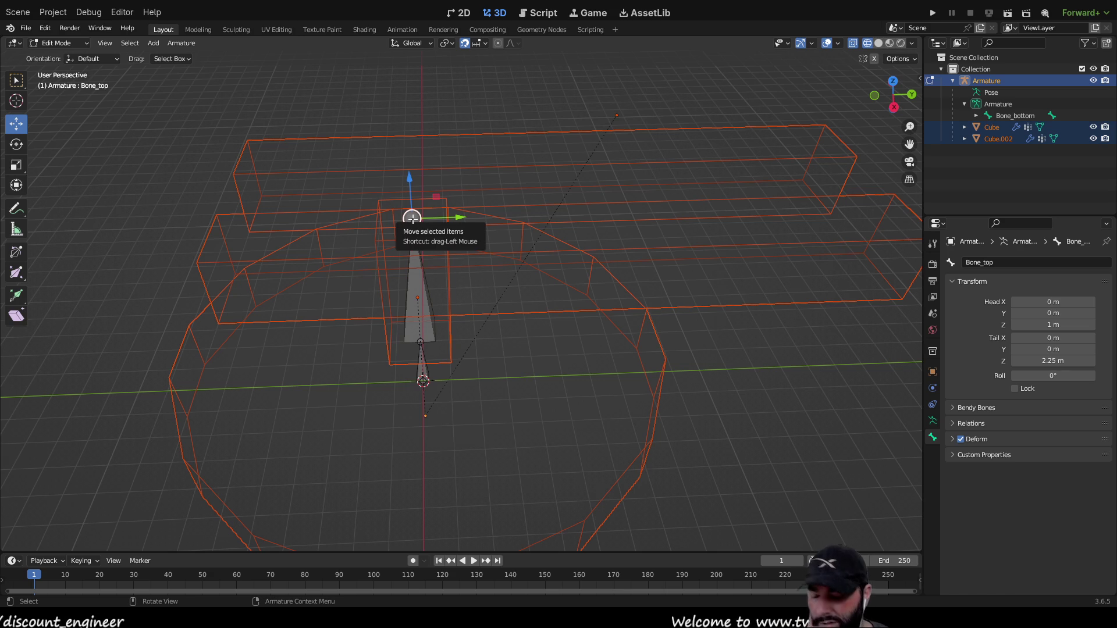
# Extrude a new bone from Bone_top's tip straight up along Z to 3 m.
pyautogui.press('e')
pyautogui.press('z')
pyautogui.press('x')
pyautogui.press('z')
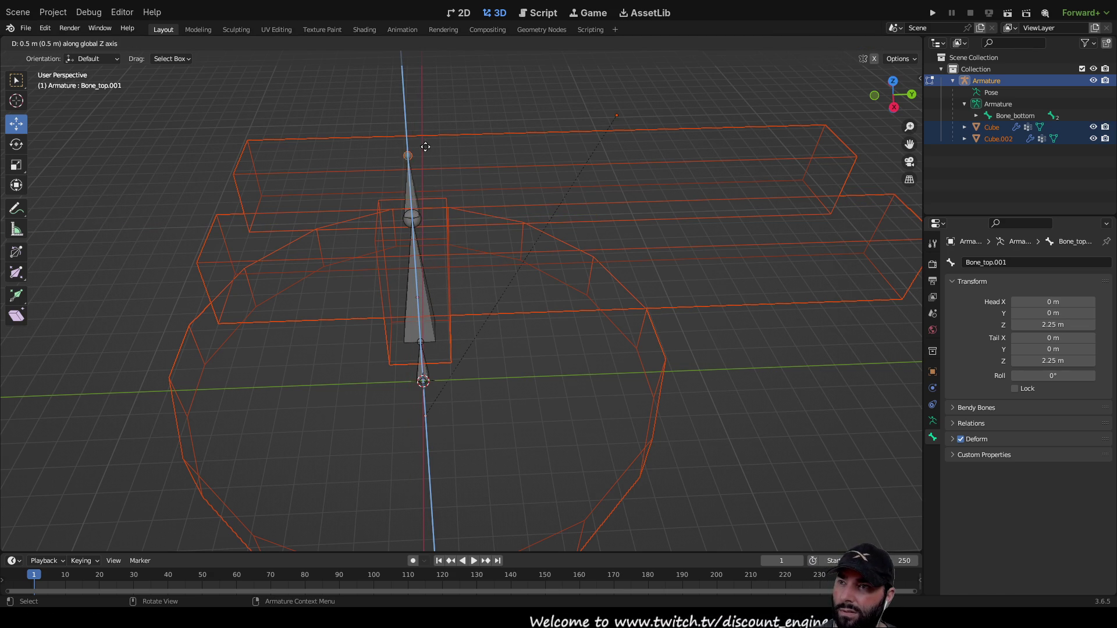
pyautogui.click(424, 125)
pyautogui.moveTo(326, 223)
pyautogui.mouseDown(button='middle')
pyautogui.moveTo(412, 240)
pyautogui.moveTo(501, 227)
pyautogui.mouseUp(button='middle')
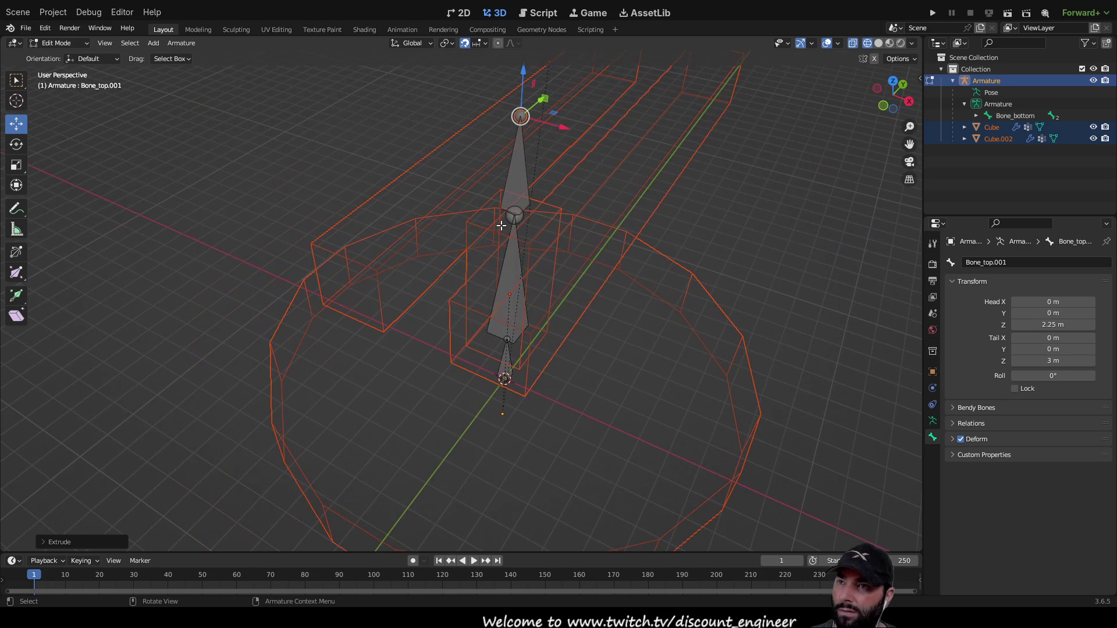
# Extrude a second bone from the same joint at the top of Bone_top.
pyautogui.click(515, 212)
pyautogui.press('e')
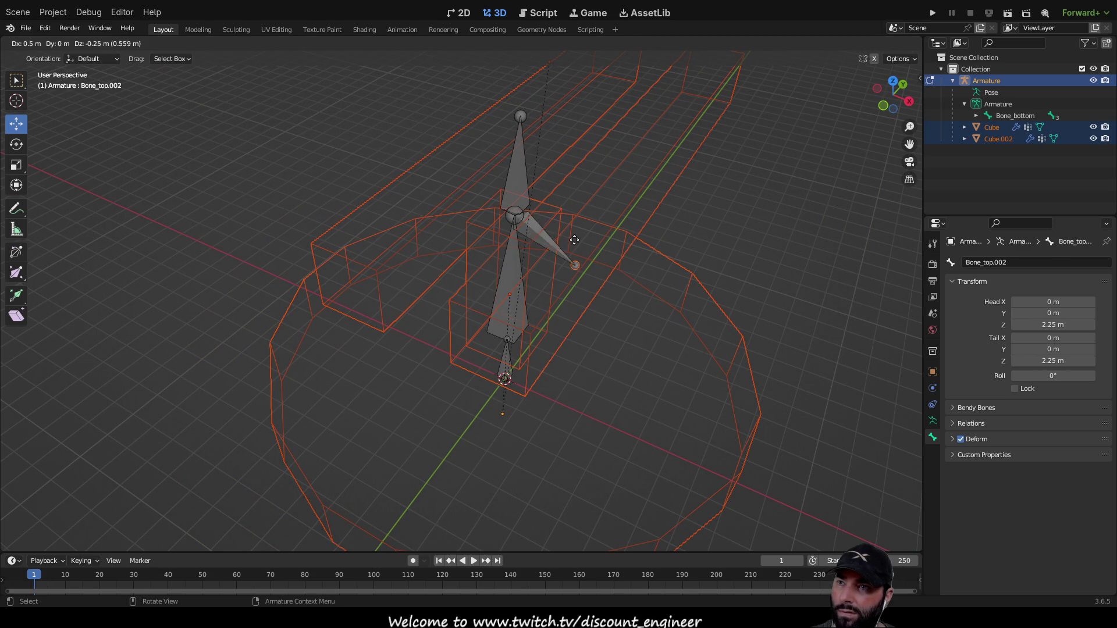
pyautogui.click(579, 240)
pyautogui.moveTo(579, 241); pyautogui.dragTo(604, 308, button='middle')
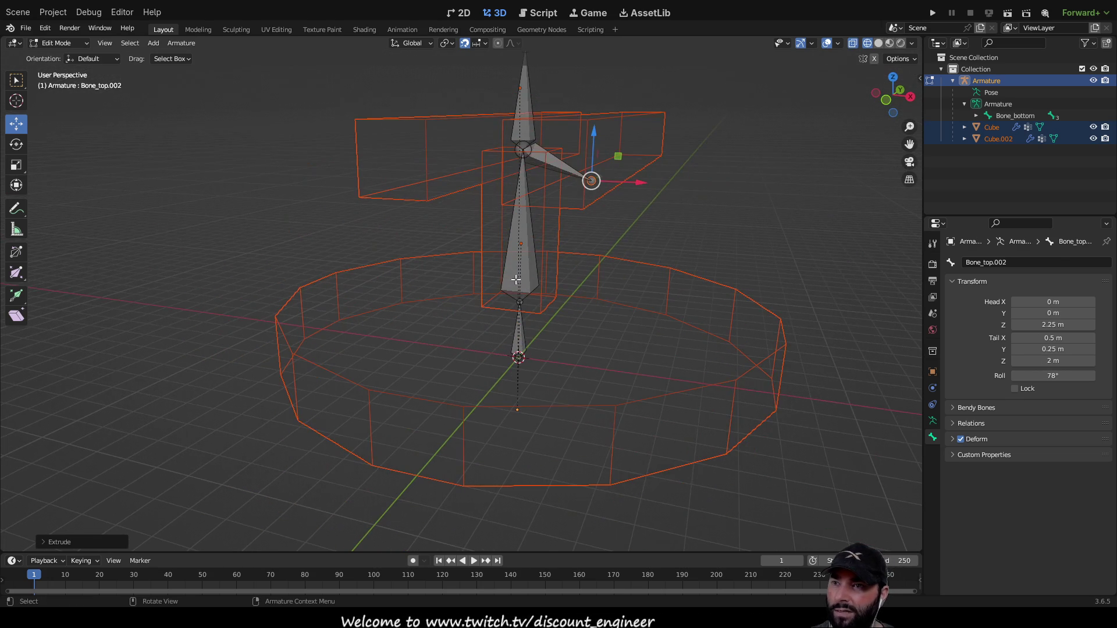
pyautogui.moveTo(620, 199)
pyautogui.mouseDown(button='middle')
pyautogui.moveTo(509, 265)
pyautogui.moveTo(419, 274)
pyautogui.moveTo(439, 219)
pyautogui.moveTo(322, 219)
pyautogui.mouseUp(button='middle')
pyautogui.moveTo(348, 148)
pyautogui.mouseDown(button='middle')
pyautogui.moveTo(540, 173)
pyautogui.moveTo(492, 165)
pyautogui.moveTo(605, 104)
pyautogui.mouseUp(button='middle')
# Move the upward bone's tip to X -0.5 m at Z 2.25 m.
pyautogui.click(538, 172)
pyautogui.moveTo(606, 86); pyautogui.dragTo(451, 132)
pyautogui.moveTo(450, 132); pyautogui.dragTo(444, 191, button='middle')
pyautogui.moveTo(401, 155); pyautogui.dragTo(398, 219)
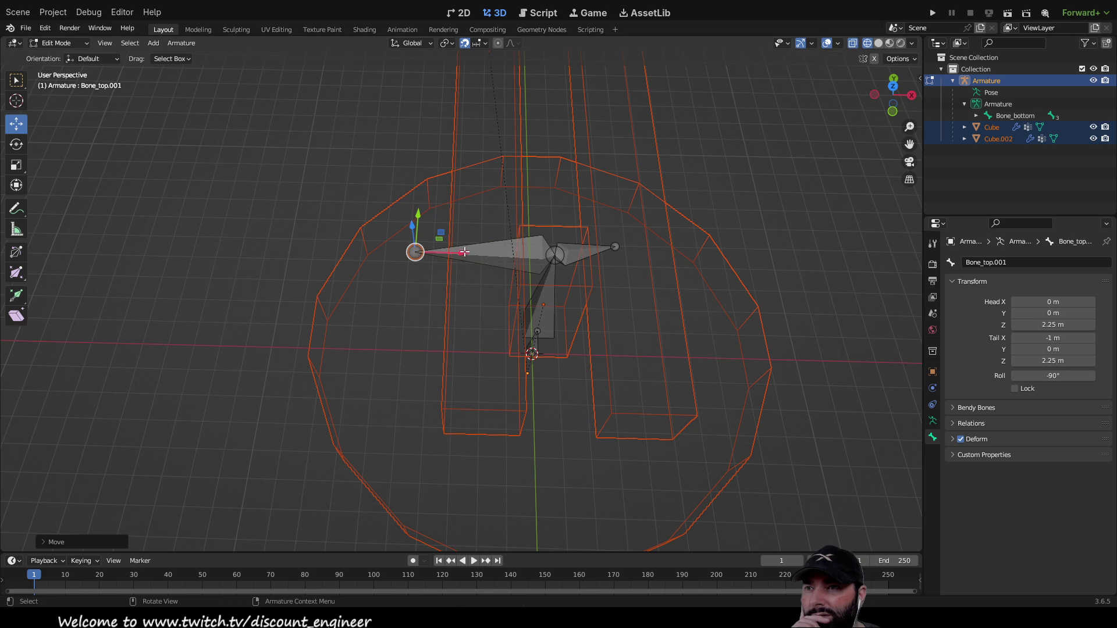
pyautogui.moveTo(463, 255); pyautogui.dragTo(523, 251)
pyautogui.moveTo(600, 259)
pyautogui.mouseDown(button='middle')
pyautogui.moveTo(529, 209)
pyautogui.moveTo(427, 237)
pyautogui.moveTo(307, 242)
pyautogui.moveTo(460, 289)
pyautogui.mouseUp(button='middle')
# Set the other new bone's tip to Y 0 and raise it to Z 2.25 m.
pyautogui.click(442, 309)
pyautogui.moveTo(488, 305); pyautogui.dragTo(419, 304)
pyautogui.moveTo(419, 303)
pyautogui.mouseDown(button='middle')
pyautogui.moveTo(527, 224)
pyautogui.moveTo(585, 217)
pyautogui.moveTo(707, 138)
pyautogui.moveTo(641, 159)
pyautogui.mouseUp(button='middle')
pyautogui.moveTo(604, 152); pyautogui.dragTo(603, 124)
pyautogui.moveTo(603, 124)
pyautogui.mouseDown(button='middle')
pyautogui.moveTo(528, 208)
pyautogui.moveTo(464, 174)
pyautogui.moveTo(363, 296)
pyautogui.mouseUp(button='middle')
pyautogui.click(469, 157)
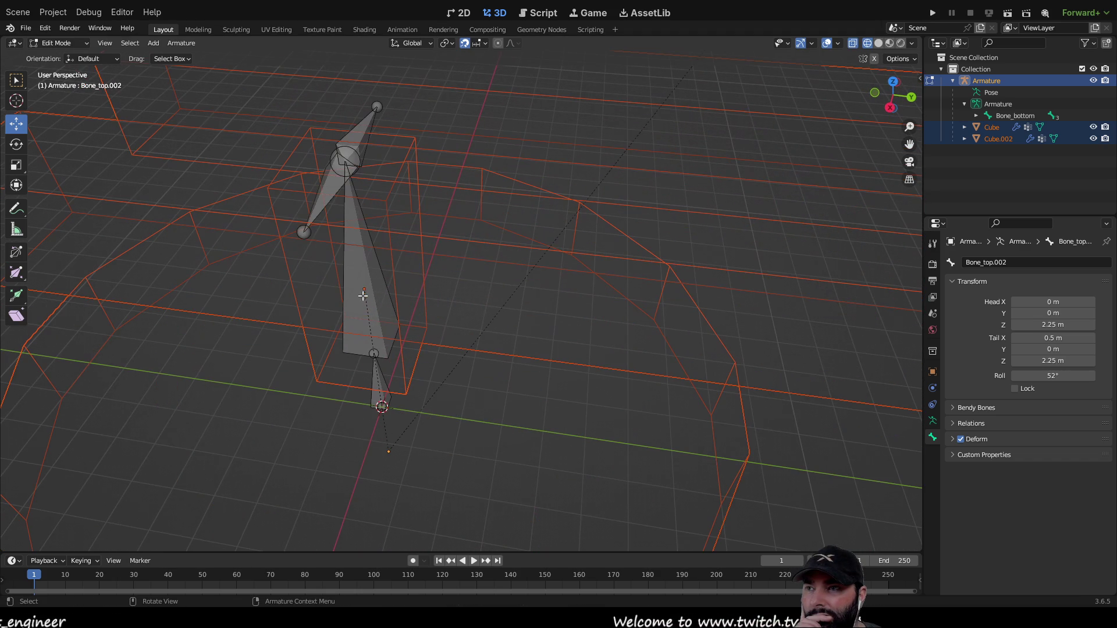
pyautogui.click(23, 85)
pyautogui.moveTo(383, 314)
pyautogui.mouseDown(button='middle')
pyautogui.moveTo(412, 324)
pyautogui.moveTo(425, 347)
pyautogui.mouseUp(button='middle')
# Extrude a new bone along Y from the selected tip and lengthen it to Y 3 m.
pyautogui.press('e')
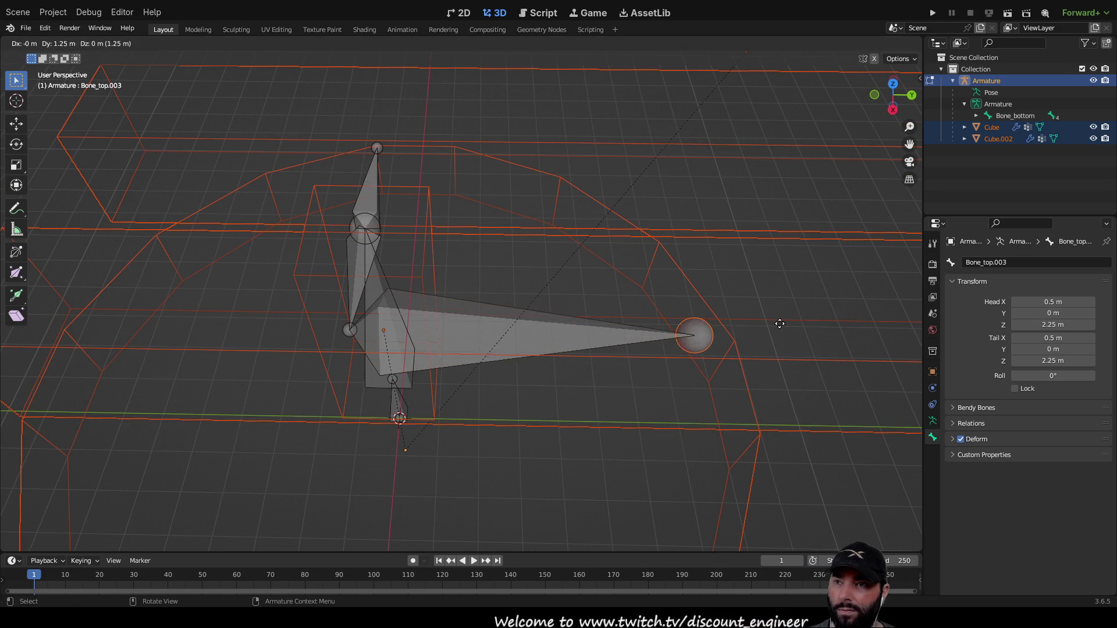
pyautogui.press('y')
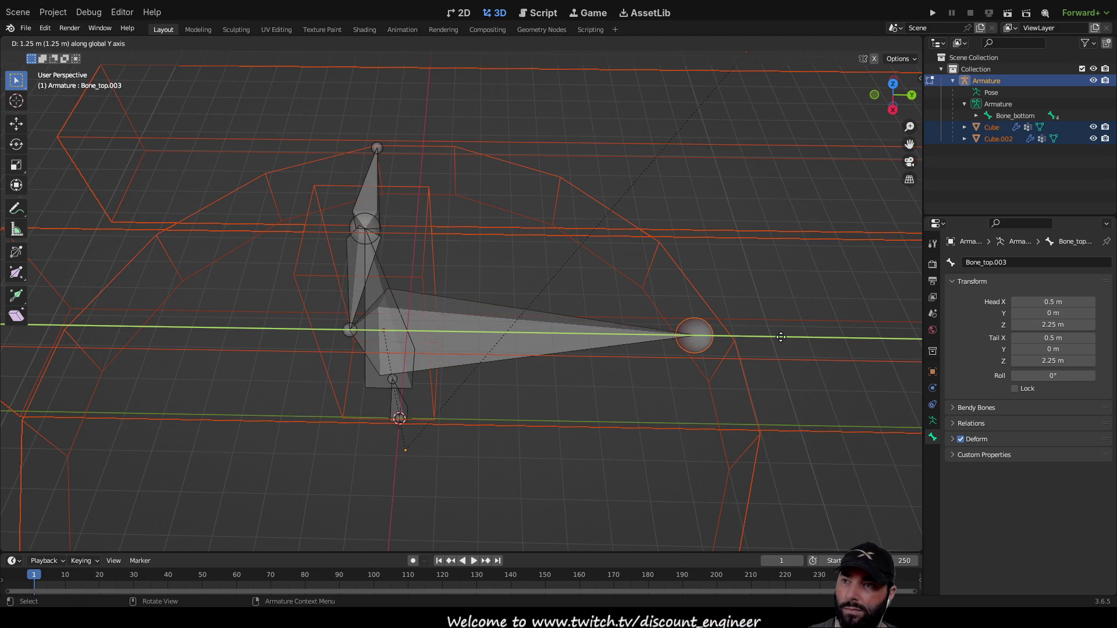
pyautogui.click(823, 325)
pyautogui.moveTo(760, 387)
pyautogui.mouseDown(button='middle')
pyautogui.moveTo(678, 349)
pyautogui.moveTo(551, 326)
pyautogui.moveTo(513, 344)
pyautogui.mouseUp(button='middle')
pyautogui.scroll(2, 513, 344)
pyautogui.click(508, 315)
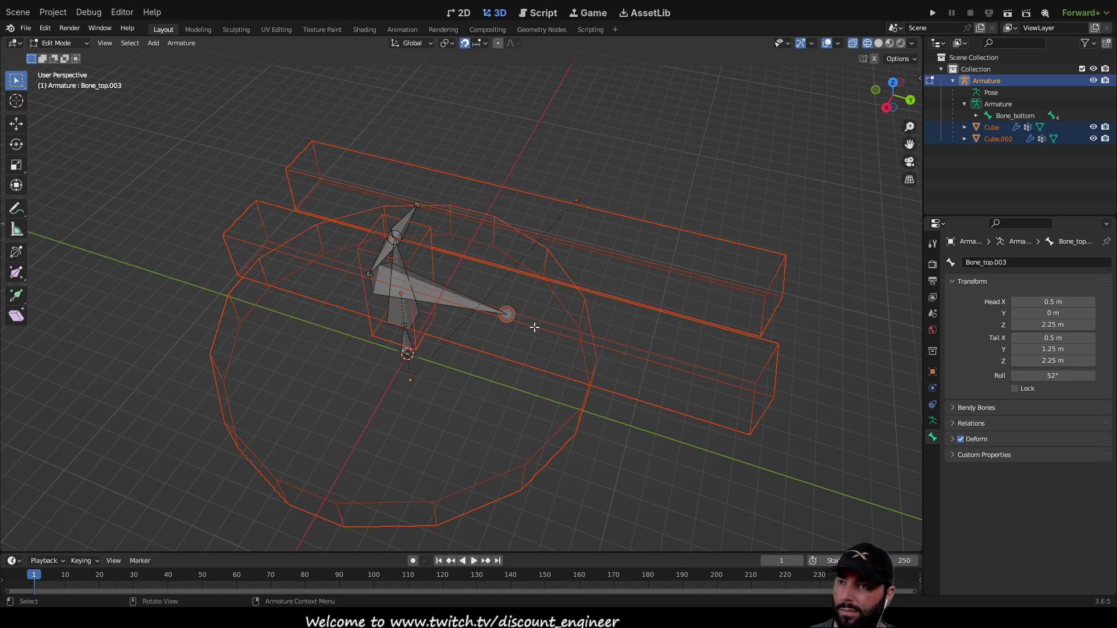
pyautogui.moveTo(533, 336); pyautogui.dragTo(517, 288, button='middle')
pyautogui.click(16, 126)
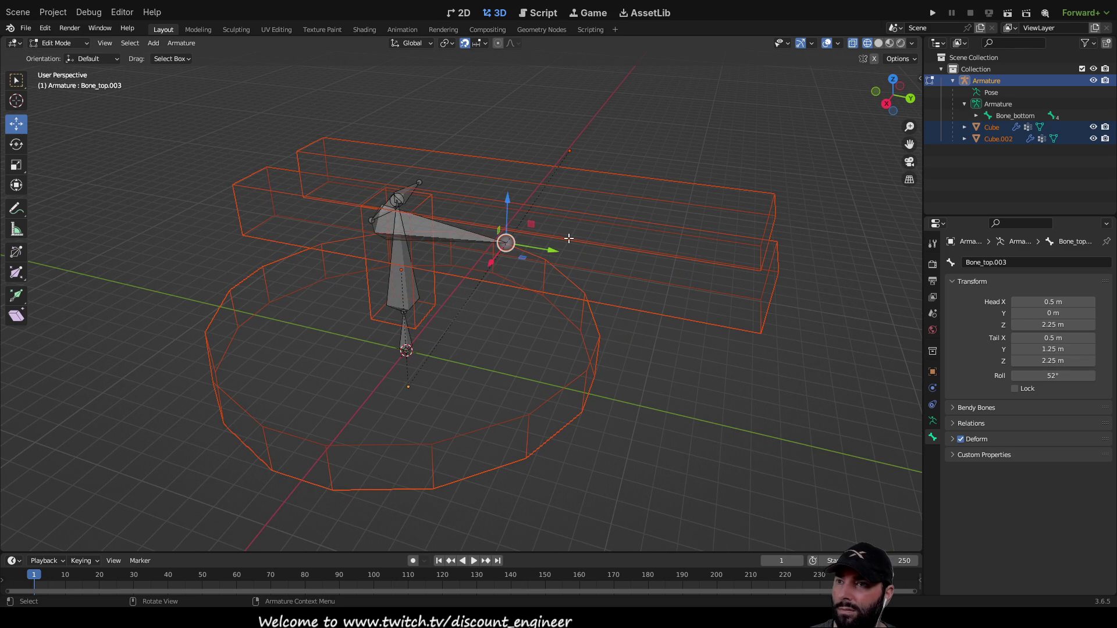
pyautogui.moveTo(552, 250); pyautogui.dragTo(756, 296)
pyautogui.moveTo(330, 321); pyautogui.dragTo(636, 289, button='middle')
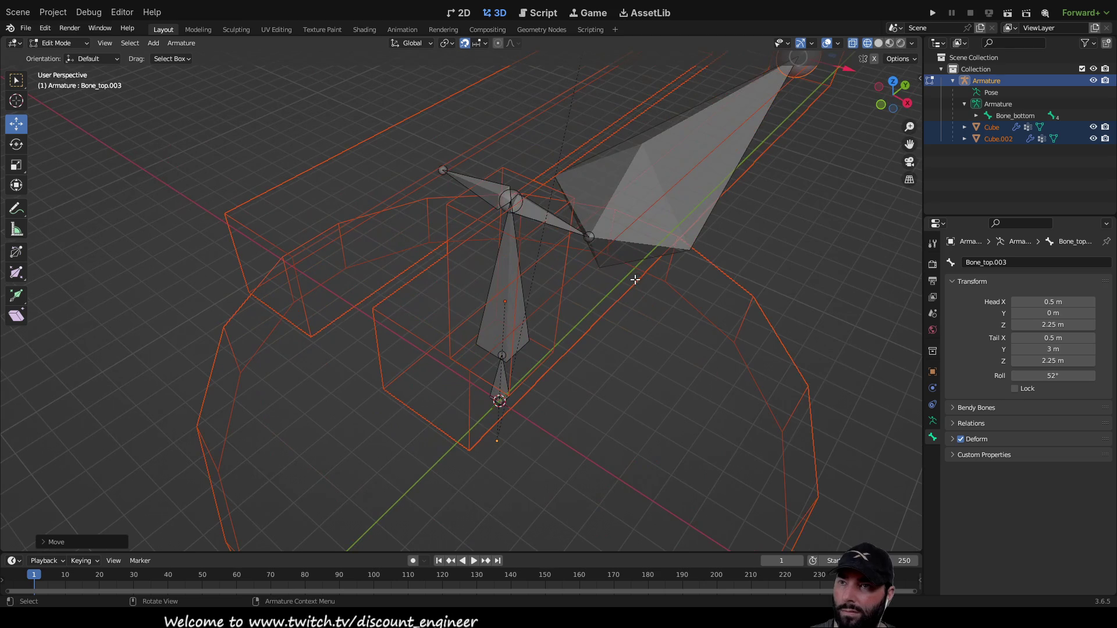
# Extrude a bone from the +X bone's end joint, tip at X 0.5, Y -1.25, Z 2.25 m.
pyautogui.click(590, 238)
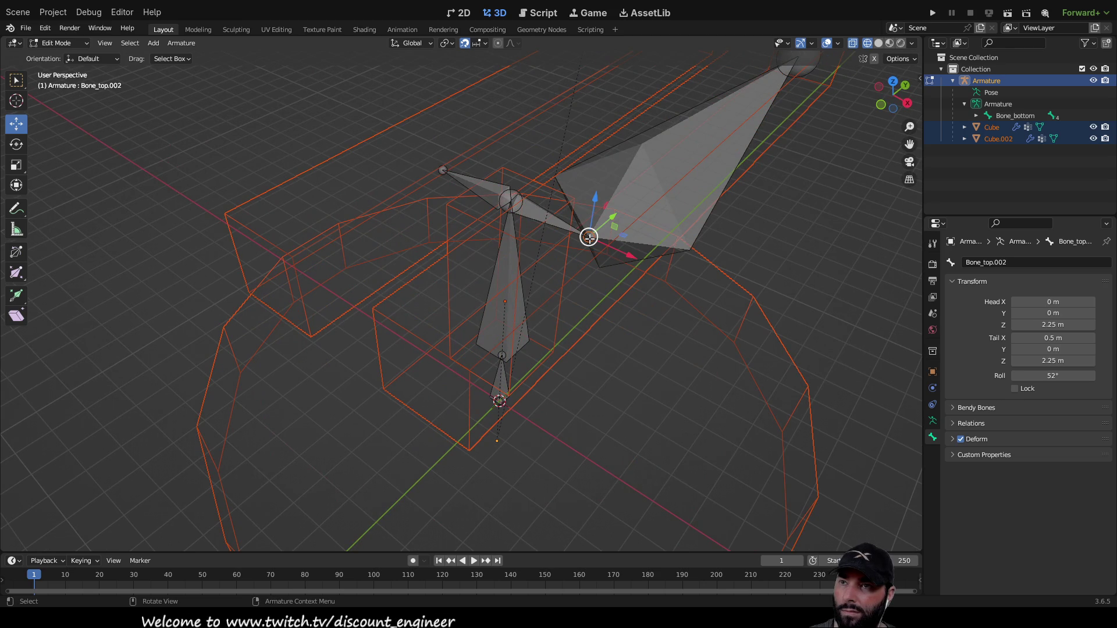
pyautogui.click(10, 85)
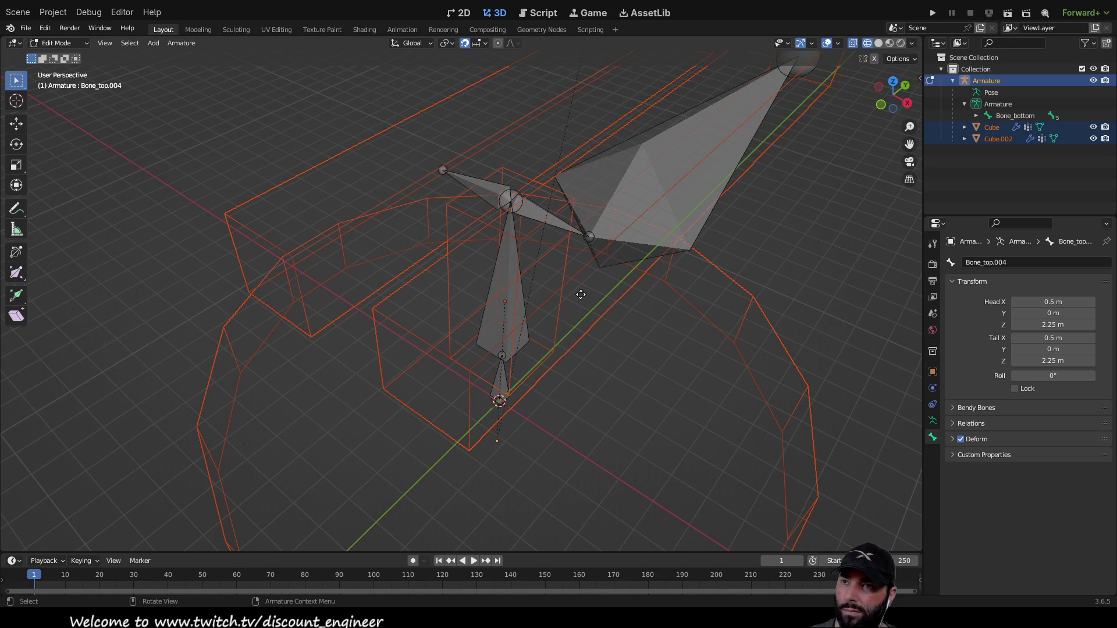
pyautogui.press('e')
pyautogui.click(480, 350)
pyautogui.moveTo(515, 326)
pyautogui.mouseDown(button='middle')
pyautogui.moveTo(406, 314)
pyautogui.moveTo(429, 309)
pyautogui.mouseUp(button='middle')
pyautogui.click(16, 123)
pyautogui.moveTo(328, 199); pyautogui.dragTo(459, 221, button='middle')
pyautogui.moveTo(427, 208); pyautogui.dragTo(429, 186)
pyautogui.moveTo(430, 186); pyautogui.dragTo(567, 352, button='middle')
pyautogui.moveTo(578, 362); pyautogui.dragTo(607, 379)
pyautogui.moveTo(606, 379)
pyautogui.mouseDown(button='middle')
pyautogui.moveTo(474, 309)
pyautogui.moveTo(390, 238)
pyautogui.mouseUp(button='middle')
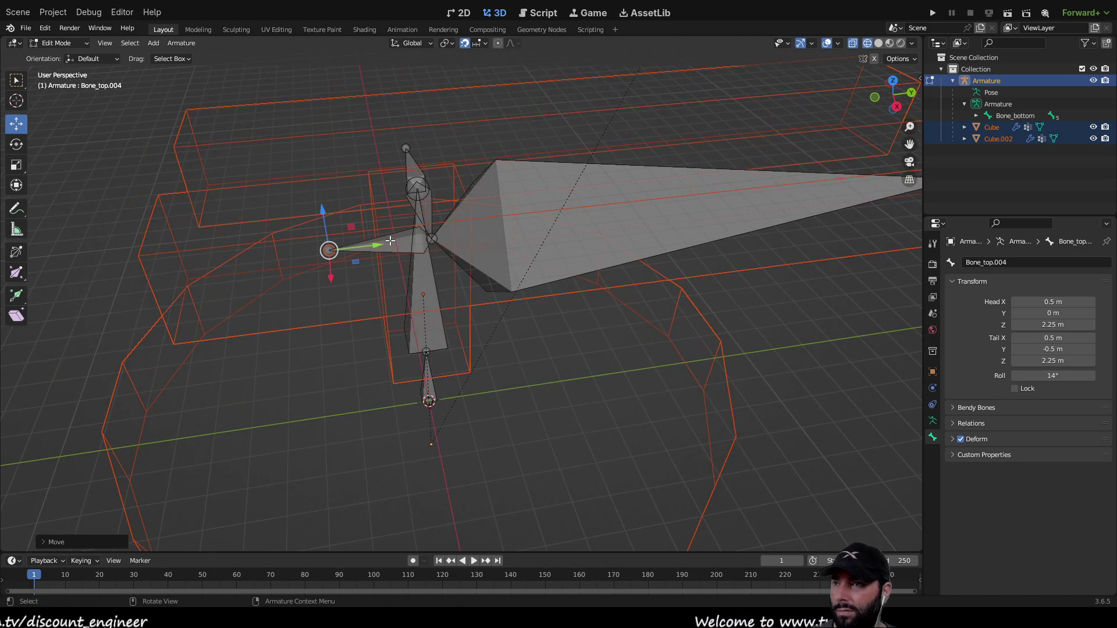
pyautogui.moveTo(377, 246)
pyautogui.mouseDown()
pyautogui.moveTo(218, 259)
pyautogui.moveTo(371, 291)
pyautogui.mouseUp()
pyautogui.moveTo(371, 290); pyautogui.dragTo(375, 307, button='middle')
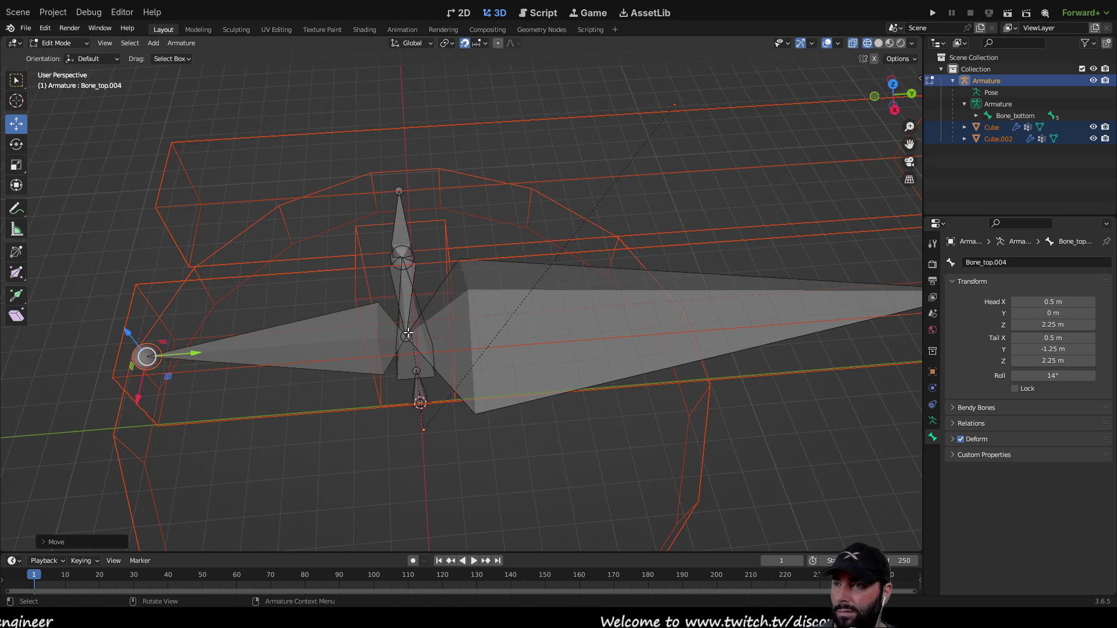
pyautogui.moveTo(337, 216); pyautogui.dragTo(421, 223, button='middle')
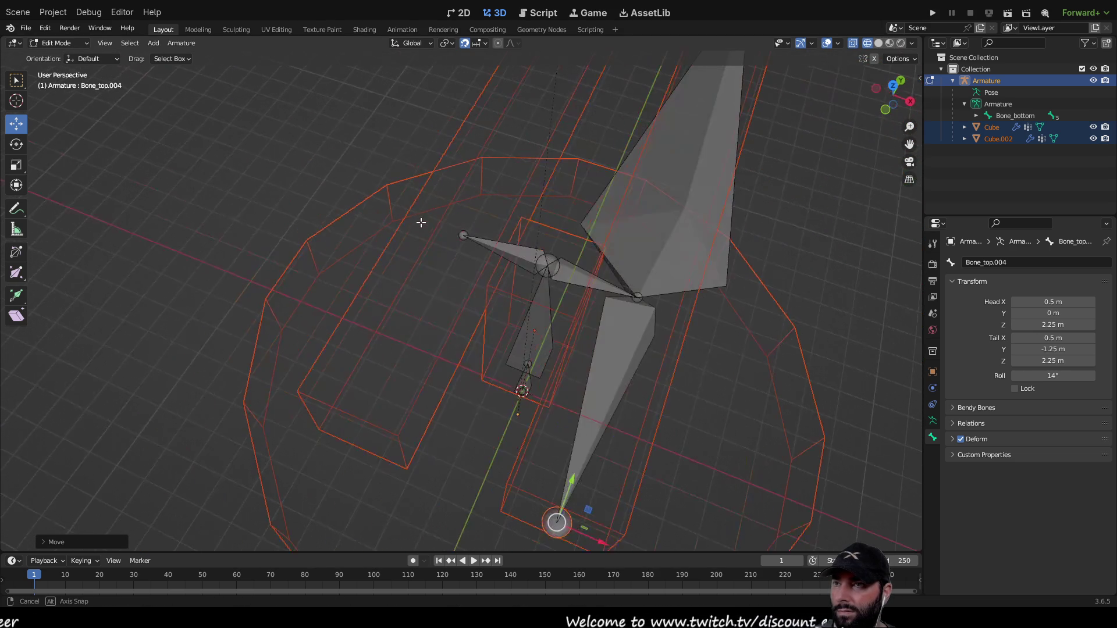
# Extrude a bone from the -X bone's end joint, tip at X -0.5, Y -1.25, Z 2.25 m.
pyautogui.click(461, 233)
pyautogui.press('e')
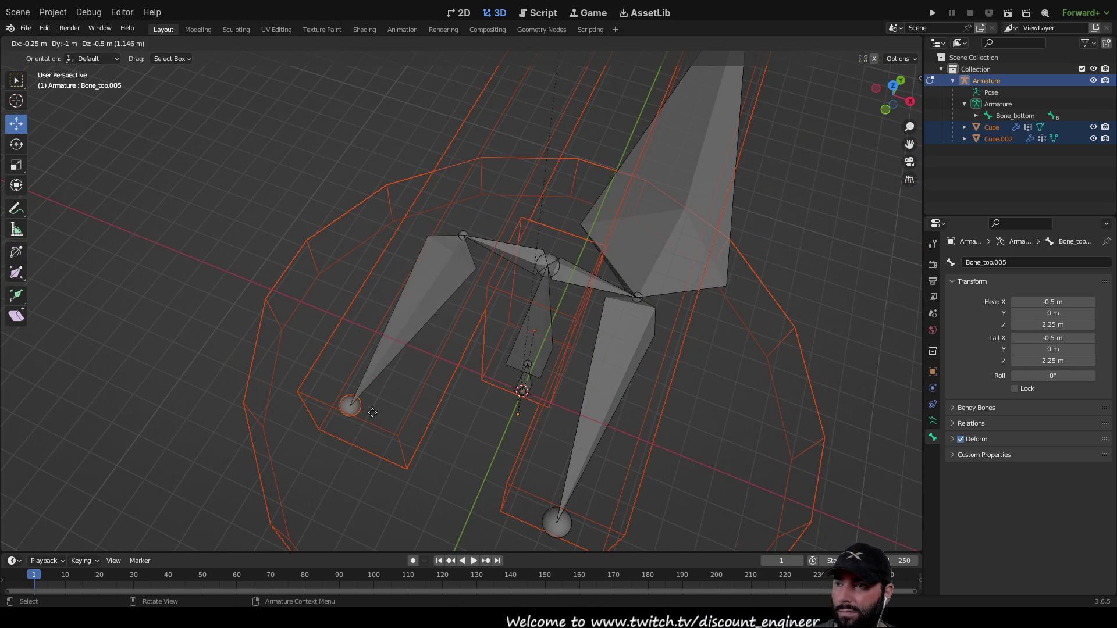
pyautogui.click(372, 402)
pyautogui.moveTo(364, 430); pyautogui.dragTo(473, 252, button='middle')
pyautogui.moveTo(474, 253); pyautogui.dragTo(523, 254)
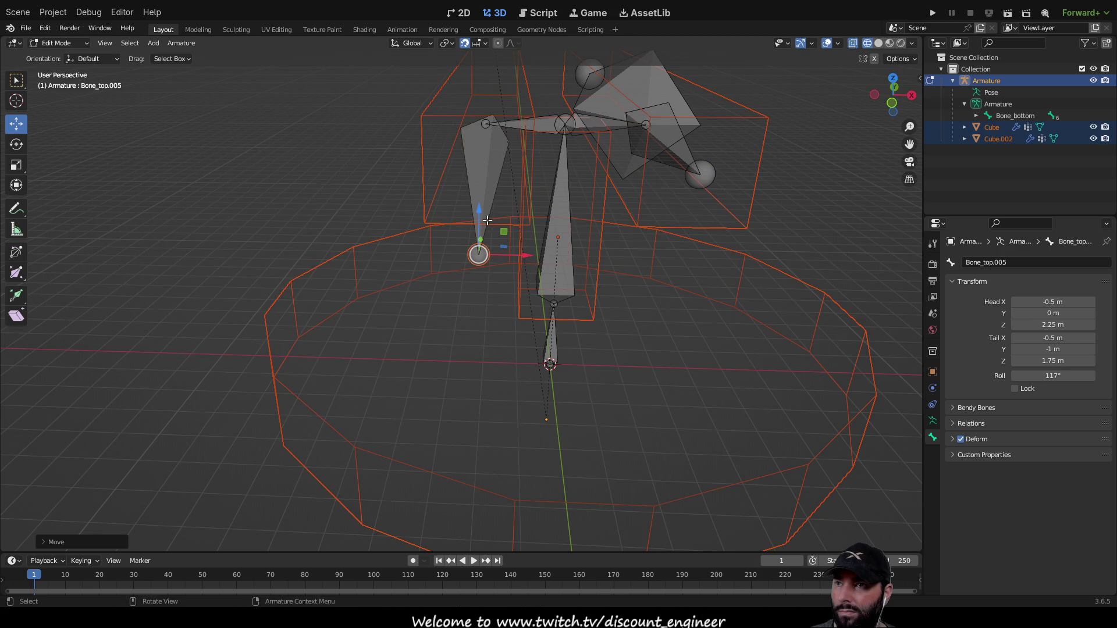
pyautogui.moveTo(479, 210); pyautogui.dragTo(484, 131)
pyautogui.moveTo(494, 246)
pyautogui.mouseDown(button='middle')
pyautogui.moveTo(411, 287)
pyautogui.moveTo(326, 232)
pyautogui.mouseUp(button='middle')
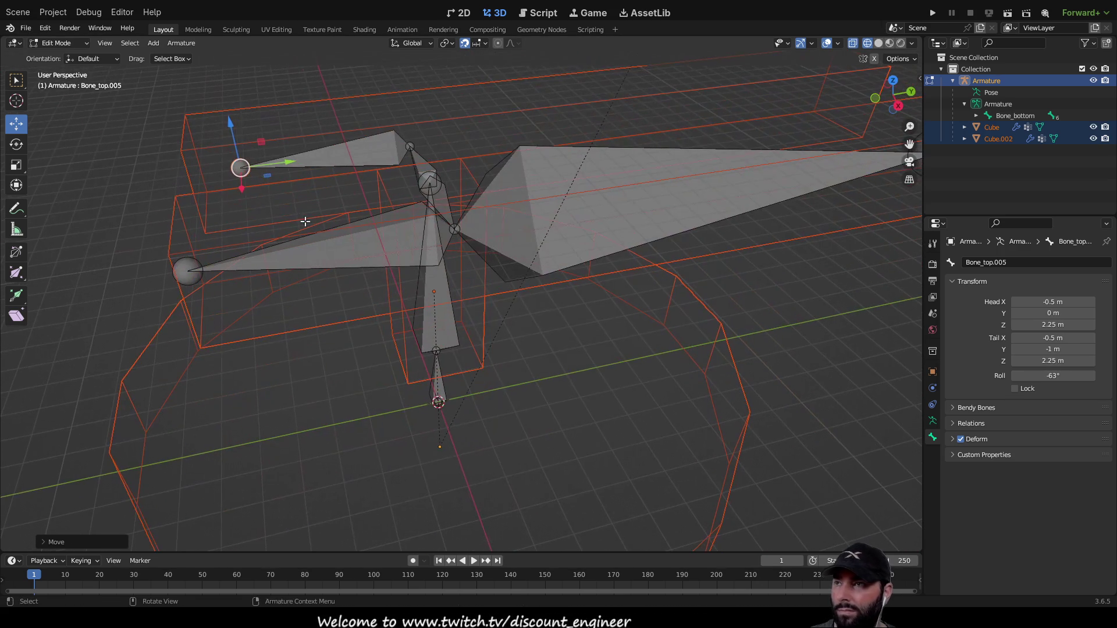
pyautogui.moveTo(288, 163); pyautogui.dragTo(200, 178)
pyautogui.moveTo(245, 195)
pyautogui.mouseDown(button='middle')
pyautogui.moveTo(452, 207)
pyautogui.moveTo(410, 236)
pyautogui.mouseUp(button='middle')
pyautogui.scroll(-3, 474, 163)
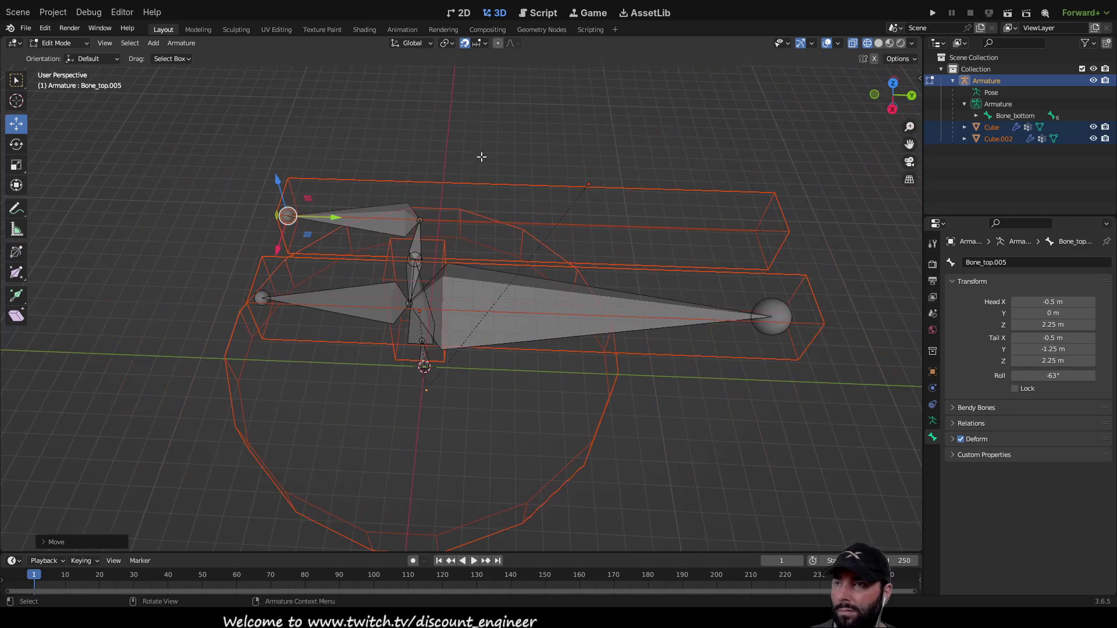
pyautogui.scroll(6, 444, 170)
# Extrude another bone from the latest tip and stretch it 1.5 m along Y.
pyautogui.click(372, 138)
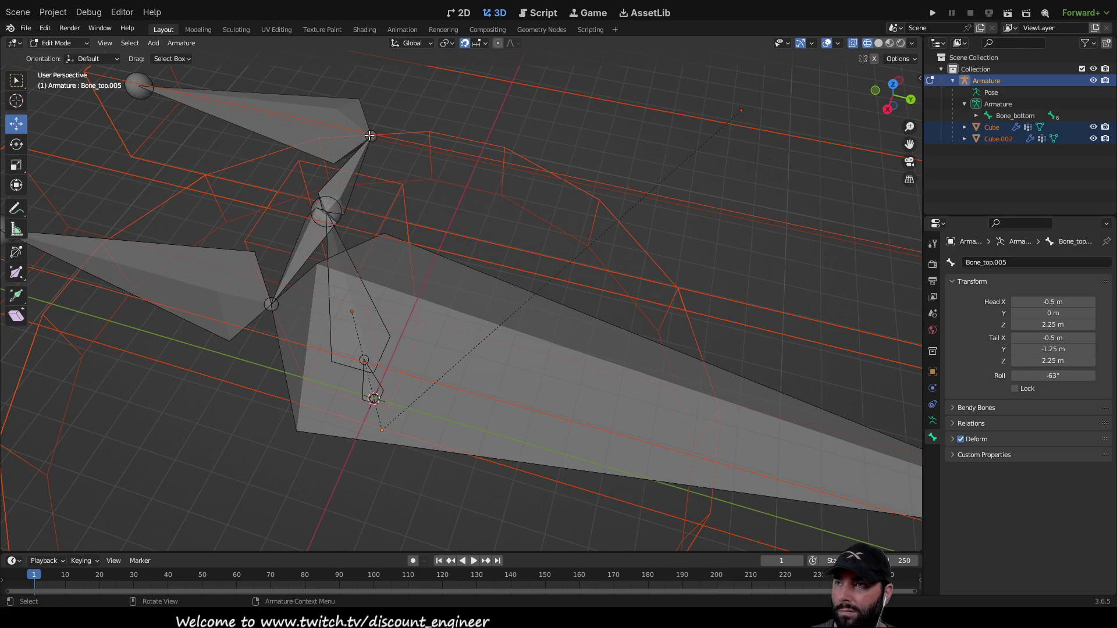
pyautogui.press('e')
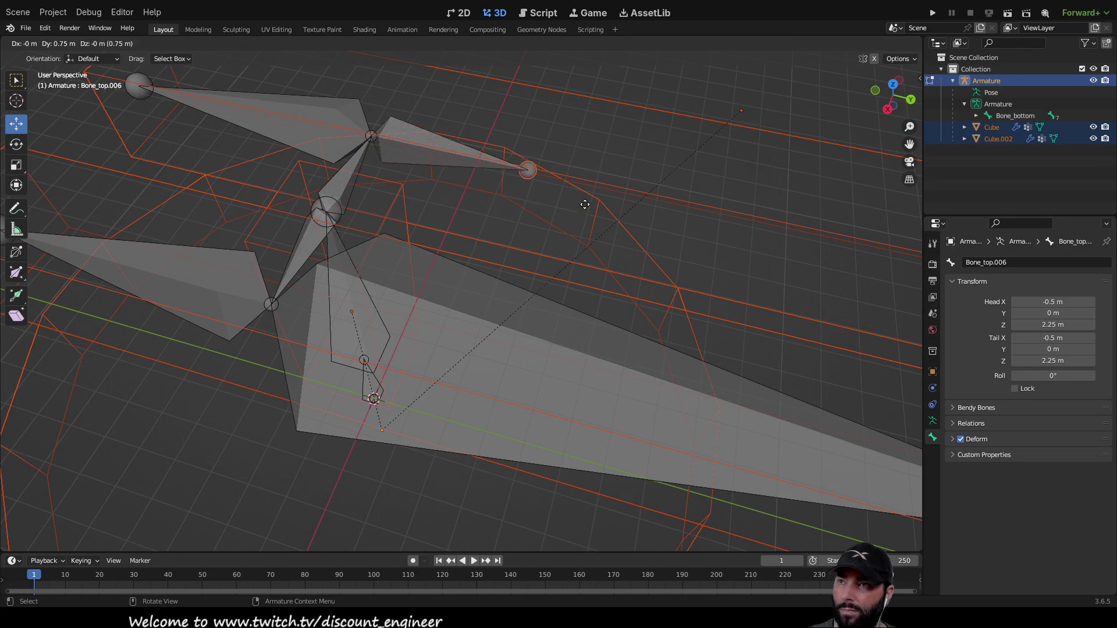
pyautogui.click(690, 205)
pyautogui.scroll(-5, 679, 256)
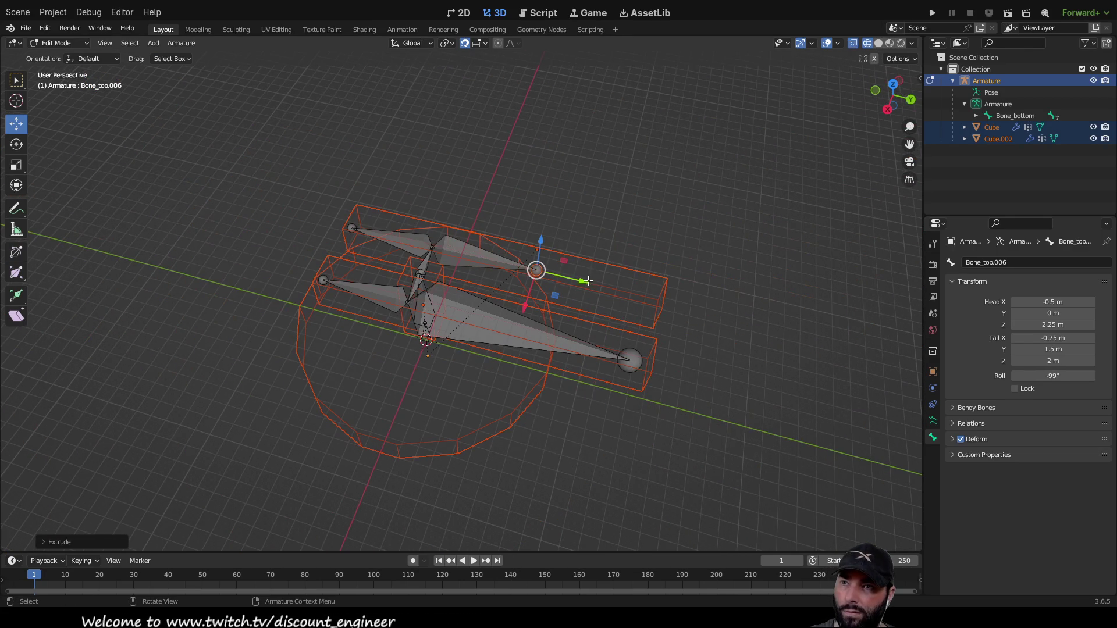
pyautogui.moveTo(584, 282); pyautogui.dragTo(697, 302)
pyautogui.moveTo(464, 378)
pyautogui.mouseDown(button='middle')
pyautogui.moveTo(454, 355)
pyautogui.moveTo(316, 299)
pyautogui.moveTo(439, 304)
pyautogui.moveTo(460, 328)
pyautogui.moveTo(364, 331)
pyautogui.moveTo(437, 399)
pyautogui.moveTo(499, 325)
pyautogui.moveTo(497, 344)
pyautogui.moveTo(566, 344)
pyautogui.moveTo(544, 391)
pyautogui.moveTo(504, 324)
pyautogui.moveTo(474, 315)
pyautogui.mouseUp(button='middle')
pyautogui.moveTo(517, 279)
pyautogui.mouseDown(button='middle')
pyautogui.moveTo(656, 282)
pyautogui.moveTo(578, 262)
pyautogui.moveTo(547, 238)
pyautogui.moveTo(534, 274)
pyautogui.moveTo(459, 293)
pyautogui.moveTo(623, 294)
pyautogui.moveTo(710, 320)
pyautogui.moveTo(718, 275)
pyautogui.moveTo(743, 281)
pyautogui.moveTo(715, 294)
pyautogui.moveTo(731, 292)
pyautogui.moveTo(731, 280)
pyautogui.moveTo(743, 284)
pyautogui.moveTo(728, 292)
pyautogui.moveTo(755, 289)
pyautogui.moveTo(438, 267)
pyautogui.moveTo(431, 281)
pyautogui.mouseUp(button='middle')
# Move the right bone's tail to X -0.5 m at 2.25 m height, then inspect the armature.
pyautogui.click(573, 203)
pyautogui.moveTo(573, 203); pyautogui.dragTo(522, 187, button='middle')
pyautogui.moveTo(488, 183); pyautogui.dragTo(488, 146)
pyautogui.moveTo(442, 198); pyautogui.dragTo(406, 198)
pyautogui.click(349, 335)
pyautogui.moveTo(349, 334)
pyautogui.mouseDown(button='middle')
pyautogui.moveTo(591, 341)
pyautogui.moveTo(579, 326)
pyautogui.moveTo(333, 343)
pyautogui.moveTo(448, 349)
pyautogui.moveTo(450, 362)
pyautogui.mouseUp(button='middle')
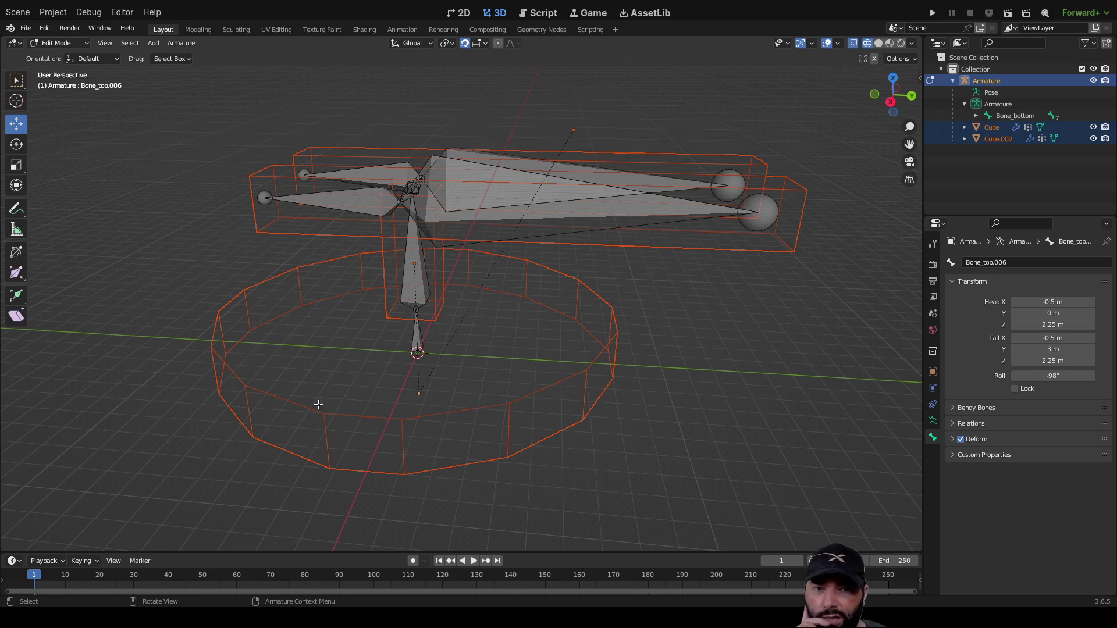
pyautogui.scroll(5, 461, 386)
pyautogui.moveTo(462, 386)
pyautogui.mouseDown(button='middle')
pyautogui.moveTo(446, 374)
pyautogui.moveTo(487, 337)
pyautogui.moveTo(410, 278)
pyautogui.mouseUp(button='middle')
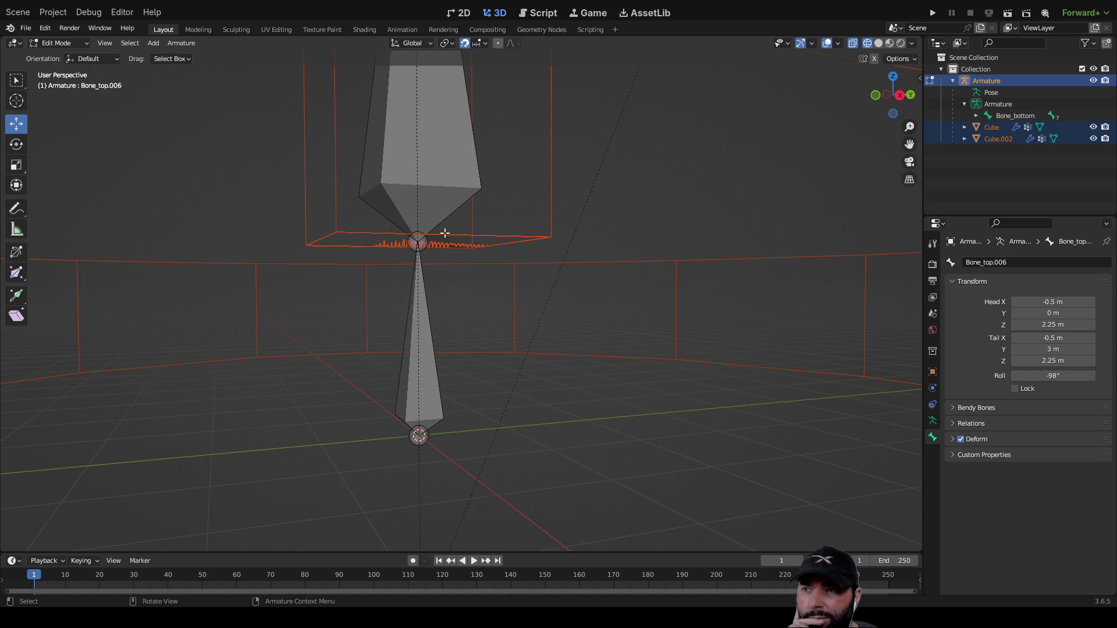
pyautogui.moveTo(510, 244); pyautogui.dragTo(524, 289, button='middle')
pyautogui.scroll(-4, 570, 306)
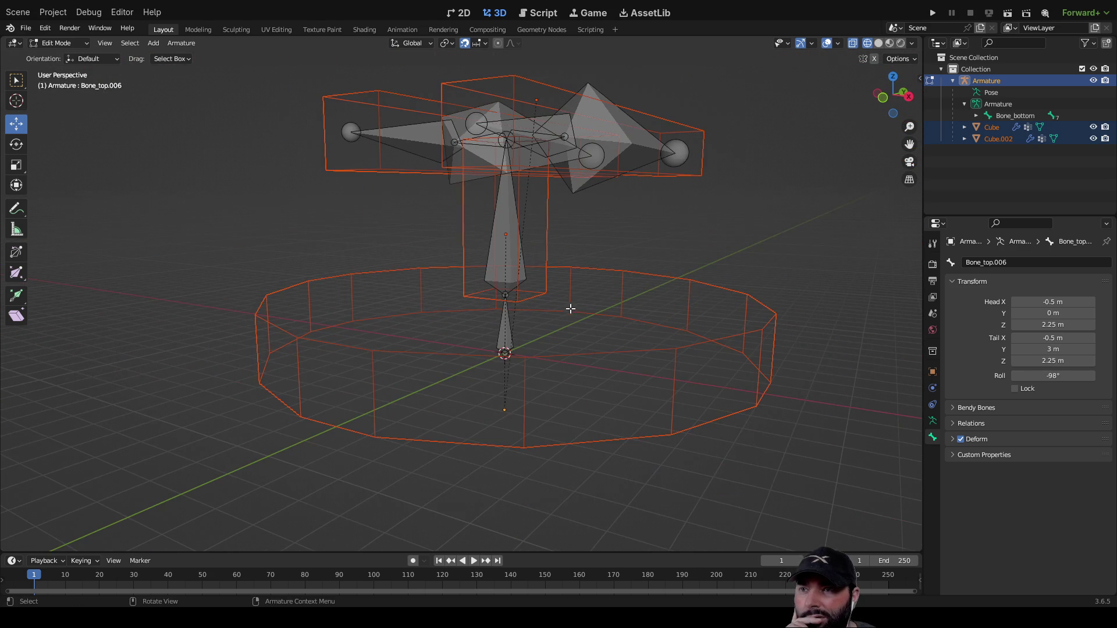
pyautogui.moveTo(603, 283)
pyautogui.mouseDown(button='middle')
pyautogui.moveTo(521, 289)
pyautogui.moveTo(504, 264)
pyautogui.moveTo(574, 332)
pyautogui.moveTo(559, 349)
pyautogui.moveTo(591, 324)
pyautogui.moveTo(545, 324)
pyautogui.moveTo(506, 279)
pyautogui.moveTo(457, 330)
pyautogui.moveTo(565, 327)
pyautogui.moveTo(472, 343)
pyautogui.mouseUp(button='middle')
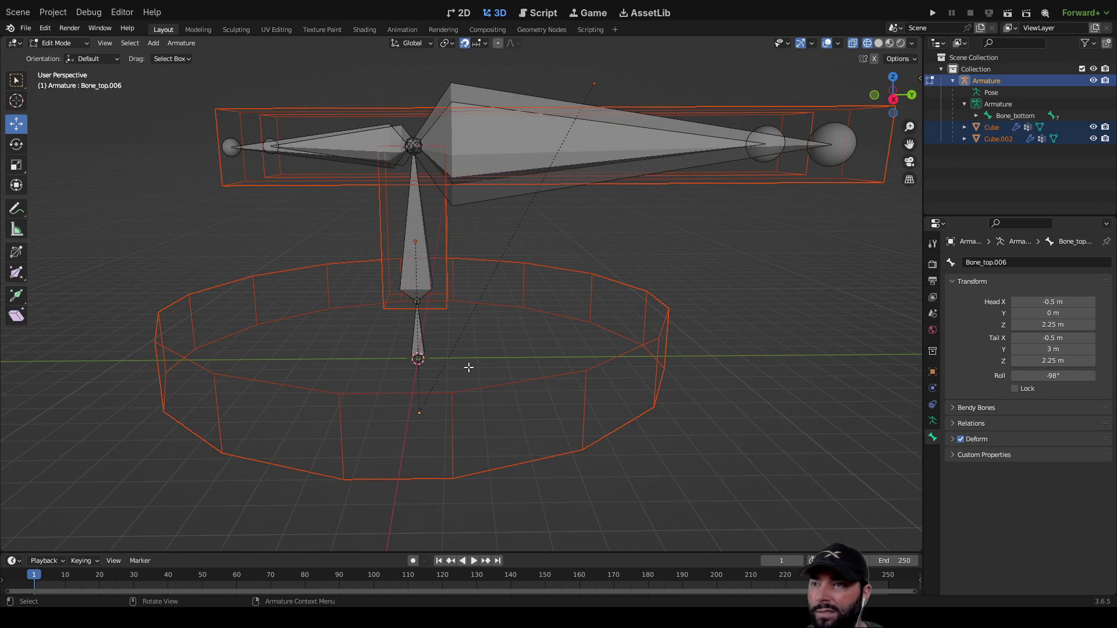
# Select Bone_bottom and expand Bone_bottom and Bone_top in the Outliner to see their child bones.
pyautogui.click(13, 81)
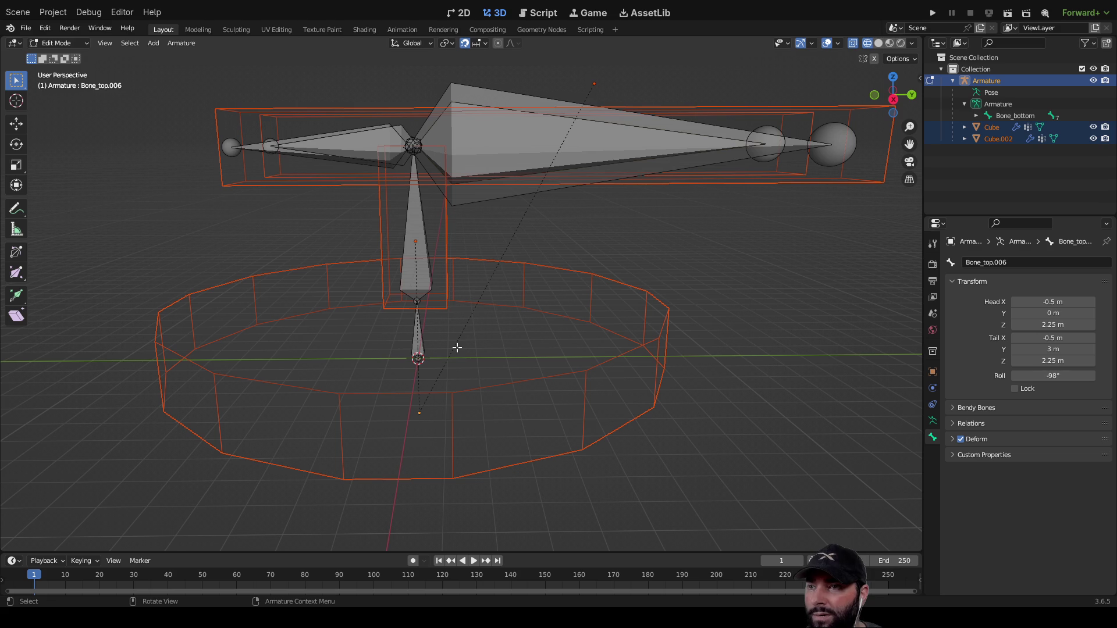
pyautogui.click(419, 336)
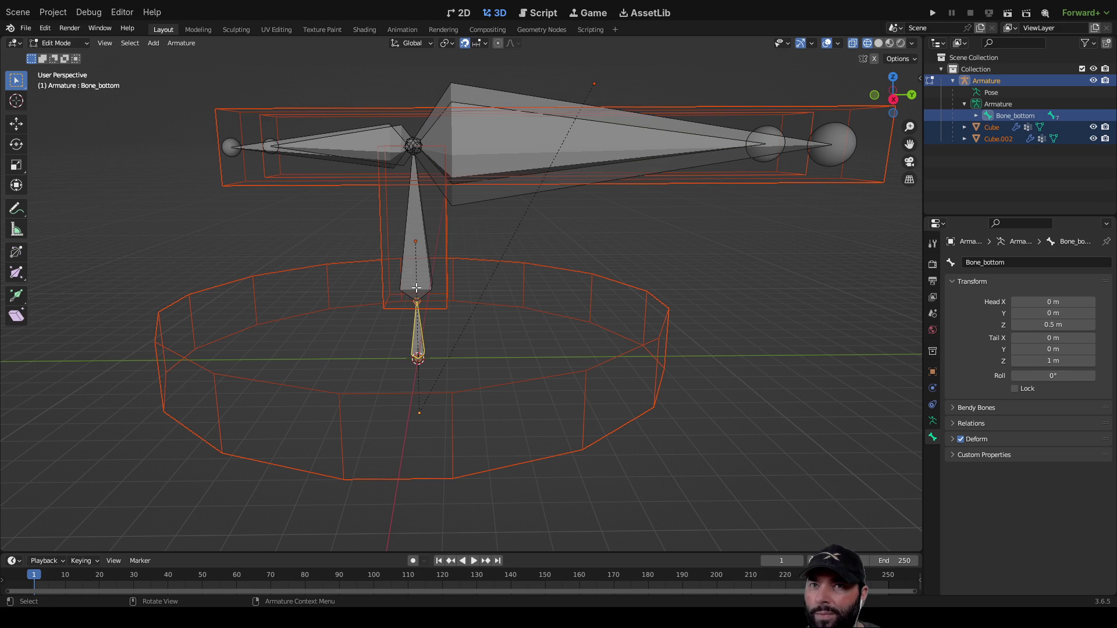
pyautogui.click(977, 117)
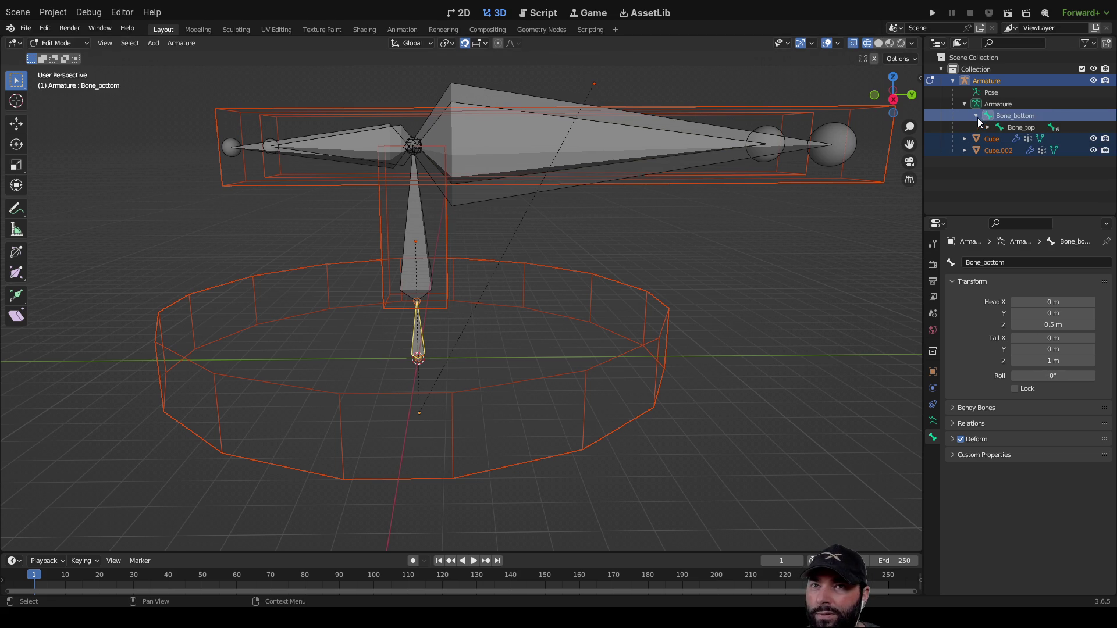
pyautogui.click(987, 128)
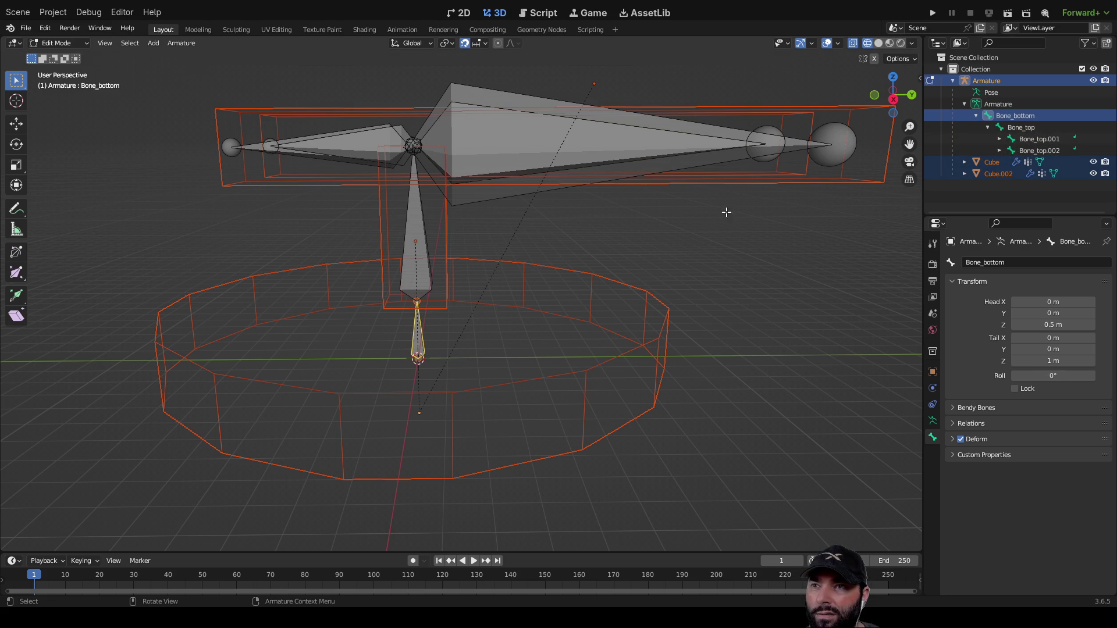
pyautogui.moveTo(526, 234); pyautogui.dragTo(615, 248, button='middle')
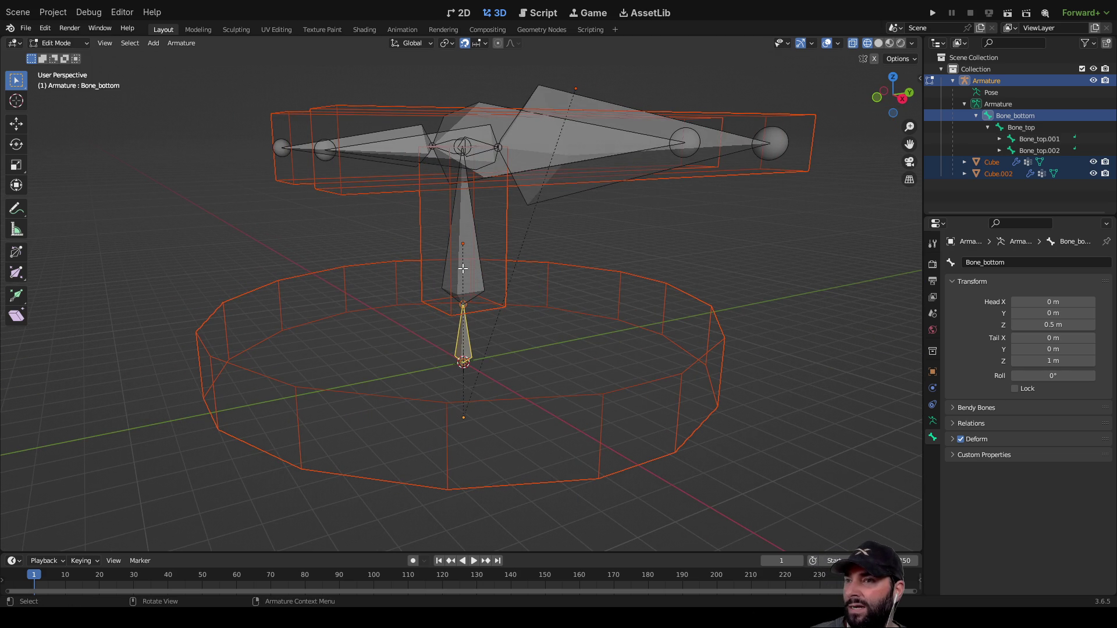
pyautogui.scroll(-2, 485, 241)
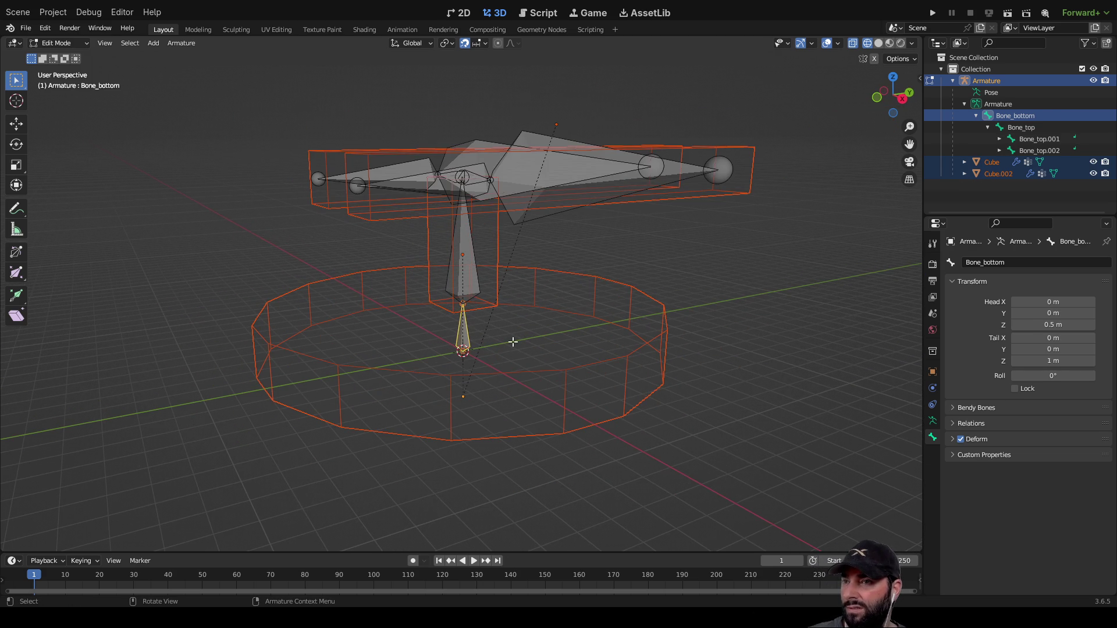
# Toggle between Pose and Edit Mode selecting Bone_top and Bone_top.003, ending in Pose Mode.
pyautogui.hotkey('ctrl', 'Tab')
pyautogui.click(372, 377)
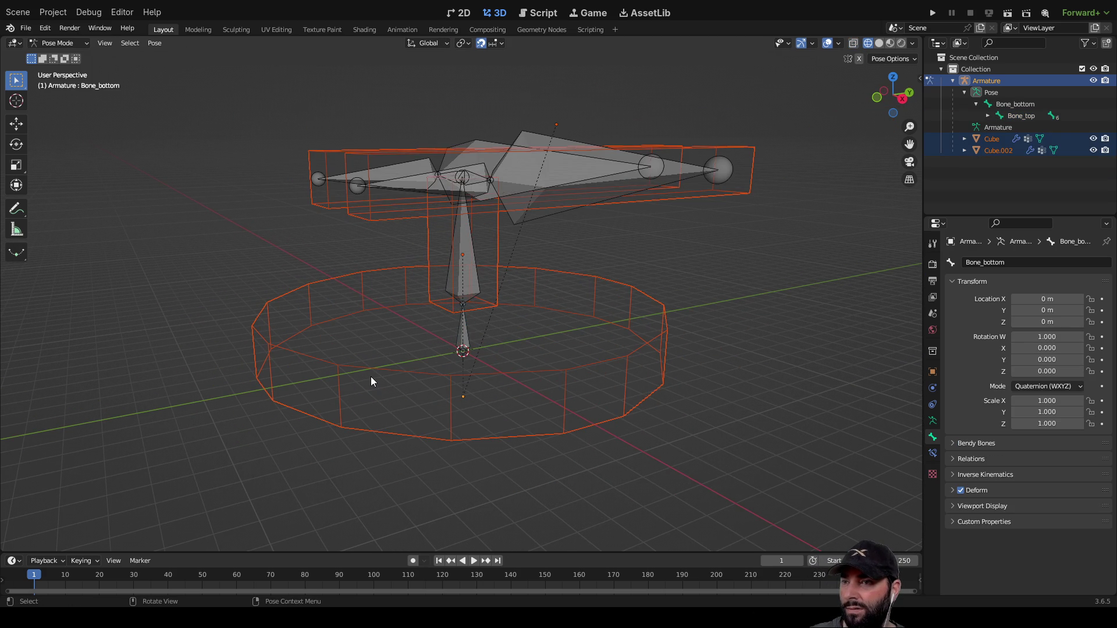
pyautogui.click(458, 237)
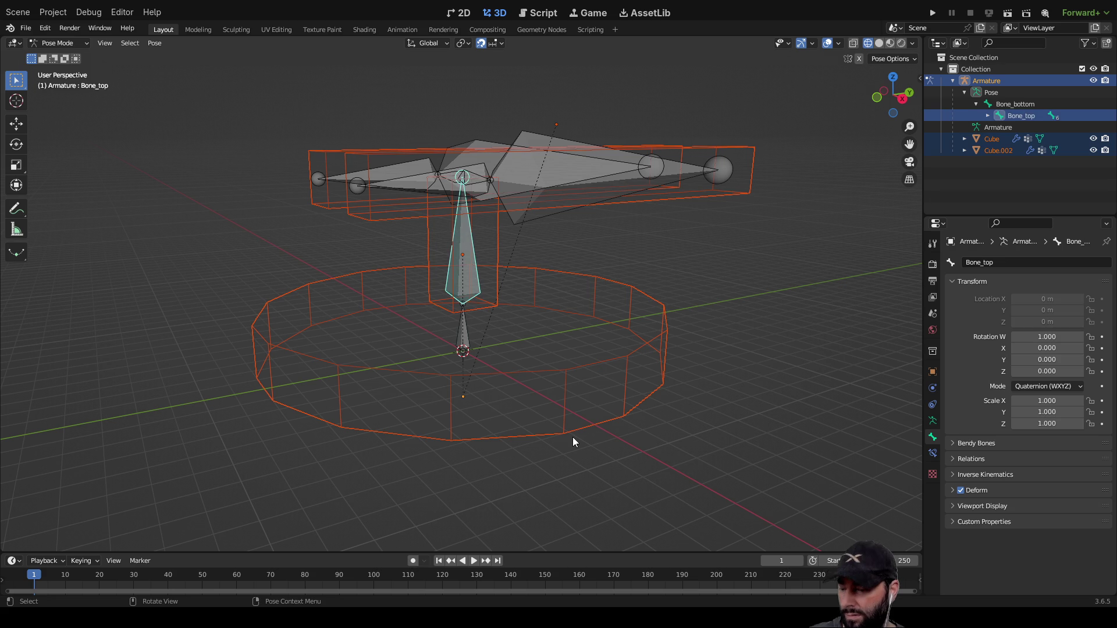
pyautogui.hotkey('ctrl', 'Tab')
pyautogui.click(534, 189)
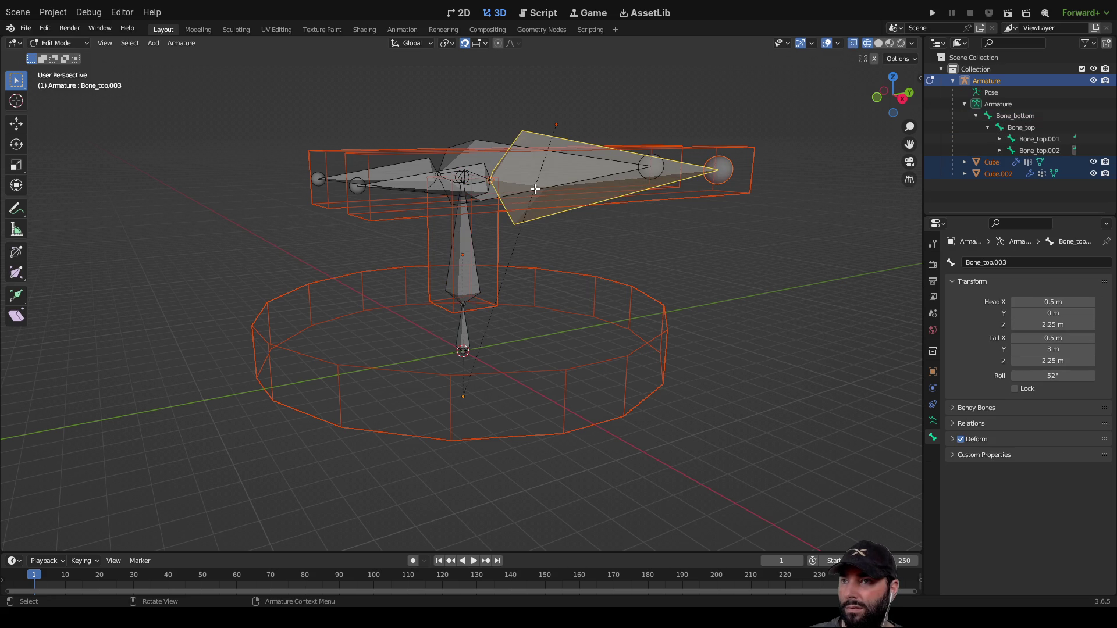
pyautogui.moveTo(538, 245)
pyautogui.mouseDown(button='middle')
pyautogui.moveTo(536, 295)
pyautogui.moveTo(621, 332)
pyautogui.mouseUp(button='middle')
pyautogui.hotkey('ctrl', 'Tab')
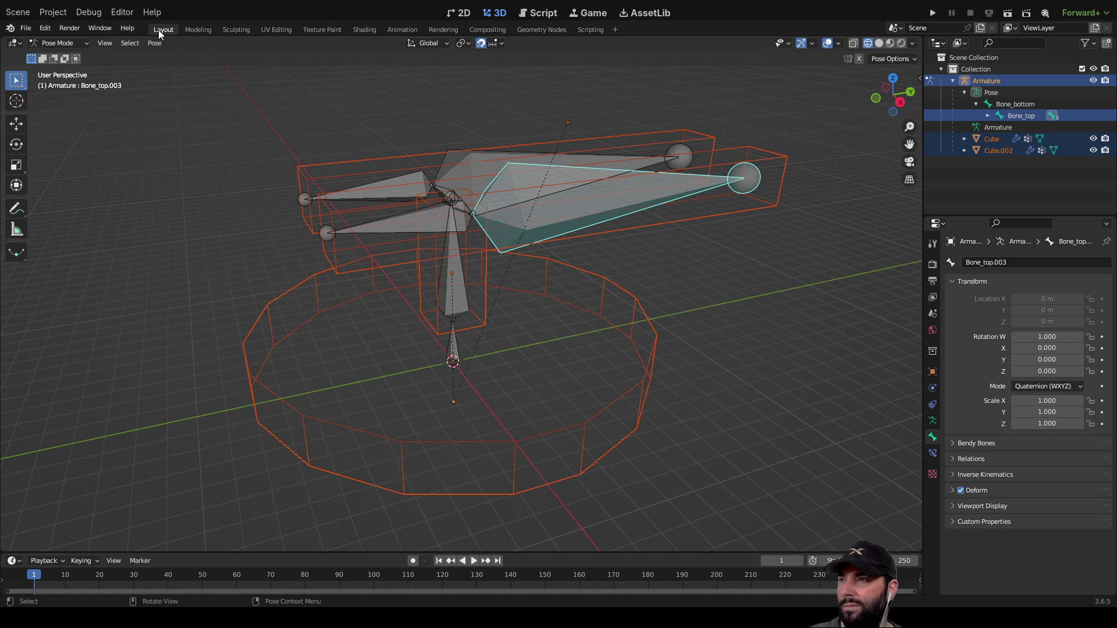
# Return to Object Mode, select Cube.002 and briefly edit it to pick the post's top face.
pyautogui.click(85, 45)
pyautogui.click(68, 58)
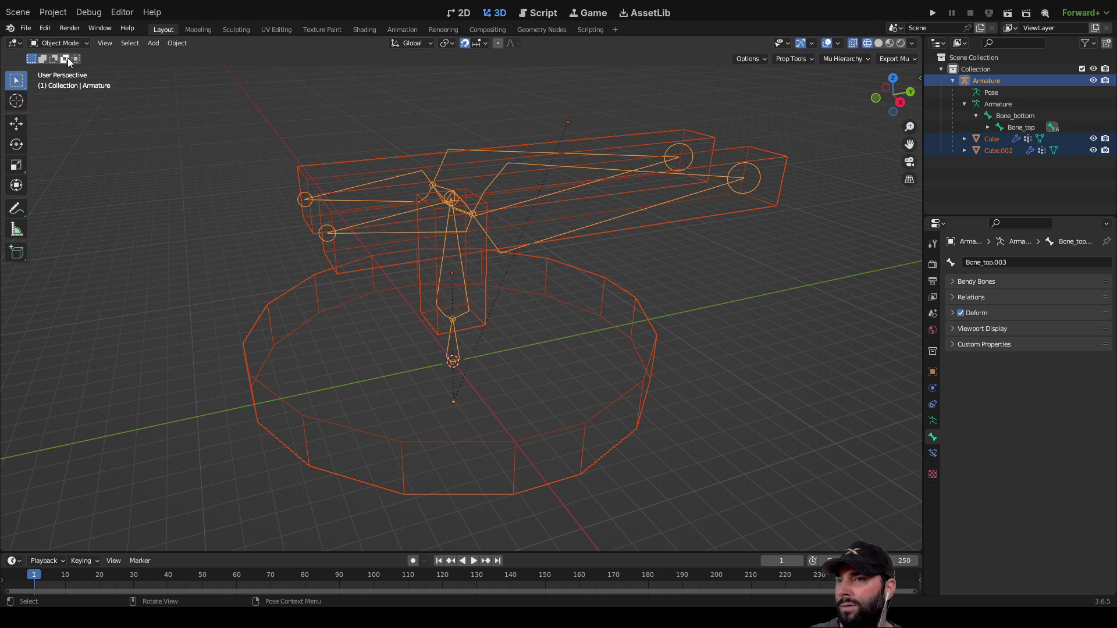
pyautogui.click(780, 357)
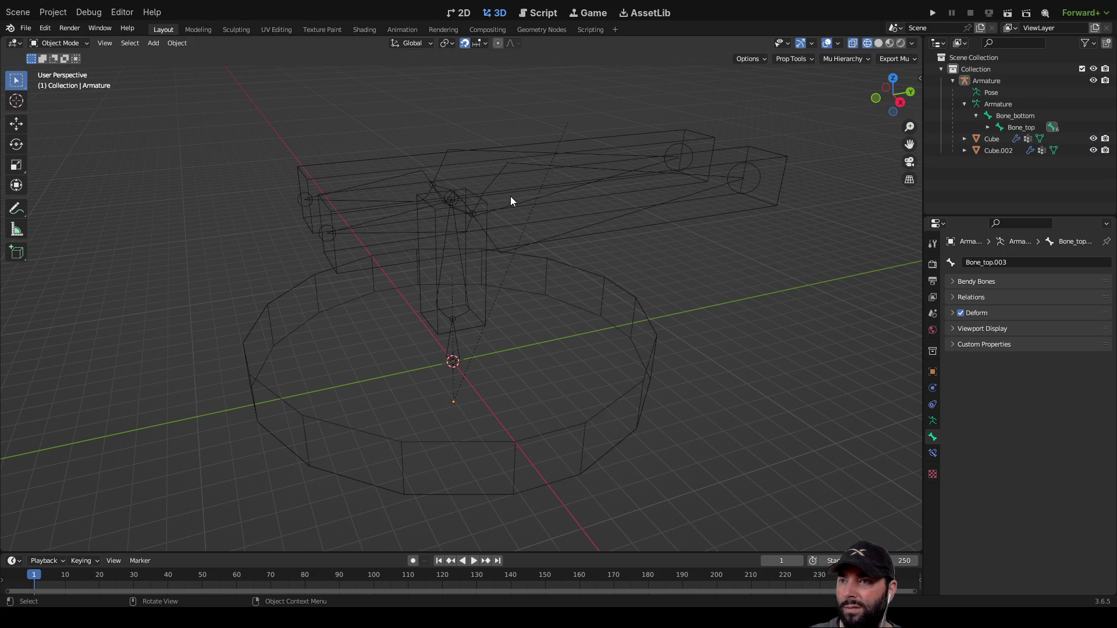
pyautogui.click(511, 182)
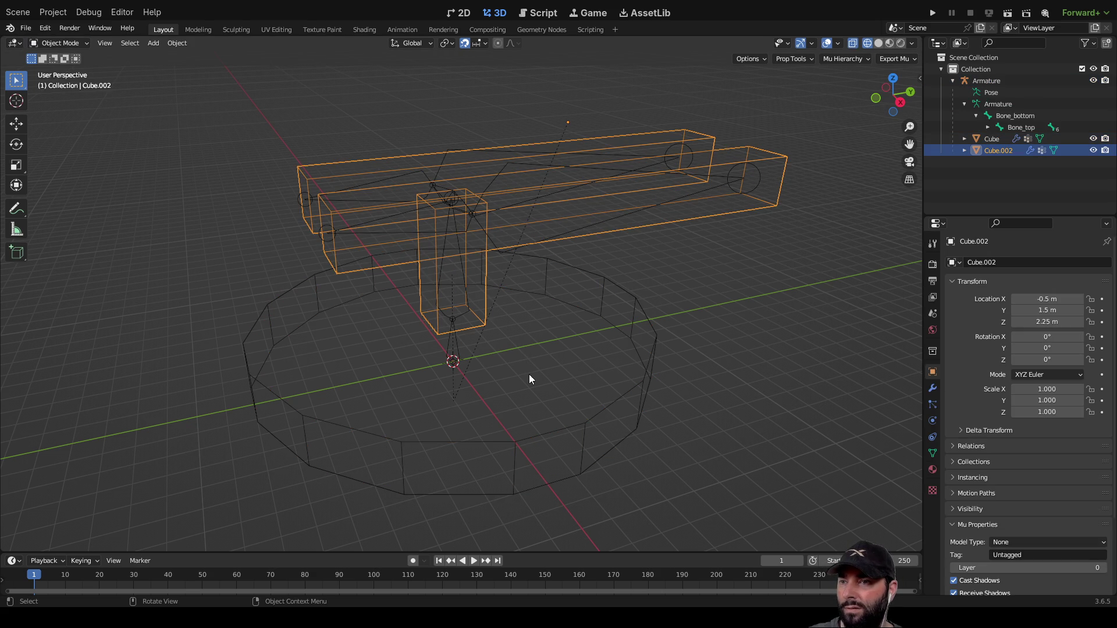
pyautogui.press('Tab')
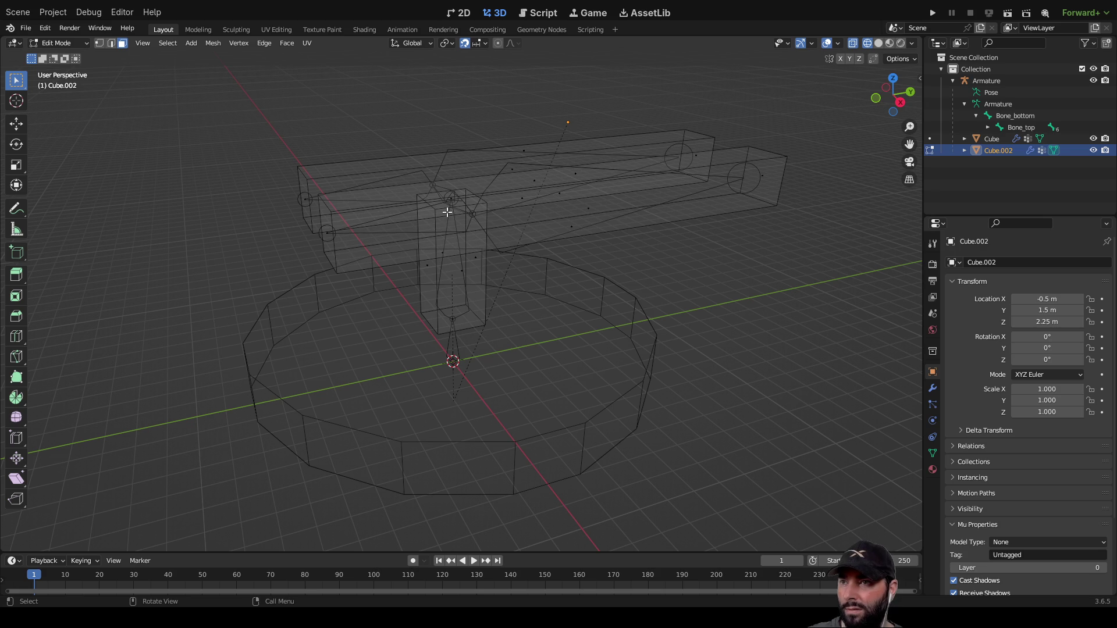
pyautogui.click(446, 213)
pyautogui.press('Tab')
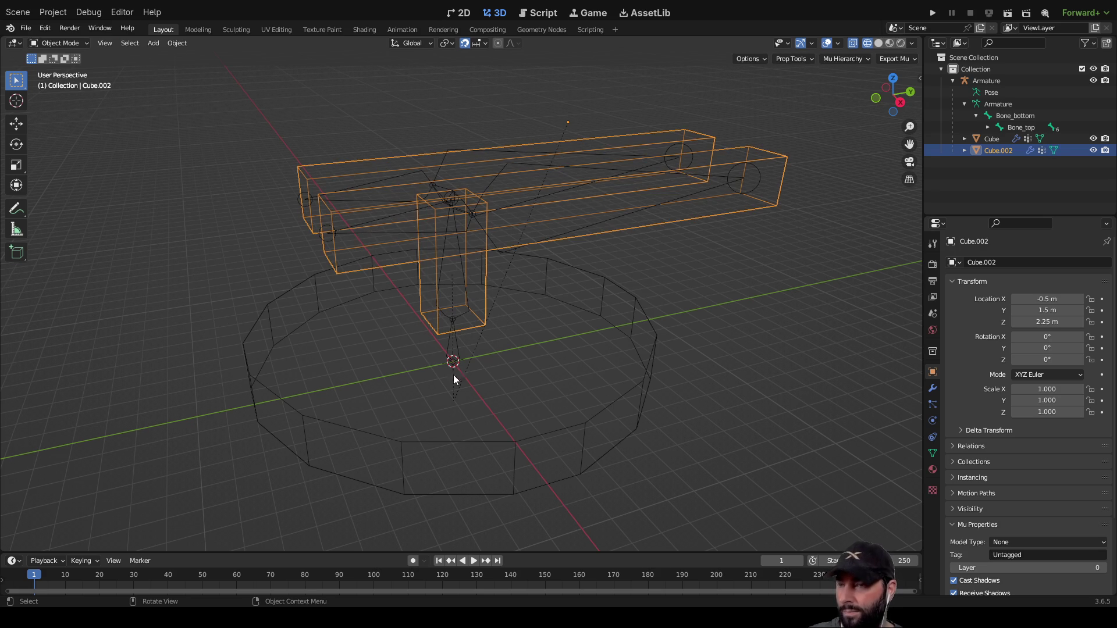
# Add the armature and disc Cube to the selection, then cancel the Ctrl+P parenting menu.
pyautogui.moveTo(521, 404); pyautogui.dragTo(457, 378, button='middle')
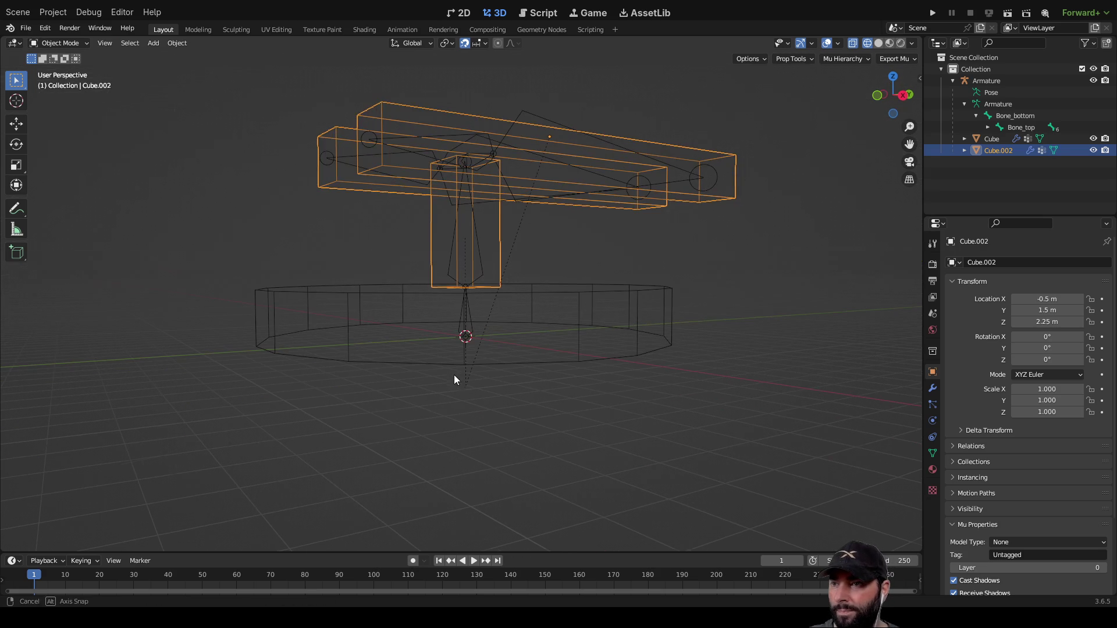
pyautogui.keyDown('shift'); pyautogui.click(463, 337); pyautogui.keyUp('shift')
pyautogui.keyDown('shift'); pyautogui.click(346, 332); pyautogui.keyUp('shift')
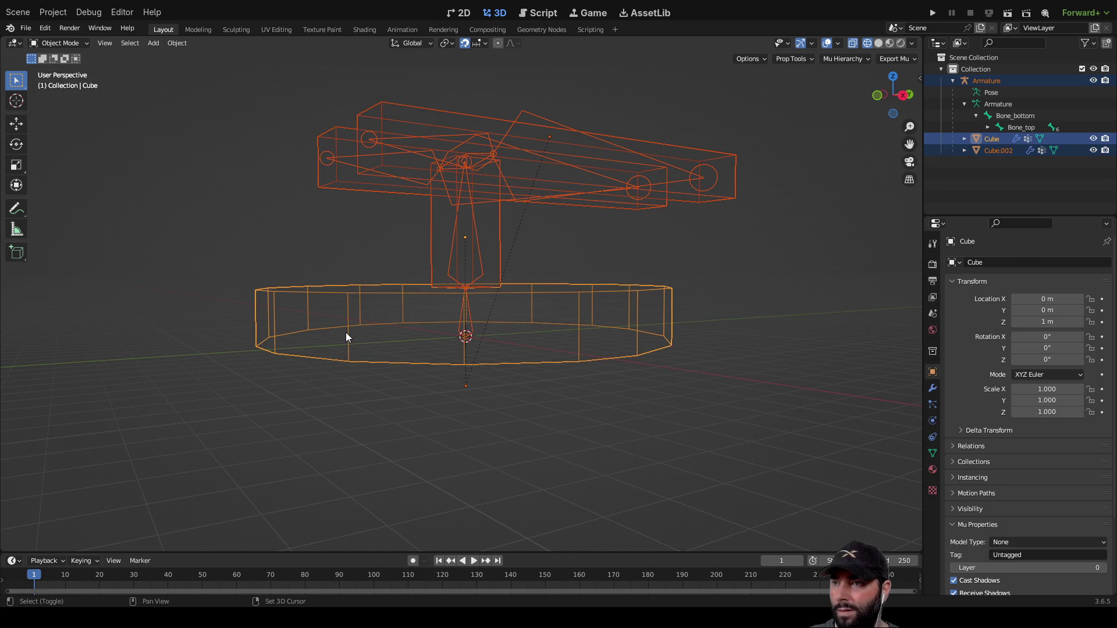
pyautogui.moveTo(691, 368)
pyautogui.mouseDown(button='middle')
pyautogui.moveTo(757, 418)
pyautogui.moveTo(810, 389)
pyautogui.moveTo(717, 366)
pyautogui.moveTo(603, 377)
pyautogui.moveTo(642, 397)
pyautogui.mouseUp(button='middle')
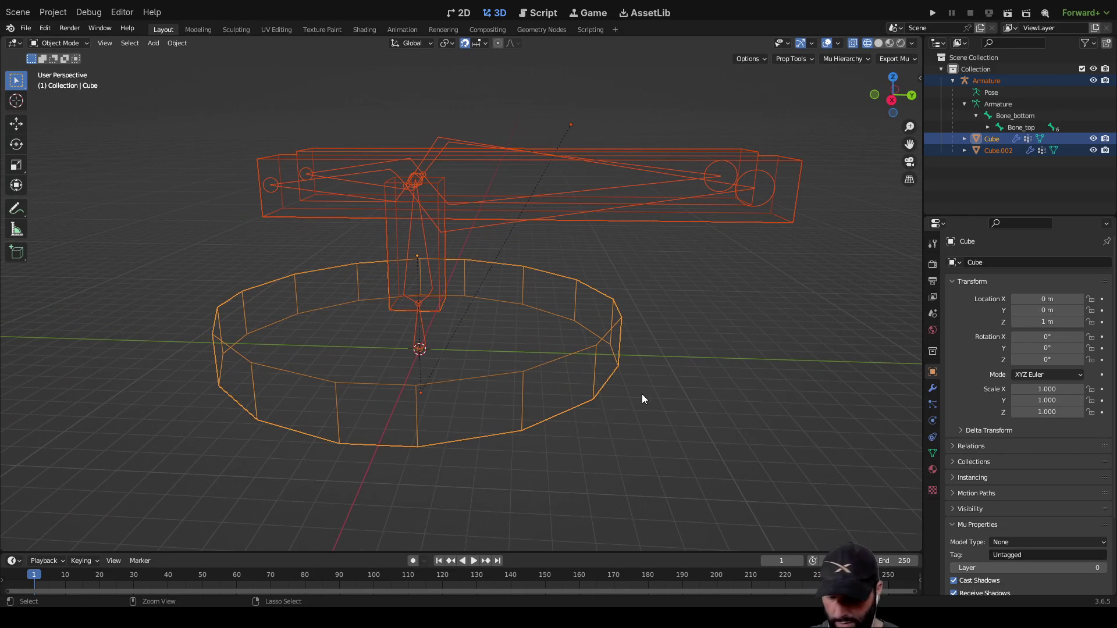
pyautogui.hotkey('ctrl', 'p')
pyautogui.click(742, 351)
# Select Armature, Cube.002 and Cube, enter Edit Mode and apply Make Vertex Parent.
pyautogui.moveTo(609, 377); pyautogui.dragTo(689, 367, button='middle')
pyautogui.click(759, 179)
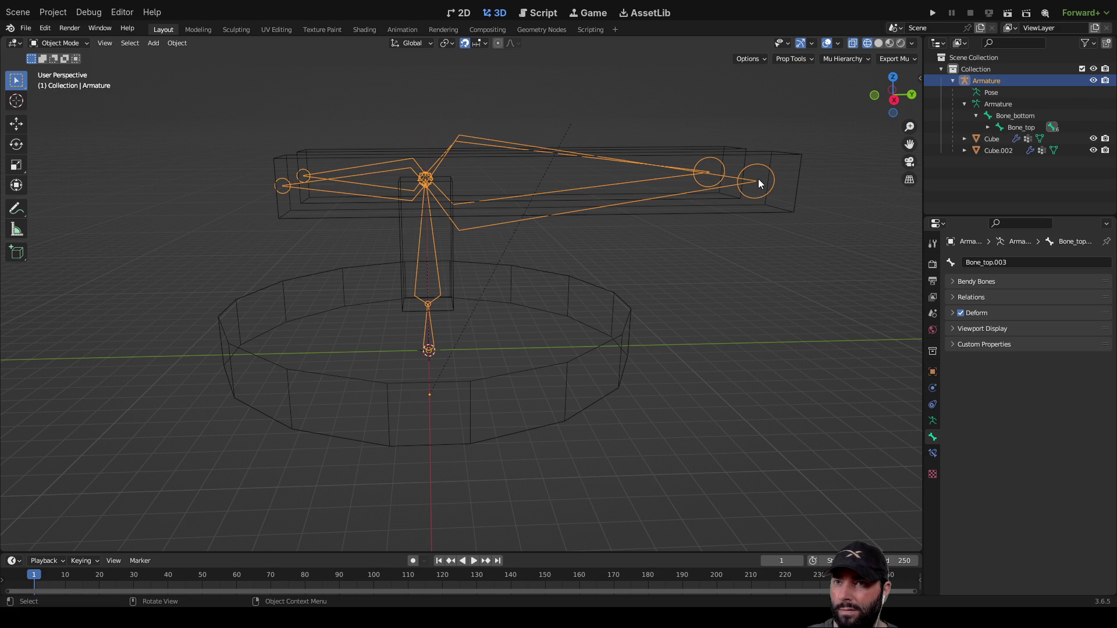
pyautogui.keyDown('shift'); pyautogui.click(789, 204); pyautogui.keyUp('shift')
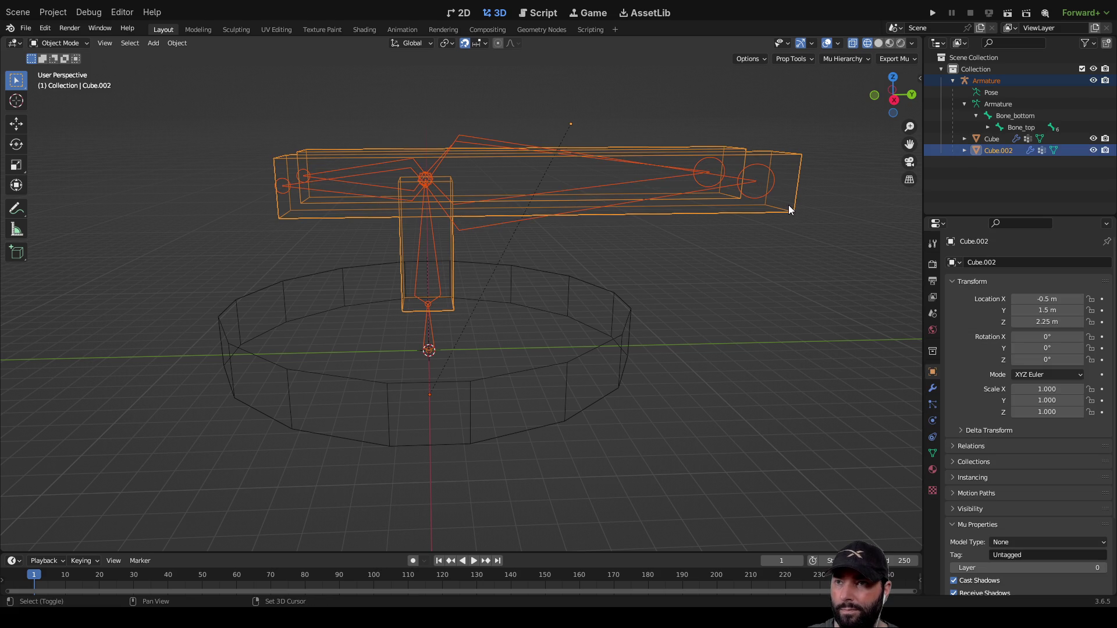
pyautogui.keyDown('shift'); pyautogui.click(596, 345); pyautogui.keyUp('shift')
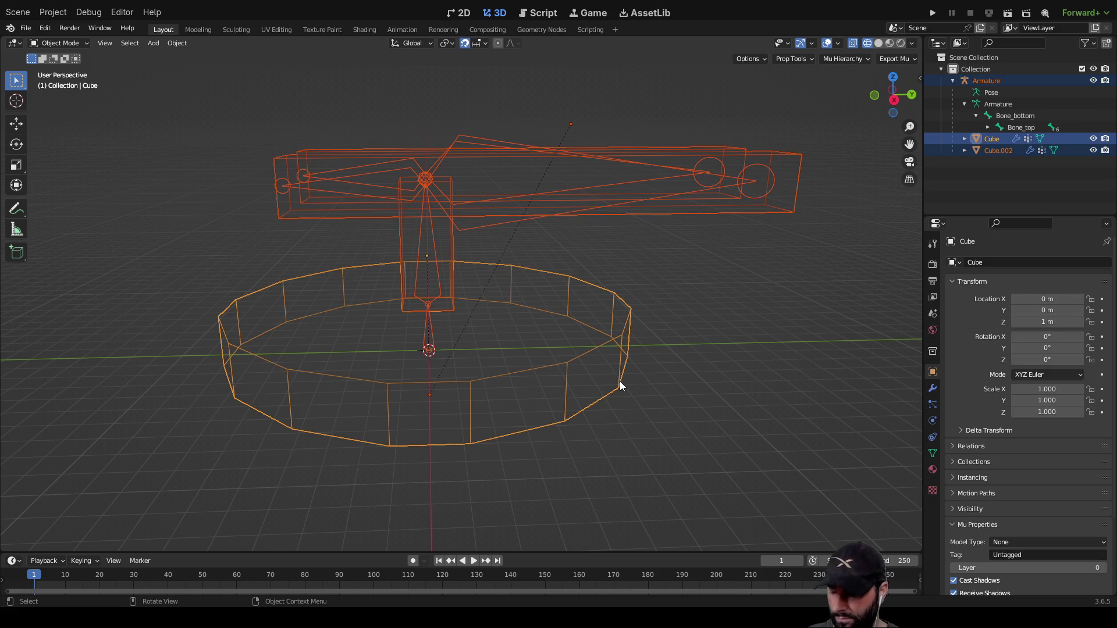
pyautogui.press('Tab')
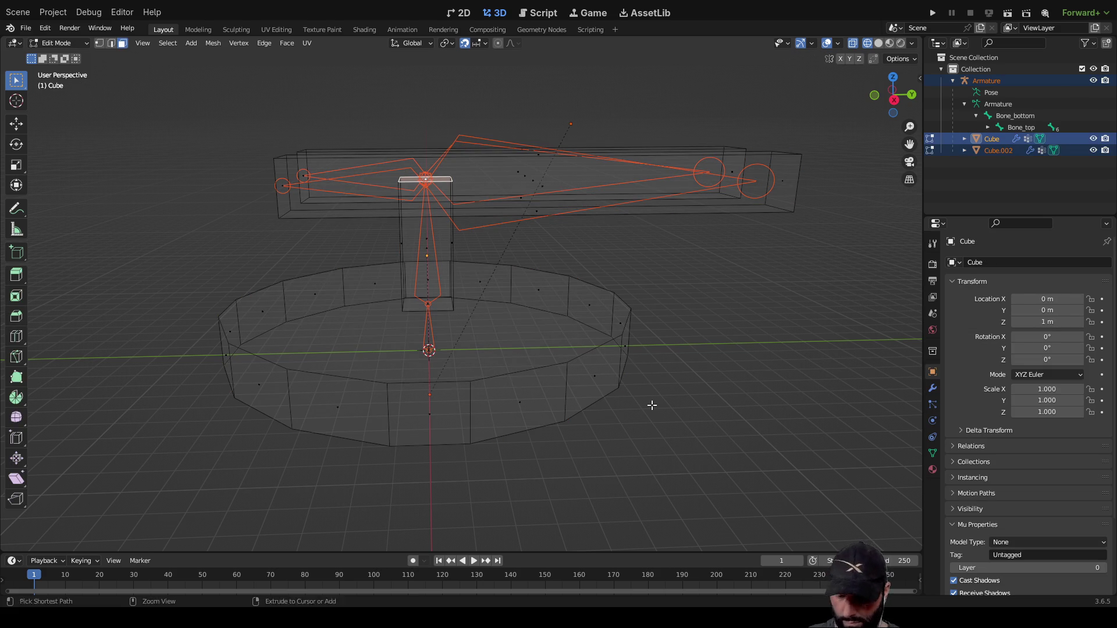
pyautogui.hotkey('ctrl', 'p')
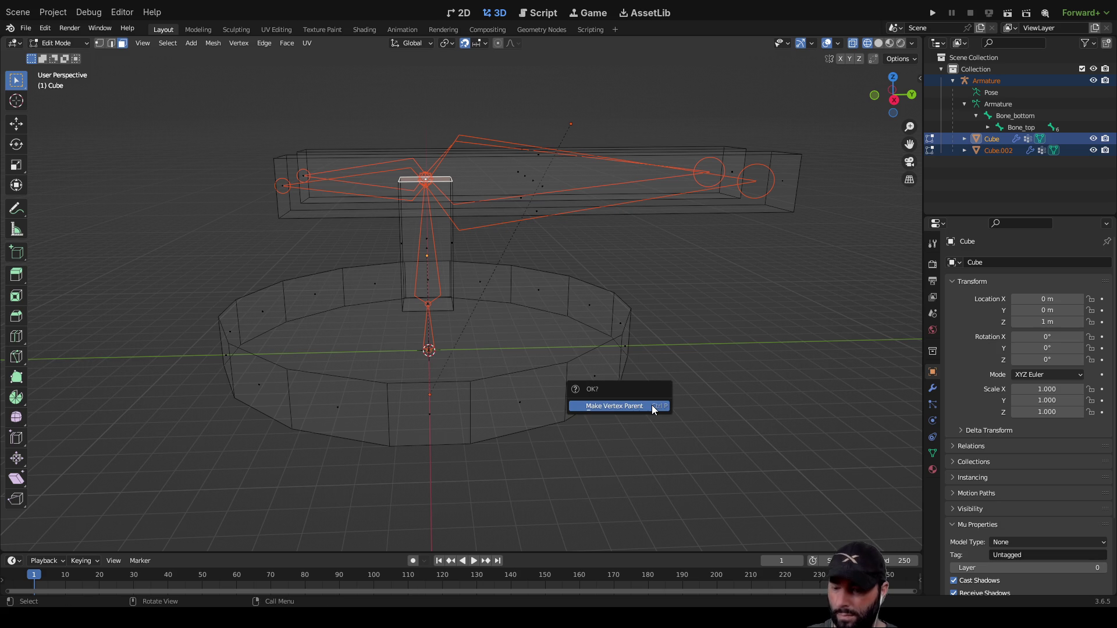
pyautogui.moveTo(709, 316)
pyautogui.mouseDown(button='middle')
pyautogui.moveTo(696, 309)
pyautogui.moveTo(723, 316)
pyautogui.moveTo(735, 307)
pyautogui.moveTo(699, 334)
pyautogui.mouseUp(button='middle')
pyautogui.click(977, 83)
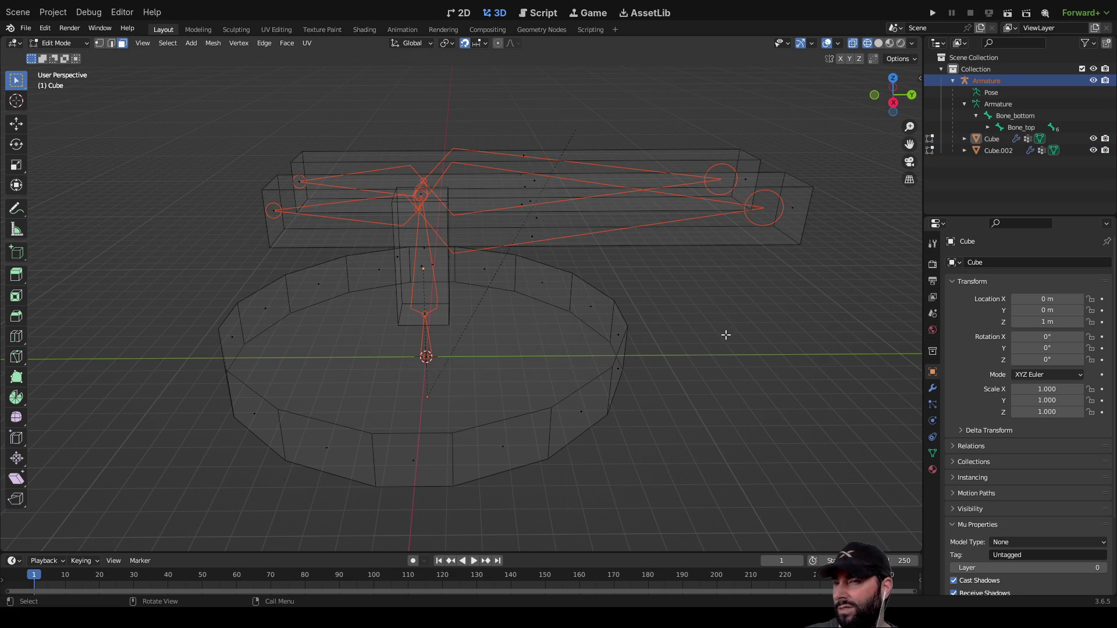
pyautogui.moveTo(709, 396)
pyautogui.mouseDown(button='middle')
pyautogui.moveTo(818, 367)
pyautogui.moveTo(793, 408)
pyautogui.moveTo(759, 382)
pyautogui.mouseUp(button='middle')
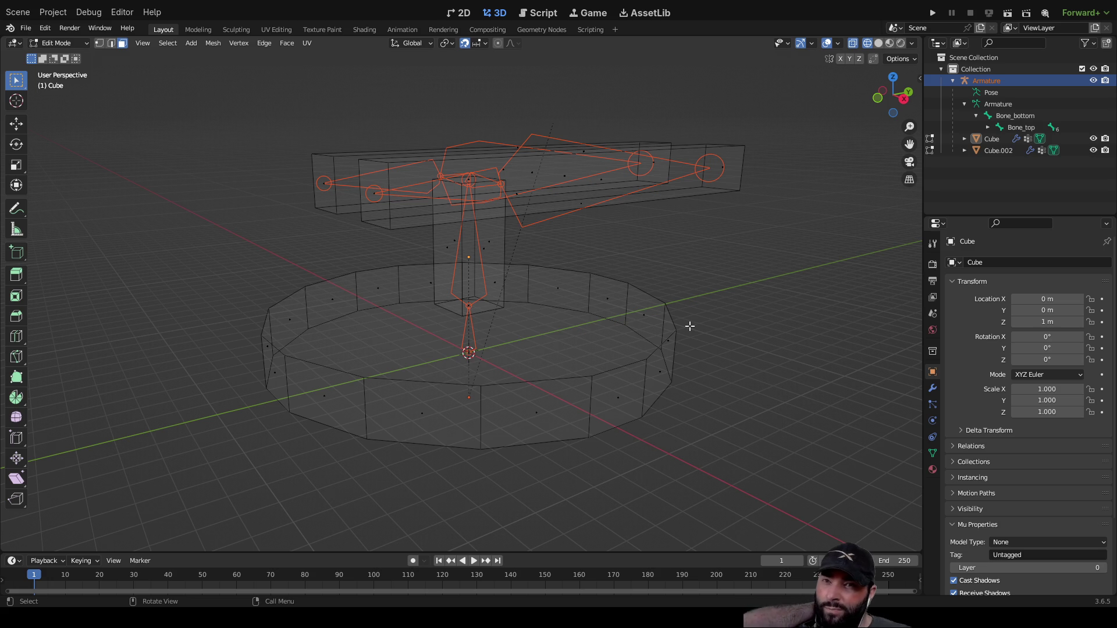
# Remove the armature from the scene and quit Blender without saving.
pyautogui.rightClick(990, 81)
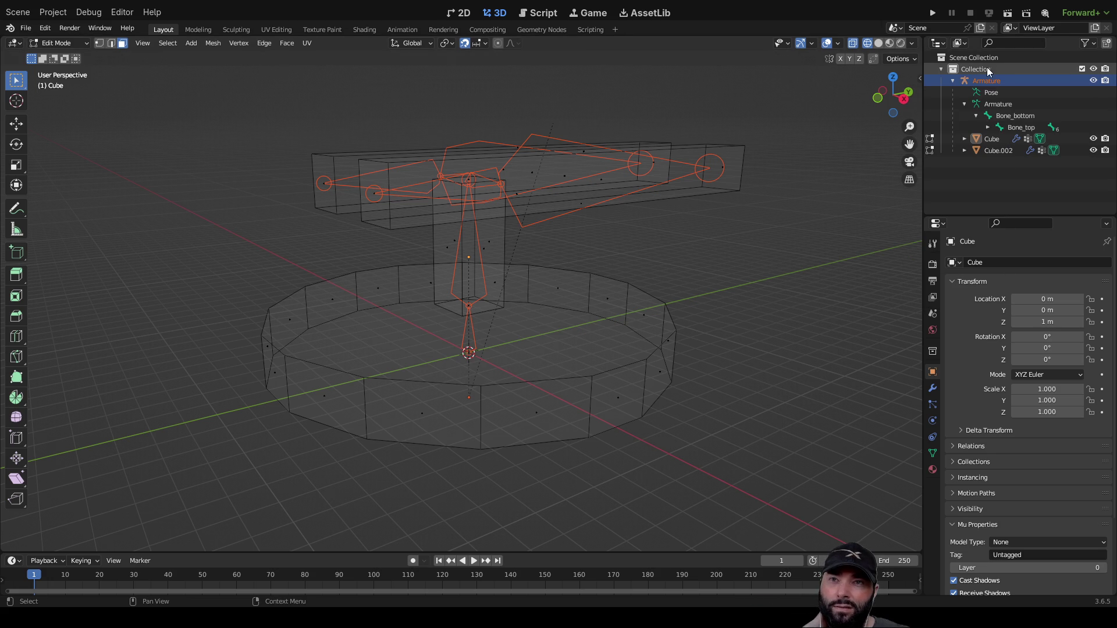
pyautogui.rightClick(989, 80)
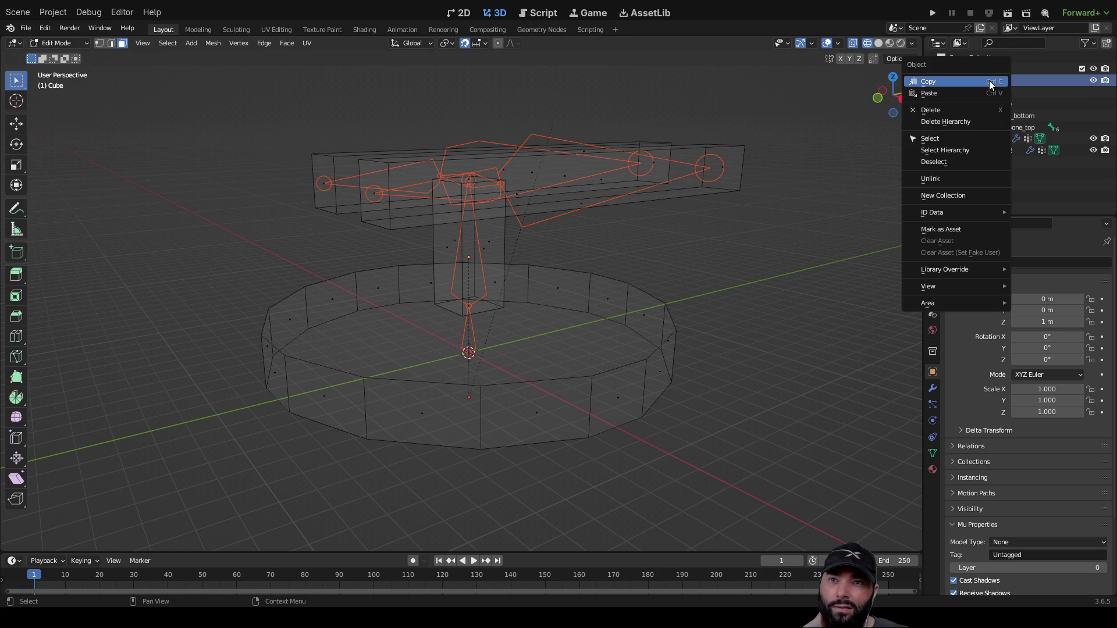
pyautogui.click(934, 181)
pyautogui.moveTo(749, 245)
pyautogui.mouseDown(button='middle')
pyautogui.moveTo(710, 334)
pyautogui.moveTo(727, 223)
pyautogui.mouseUp(button='middle')
pyautogui.moveTo(670, 256); pyautogui.dragTo(674, 263, button='middle')
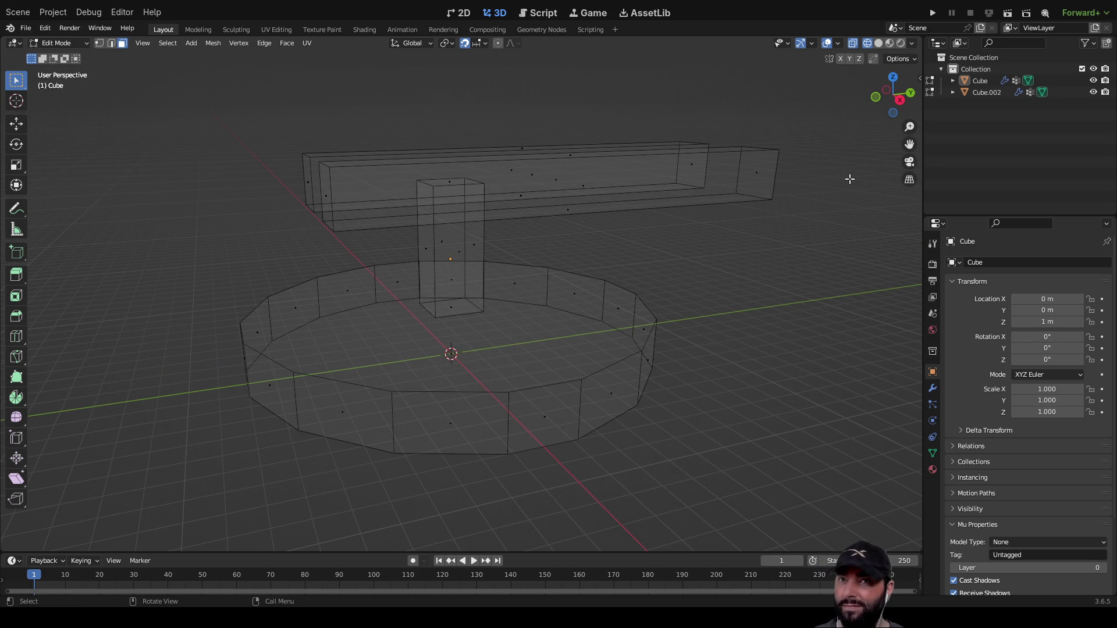
pyautogui.hotkey('ctrl', 'q')
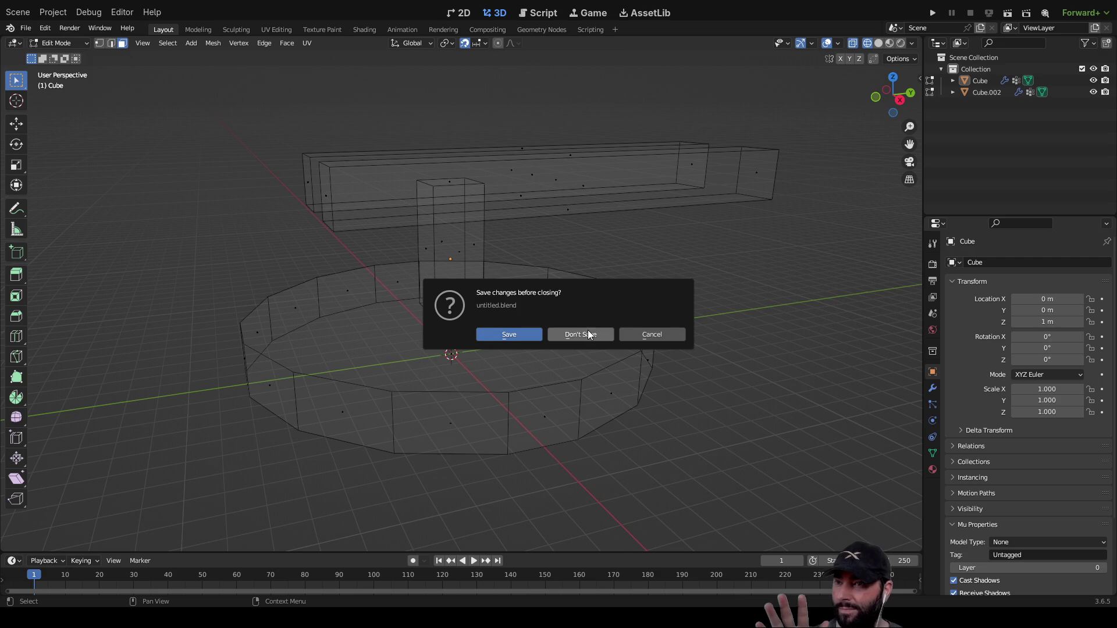
pyautogui.click(588, 333)
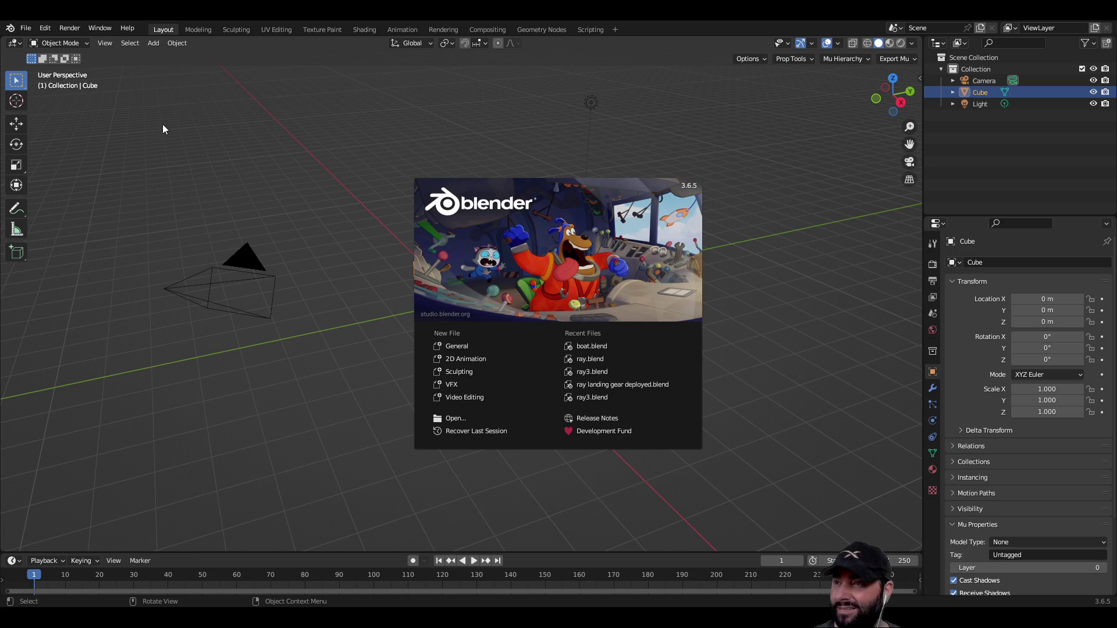
# In the relaunched Blender, box-select and delete the default camera, cube and light.
pyautogui.click(743, 485)
pyautogui.click(719, 464)
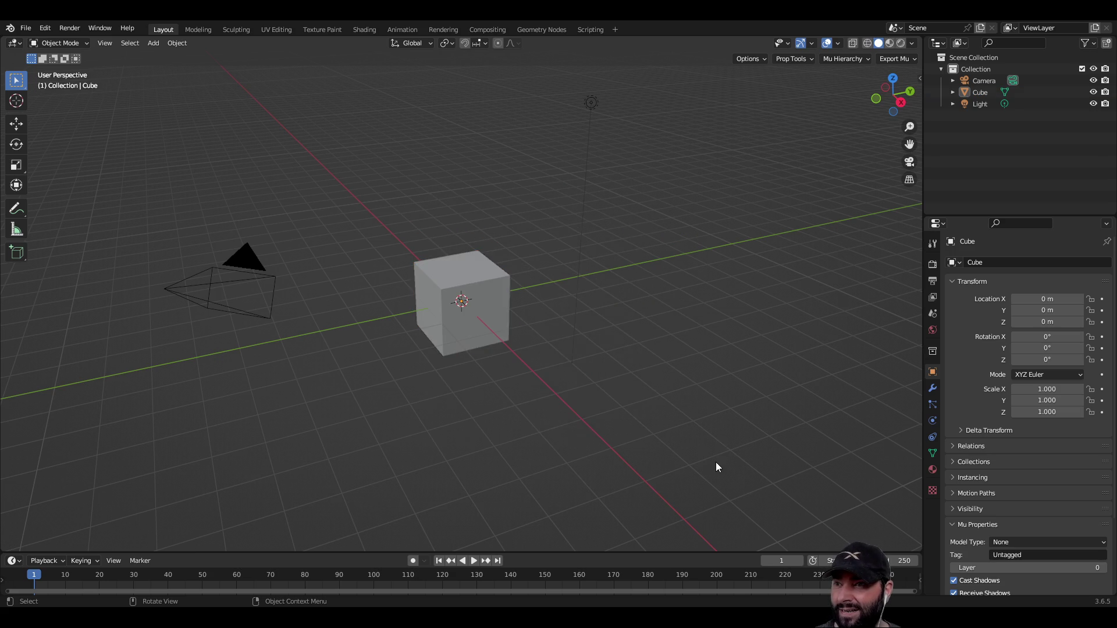
pyautogui.scroll(-3, 707, 483)
pyautogui.moveTo(699, 478); pyautogui.dragTo(304, 135)
pyautogui.press('Delete')
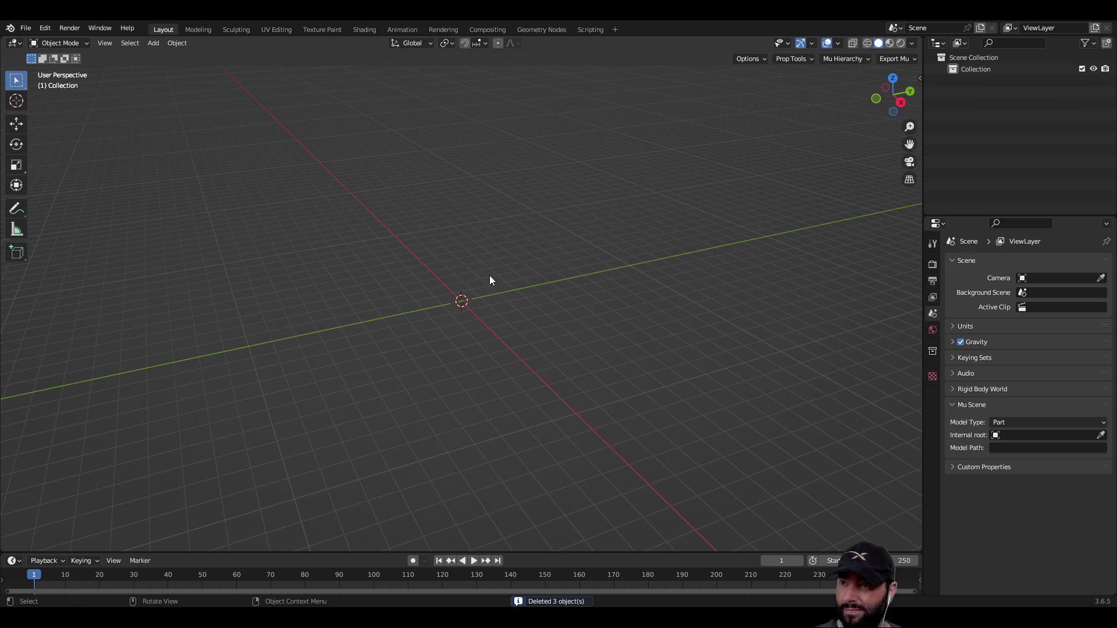
pyautogui.click(15, 252)
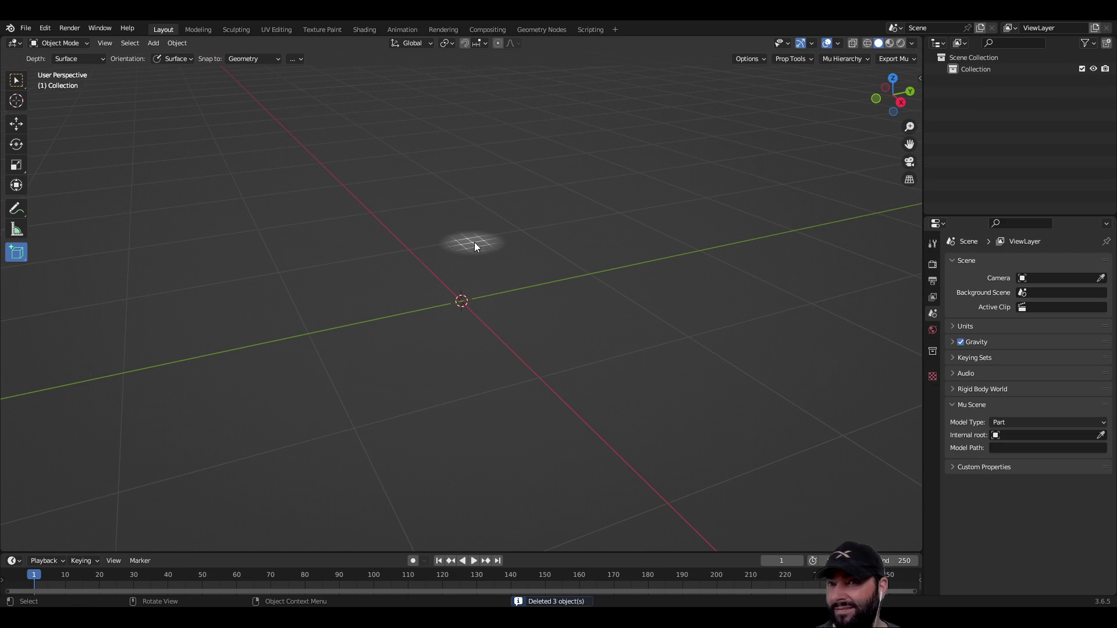
pyautogui.rightClick(340, 251)
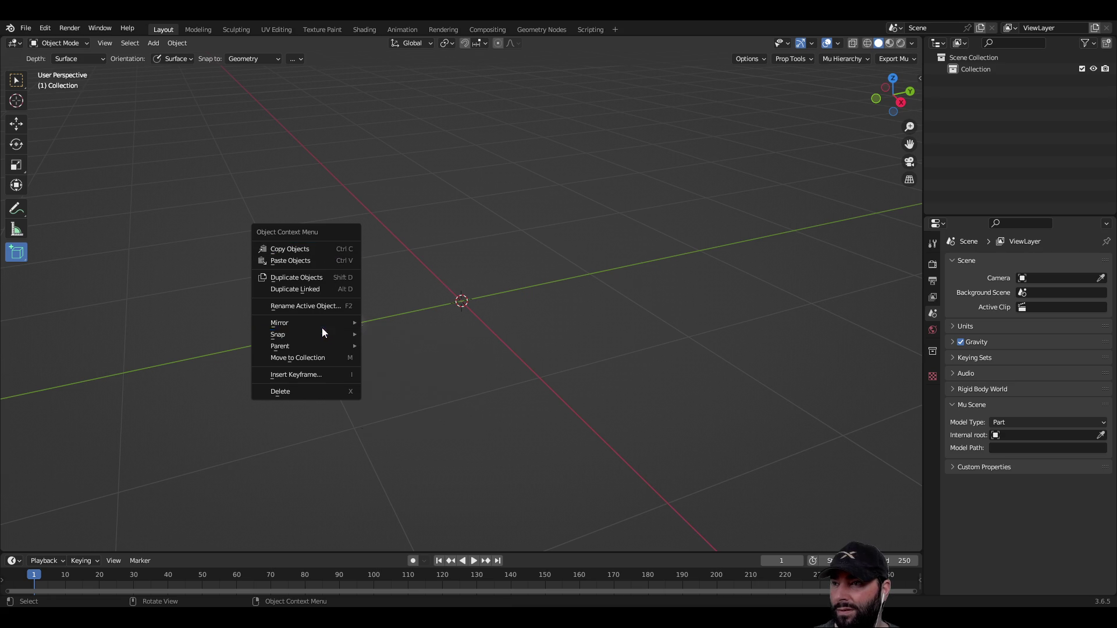
# Add a cylinder mesh via Shift+A > Mesh > Cylinder.
pyautogui.moveTo(403, 172); pyautogui.dragTo(416, 238, button='middle')
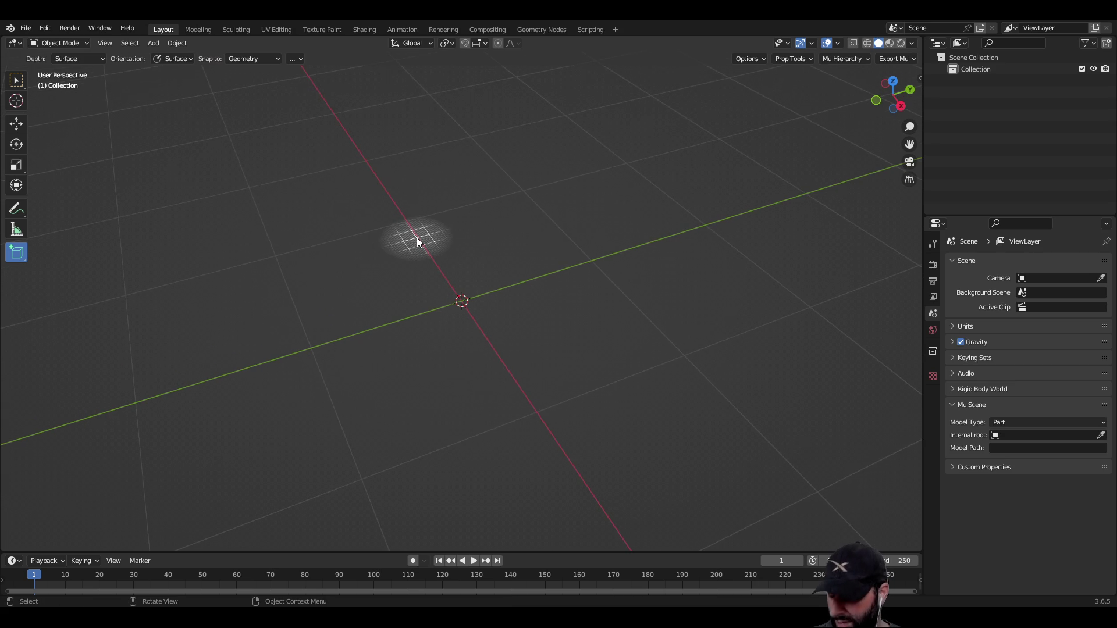
pyautogui.hotkey('shift', 'a')
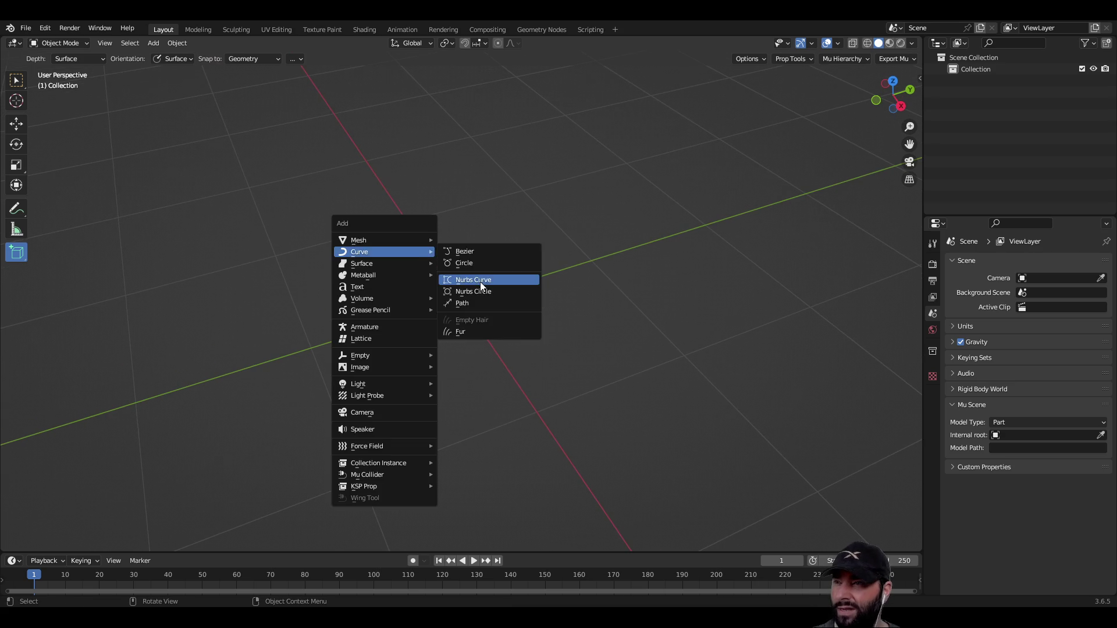
pyautogui.moveTo(372, 242)
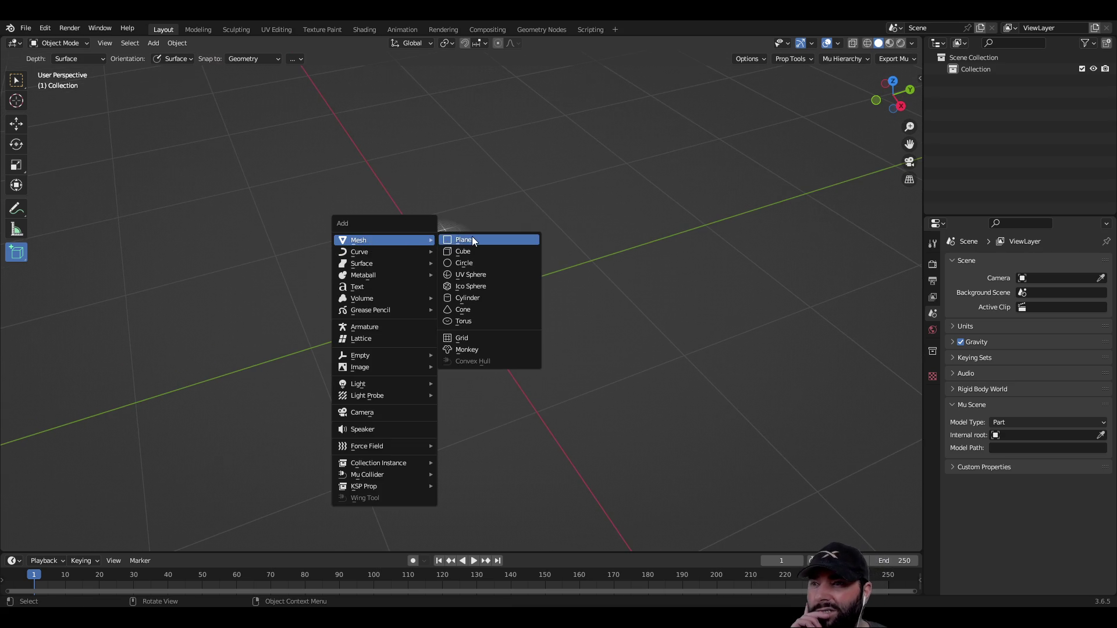
pyautogui.click(477, 299)
# Raise the cylinder and snap it to the grid at location 0, 0, 1 m.
pyautogui.moveTo(502, 298)
pyautogui.mouseDown(button='middle')
pyautogui.moveTo(640, 228)
pyautogui.moveTo(618, 276)
pyautogui.mouseUp(button='middle')
pyautogui.click(17, 80)
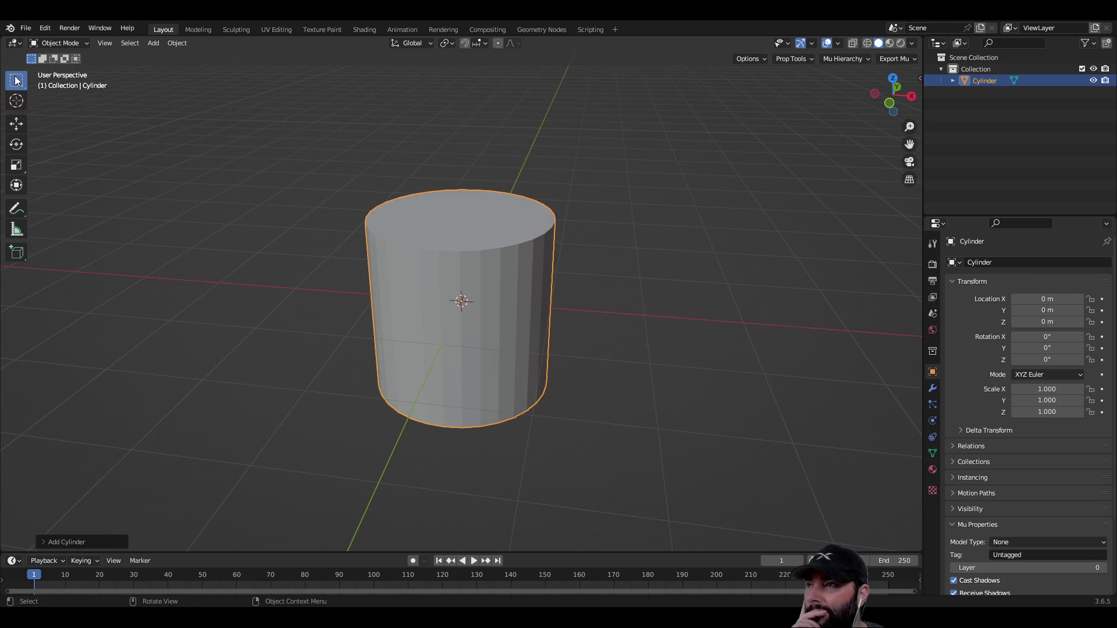
pyautogui.moveTo(466, 300); pyautogui.dragTo(428, 237, button='middle')
pyautogui.click(16, 123)
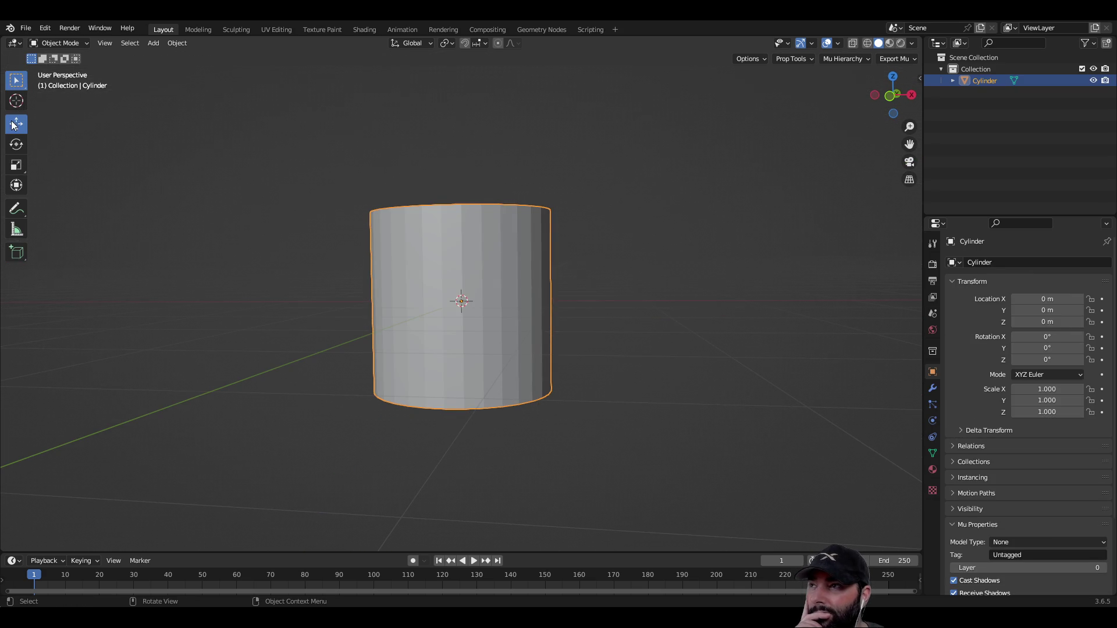
pyautogui.moveTo(457, 239); pyautogui.dragTo(476, 96)
pyautogui.click(464, 44)
pyautogui.moveTo(512, 116)
pyautogui.mouseDown(button='middle')
pyautogui.moveTo(550, 175)
pyautogui.moveTo(457, 173)
pyautogui.mouseUp(button='middle')
pyautogui.moveTo(460, 175)
pyautogui.mouseDown()
pyautogui.moveTo(469, 110)
pyautogui.moveTo(548, 179)
pyautogui.mouseUp()
pyautogui.moveTo(549, 180)
pyautogui.mouseDown(button='middle')
pyautogui.moveTo(574, 305)
pyautogui.moveTo(570, 229)
pyautogui.moveTo(560, 226)
pyautogui.mouseUp(button='middle')
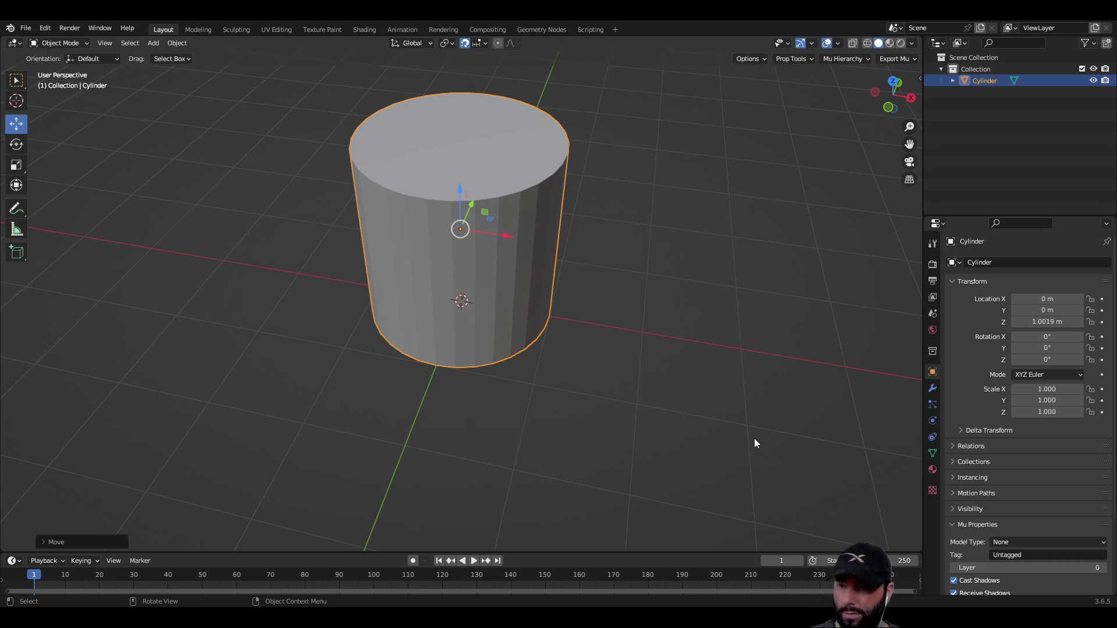
pyautogui.hotkey('shift', 's')
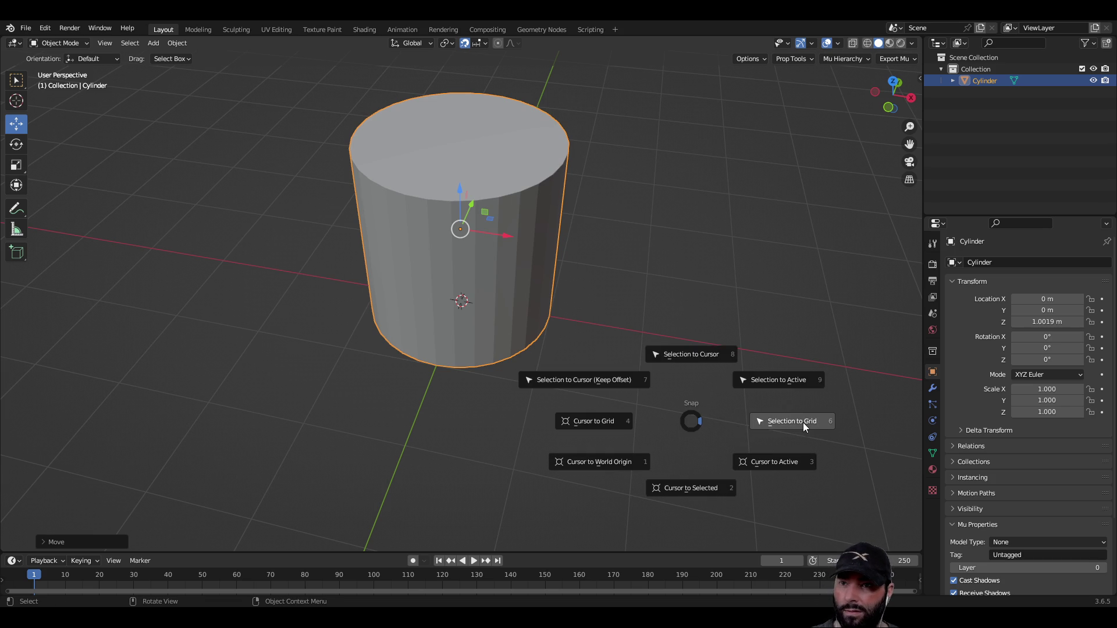
pyautogui.click(803, 423)
# Set the viewport overlay grid scale to 0.5.
pyautogui.moveTo(639, 287)
pyautogui.mouseDown(button='middle')
pyautogui.moveTo(647, 234)
pyautogui.moveTo(658, 319)
pyautogui.moveTo(509, 302)
pyautogui.moveTo(476, 256)
pyautogui.moveTo(537, 286)
pyautogui.moveTo(568, 327)
pyautogui.moveTo(556, 262)
pyautogui.moveTo(577, 274)
pyautogui.mouseUp(button='middle')
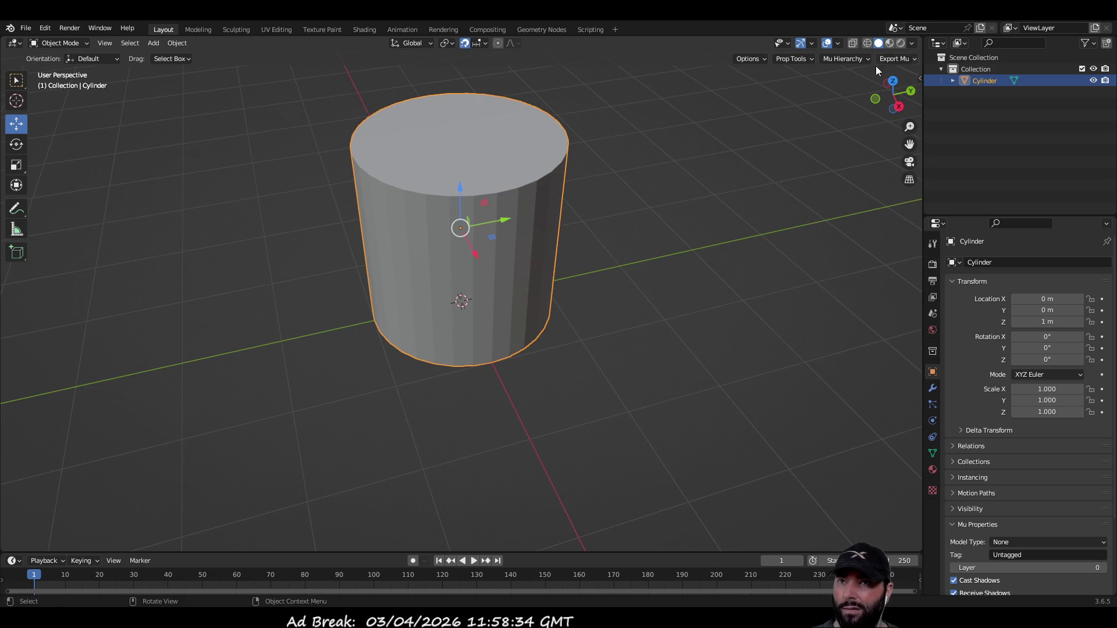
pyautogui.click(838, 43)
pyautogui.click(808, 111)
pyautogui.write('0.500')
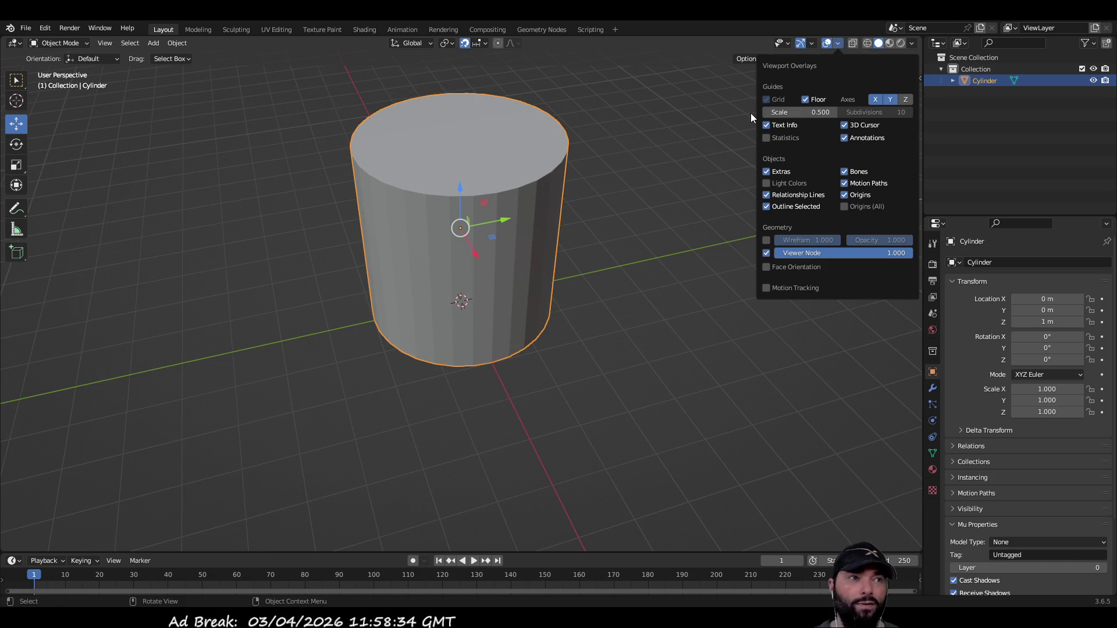
pyautogui.press('Return')
pyautogui.click(618, 208)
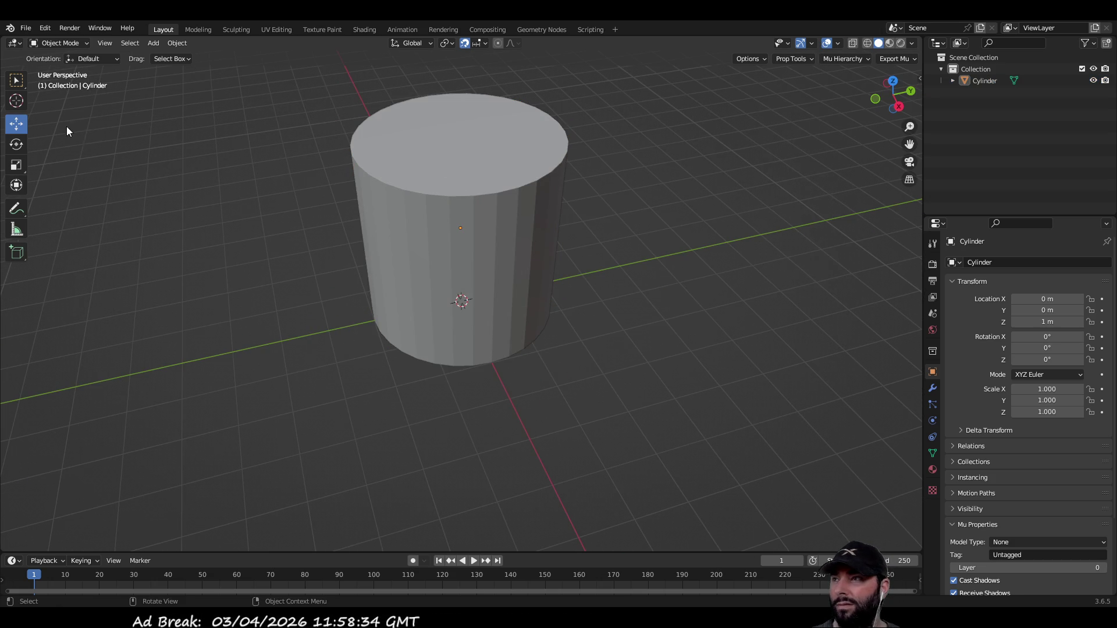
# In Edit Mode face select, move the cylinder's top face down along Z into a short cylinder.
pyautogui.press('Tab')
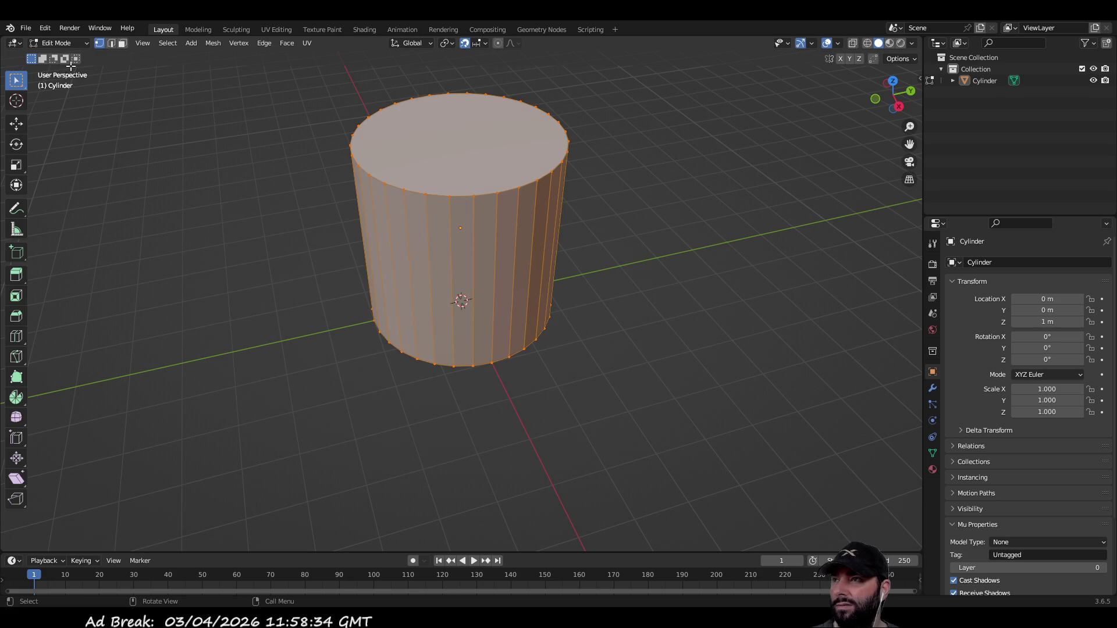
pyautogui.click(122, 44)
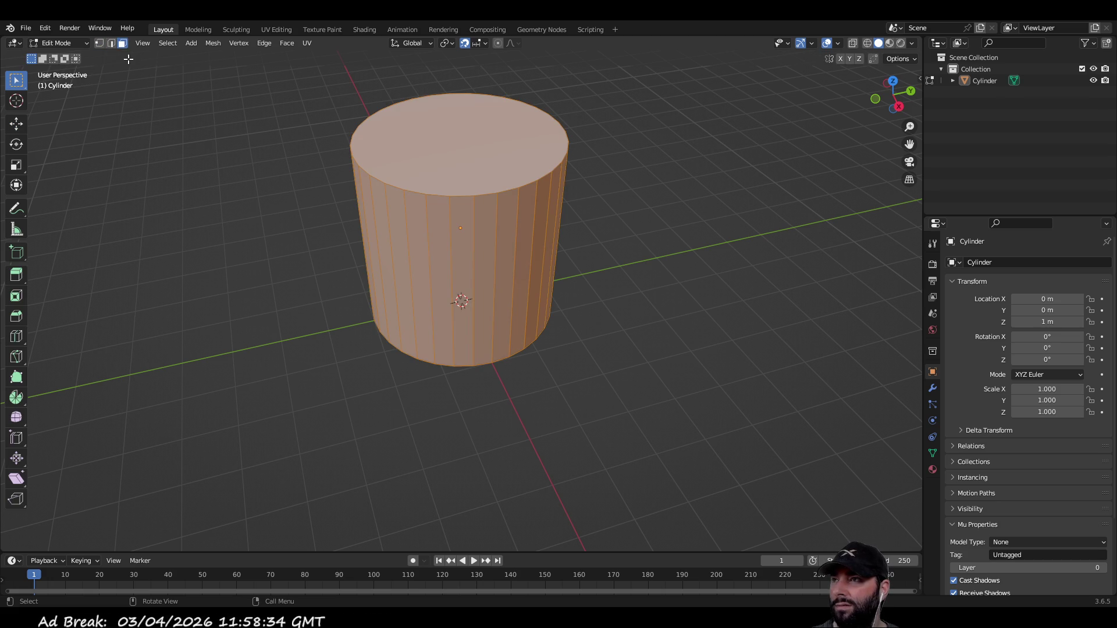
pyautogui.click(428, 129)
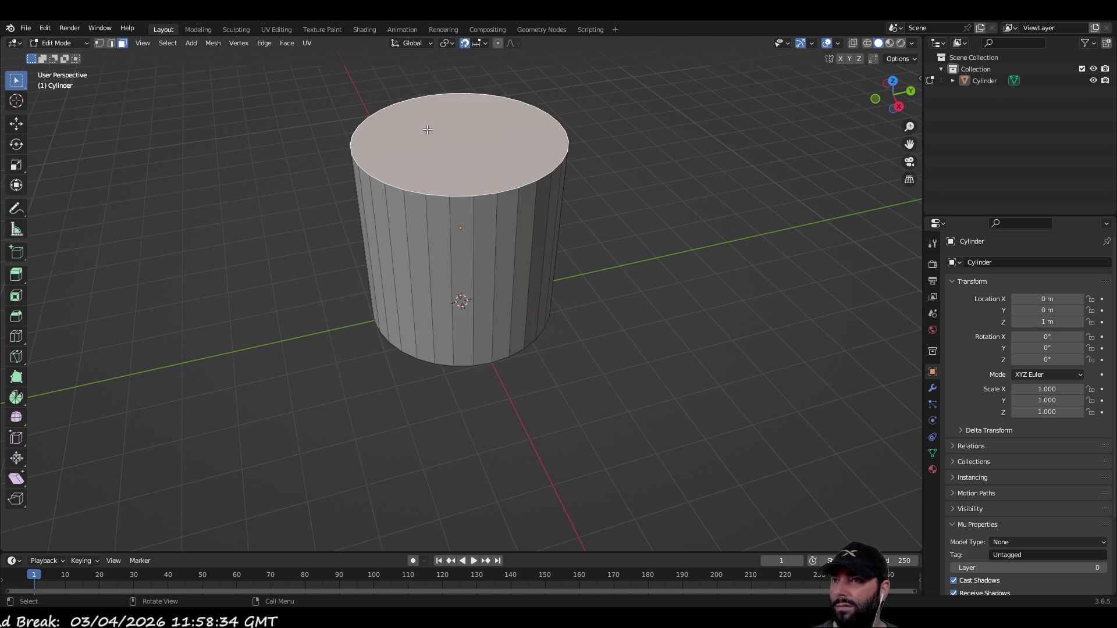
pyautogui.click(17, 123)
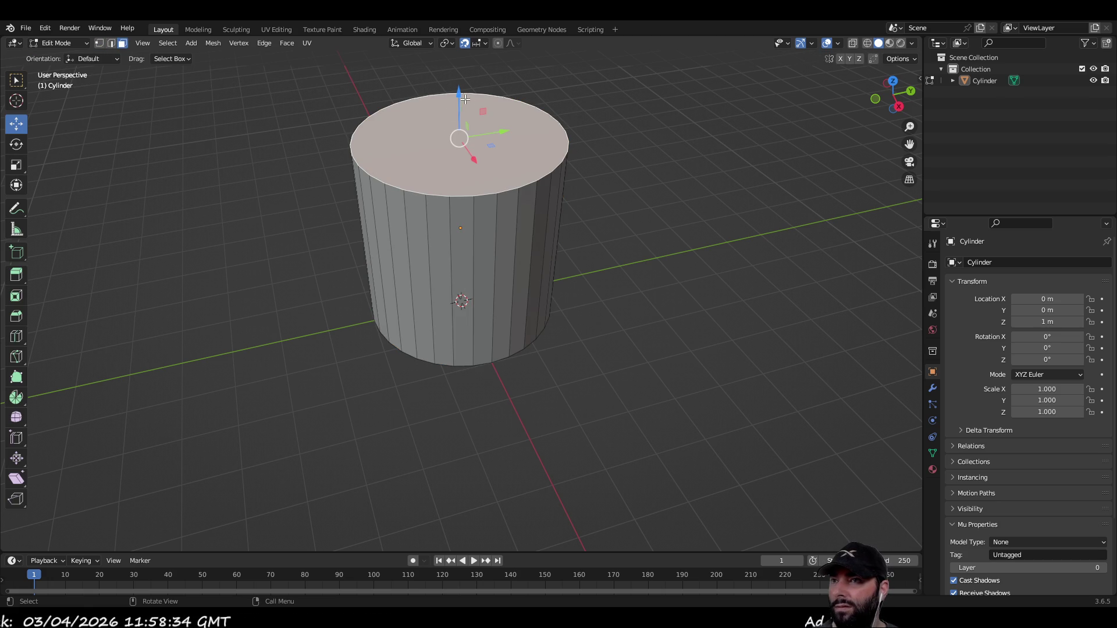
pyautogui.moveTo(458, 92)
pyautogui.mouseDown()
pyautogui.moveTo(457, 266)
pyautogui.moveTo(460, 217)
pyautogui.mouseUp()
pyautogui.moveTo(460, 216)
pyautogui.mouseDown(button='middle')
pyautogui.moveTo(611, 309)
pyautogui.moveTo(611, 339)
pyautogui.moveTo(486, 222)
pyautogui.mouseUp(button='middle')
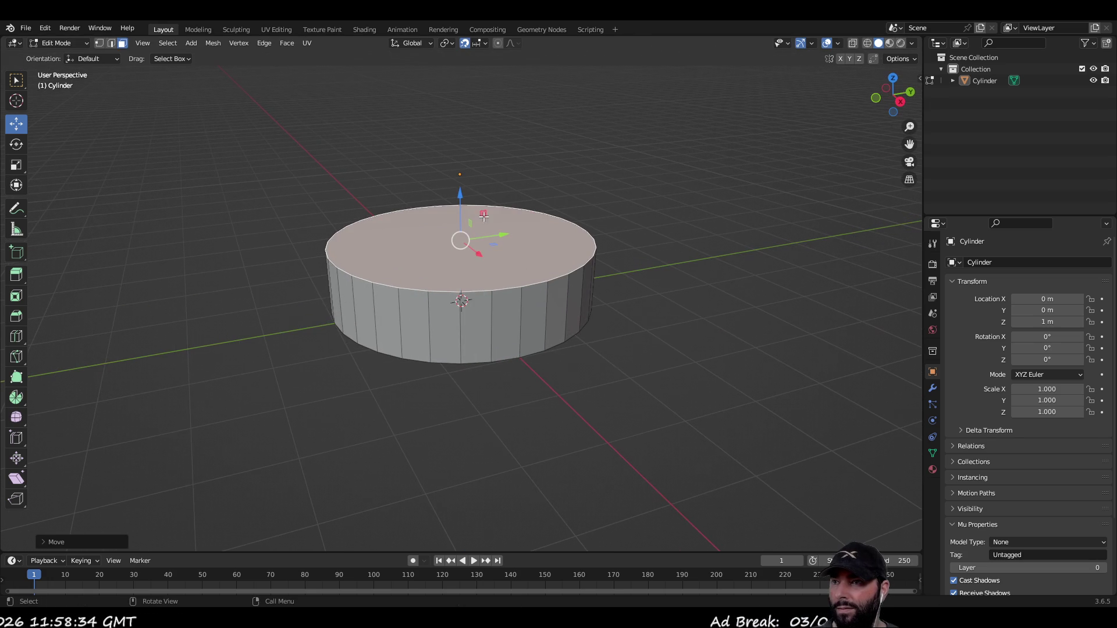
pyautogui.moveTo(460, 195)
pyautogui.mouseDown()
pyautogui.moveTo(459, 312)
pyautogui.moveTo(461, 237)
pyautogui.mouseUp()
pyautogui.moveTo(621, 369)
pyautogui.mouseDown(button='middle')
pyautogui.moveTo(664, 338)
pyautogui.moveTo(815, 129)
pyautogui.mouseUp(button='middle')
pyautogui.moveTo(760, 77)
pyautogui.mouseDown(button='middle')
pyautogui.moveTo(699, 175)
pyautogui.moveTo(631, 344)
pyautogui.moveTo(644, 264)
pyautogui.moveTo(636, 289)
pyautogui.mouseUp(button='middle')
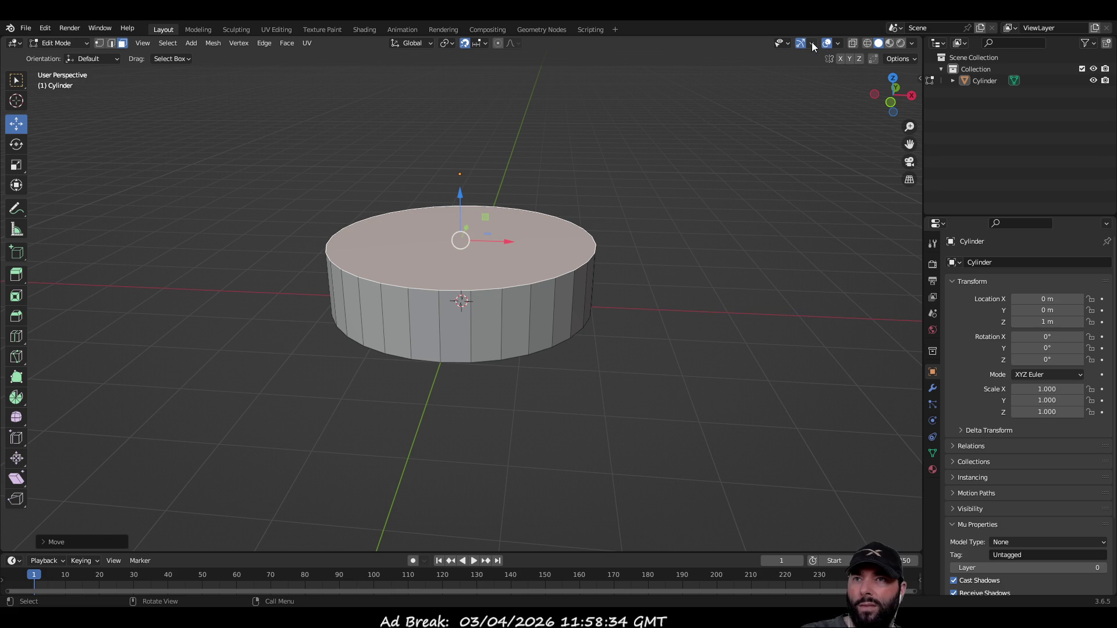
# Set the viewport overlay grid scale to 0.25.
pyautogui.click(838, 44)
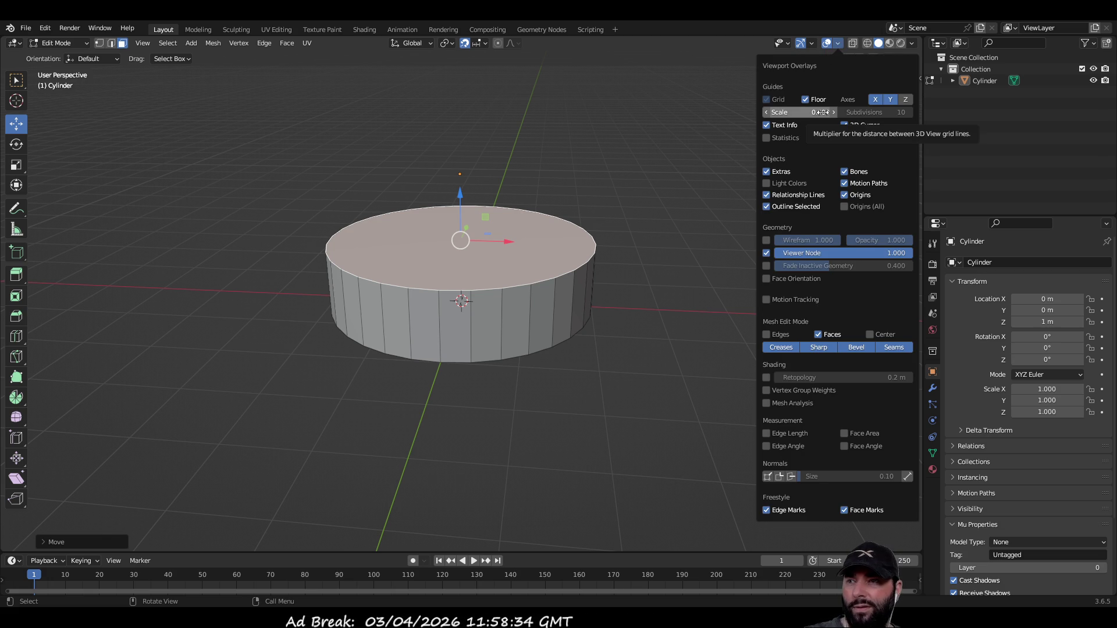
pyautogui.click(838, 44)
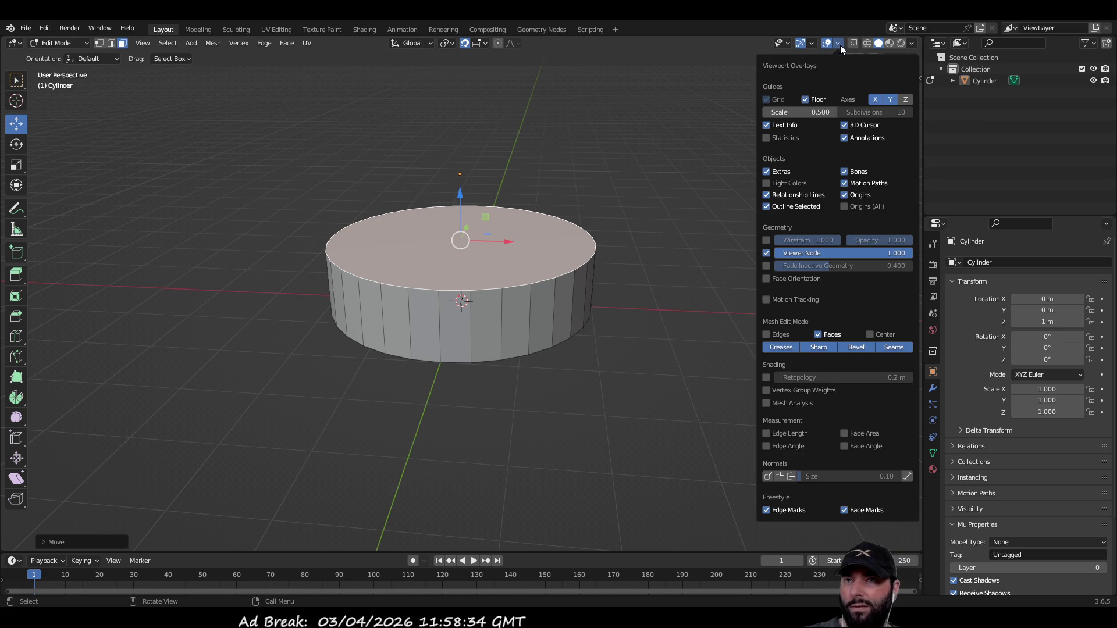
pyautogui.click(820, 115)
pyautogui.write('0.25')
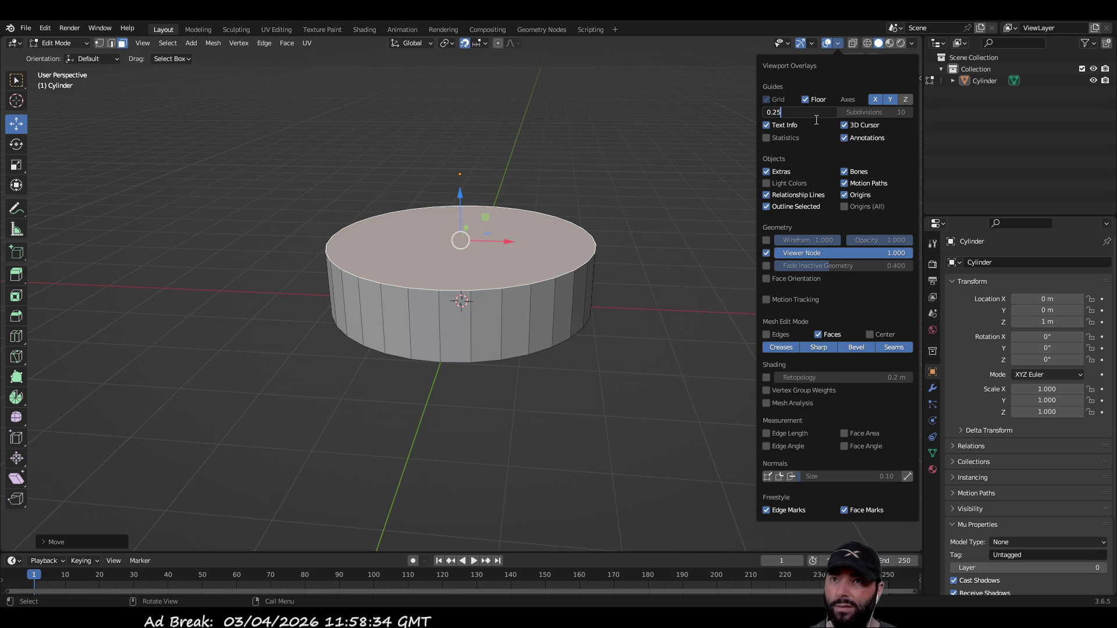
pyautogui.press('Return')
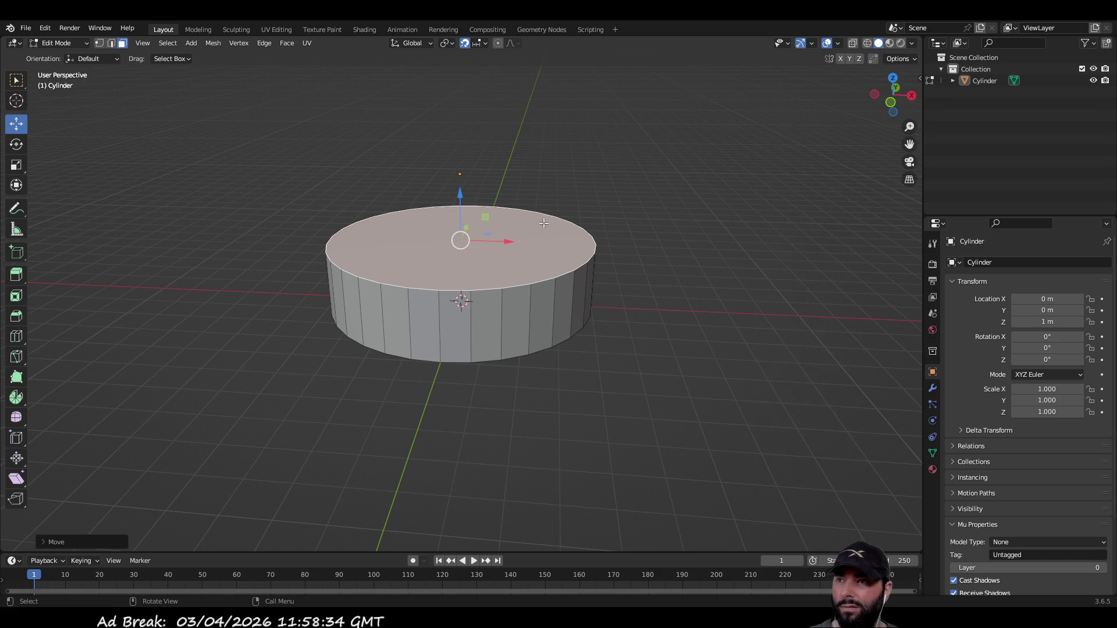
# Lower the top face further to squash the cylinder into a flat disc.
pyautogui.moveTo(460, 192); pyautogui.dragTo(460, 230)
pyautogui.click(633, 239)
pyautogui.moveTo(633, 239)
pyautogui.mouseDown(button='middle')
pyautogui.moveTo(646, 182)
pyautogui.moveTo(623, 257)
pyautogui.mouseUp(button='middle')
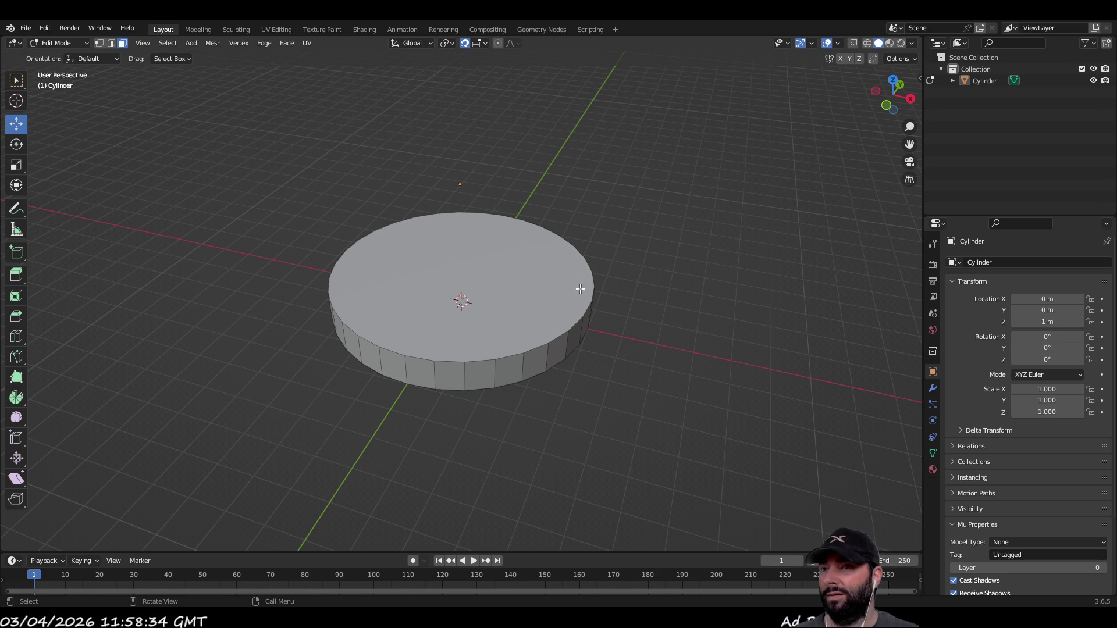
# Scale the disc outward from its centre with S and return to Object Mode.
pyautogui.press('s')
pyautogui.moveTo(686, 264)
pyautogui.mouseDown(button='middle')
pyautogui.moveTo(693, 219)
pyautogui.moveTo(673, 225)
pyautogui.moveTo(681, 218)
pyautogui.mouseUp(button='middle')
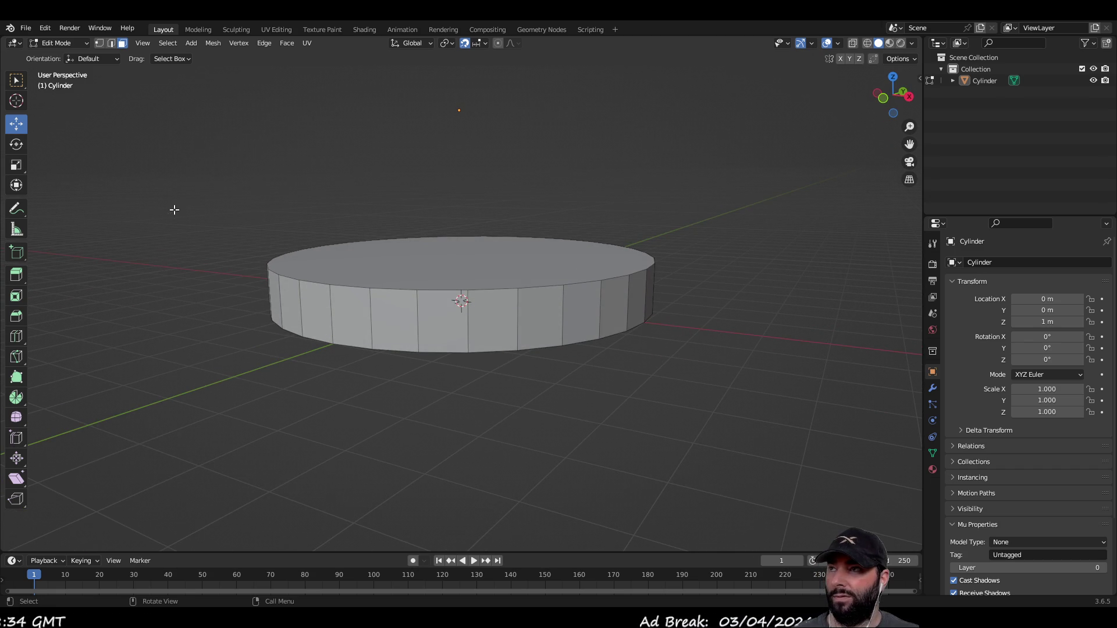
pyautogui.press('Tab')
# Draw a small new cube on the floor beside the disc with the Add Cube tool.
pyautogui.moveTo(180, 243)
pyautogui.mouseDown(button='middle')
pyautogui.moveTo(284, 331)
pyautogui.moveTo(369, 337)
pyautogui.moveTo(436, 362)
pyautogui.moveTo(320, 337)
pyautogui.moveTo(258, 347)
pyautogui.moveTo(147, 325)
pyautogui.moveTo(178, 331)
pyautogui.mouseUp(button='middle')
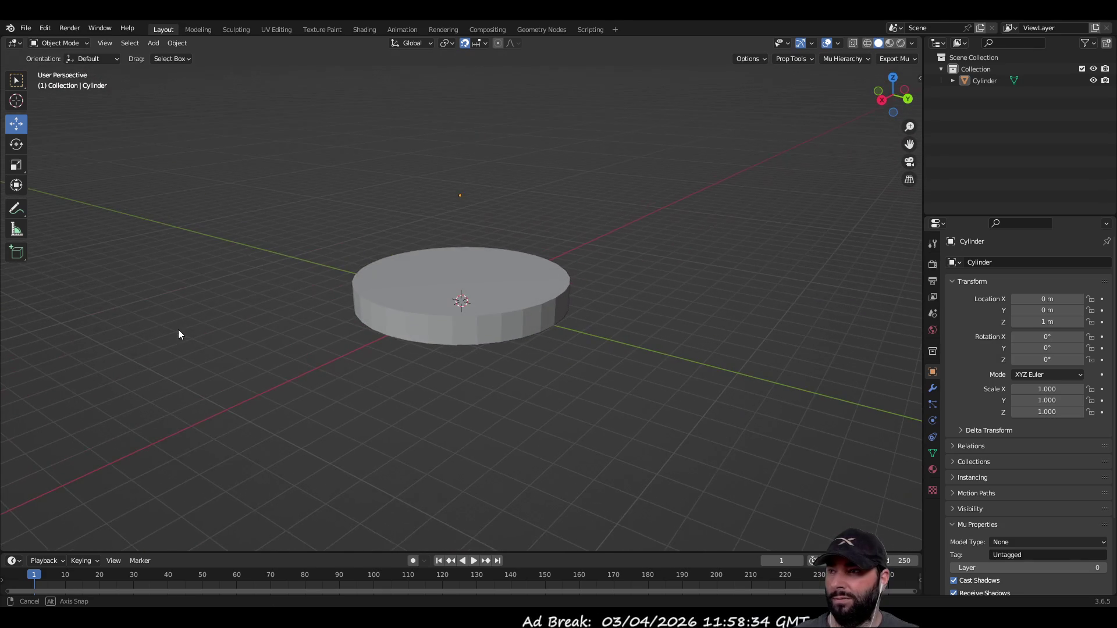
pyautogui.click(20, 253)
pyautogui.moveTo(300, 381)
pyautogui.mouseDown()
pyautogui.moveTo(358, 385)
pyautogui.moveTo(348, 376)
pyautogui.mouseUp()
pyautogui.click(343, 356)
# Snap the new cube to the grid with Shift+S Selection to Grid.
pyautogui.moveTo(344, 356)
pyautogui.mouseDown(button='middle')
pyautogui.moveTo(472, 400)
pyautogui.moveTo(568, 388)
pyautogui.mouseUp(button='middle')
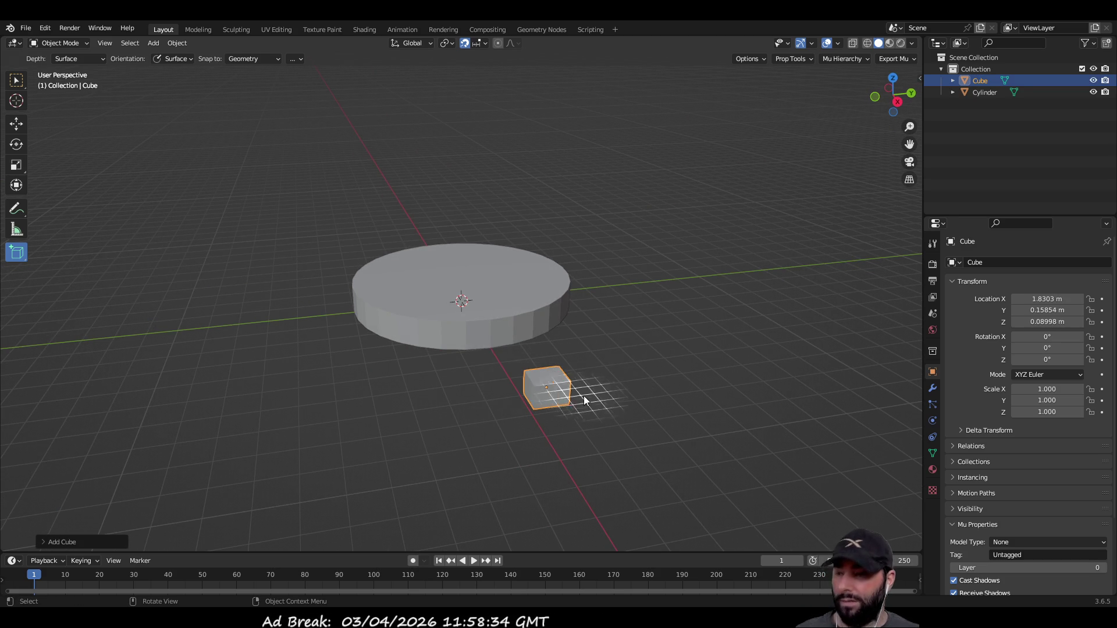
pyautogui.hotkey('shift', 's')
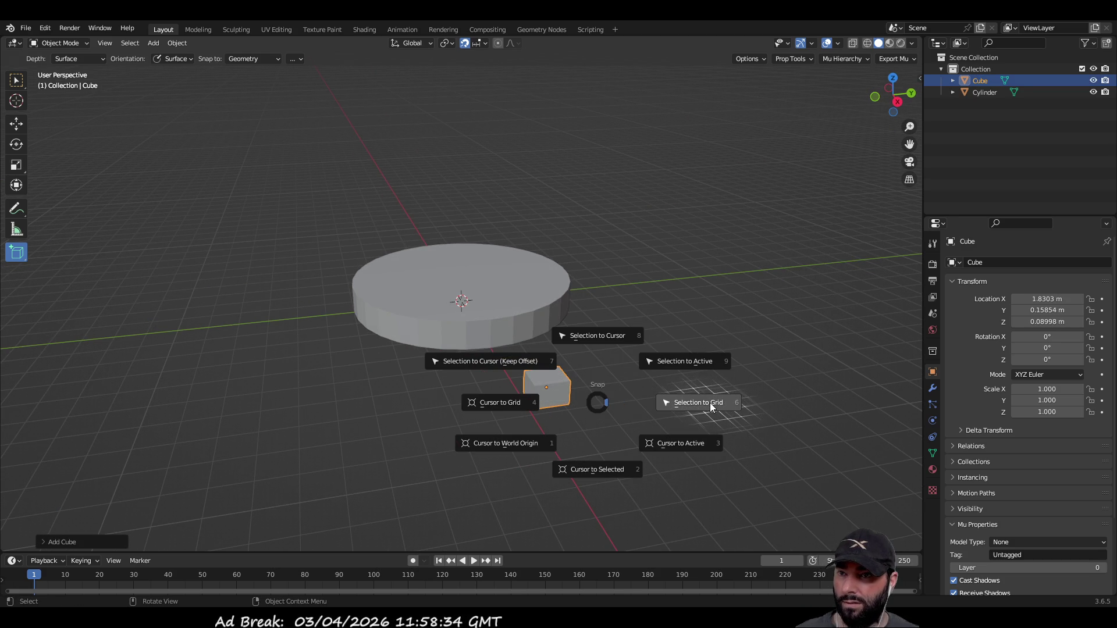
pyautogui.click(711, 405)
pyautogui.scroll(1, 620, 397)
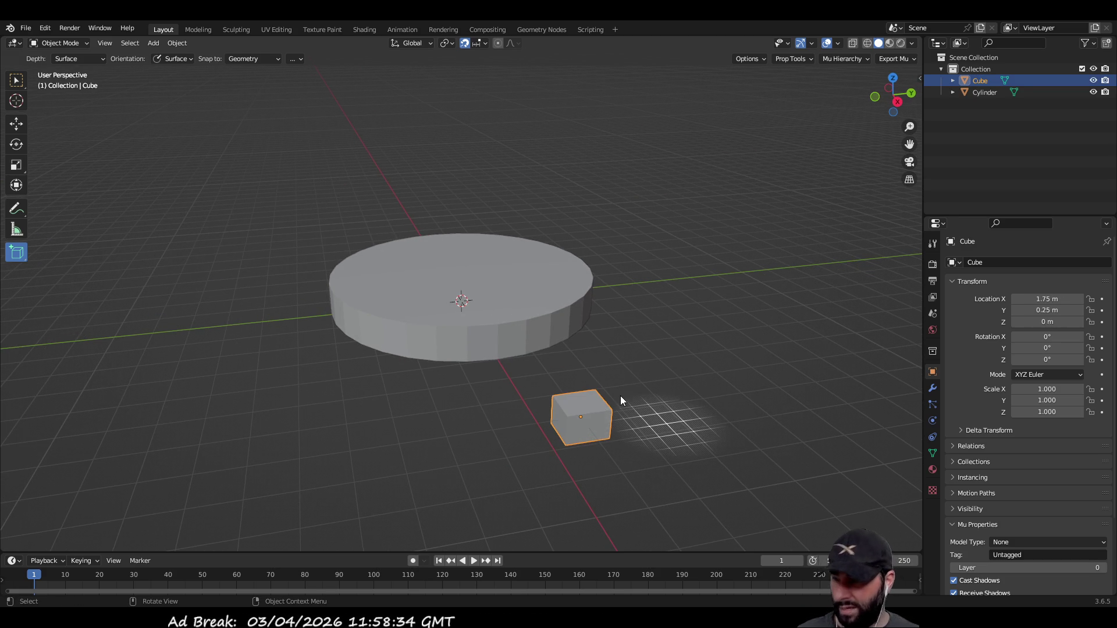
# In Edit Mode, snap the cube's vertices to the grid, then undo the collapse this causes.
pyautogui.press('Tab')
pyautogui.hotkey('shift', 's')
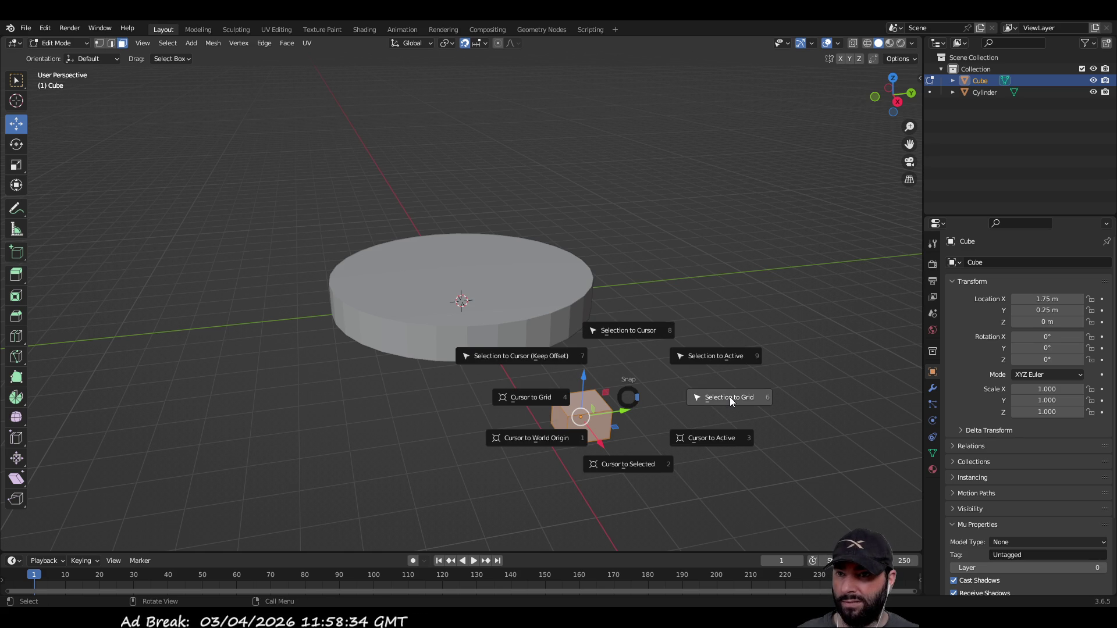
pyautogui.click(730, 397)
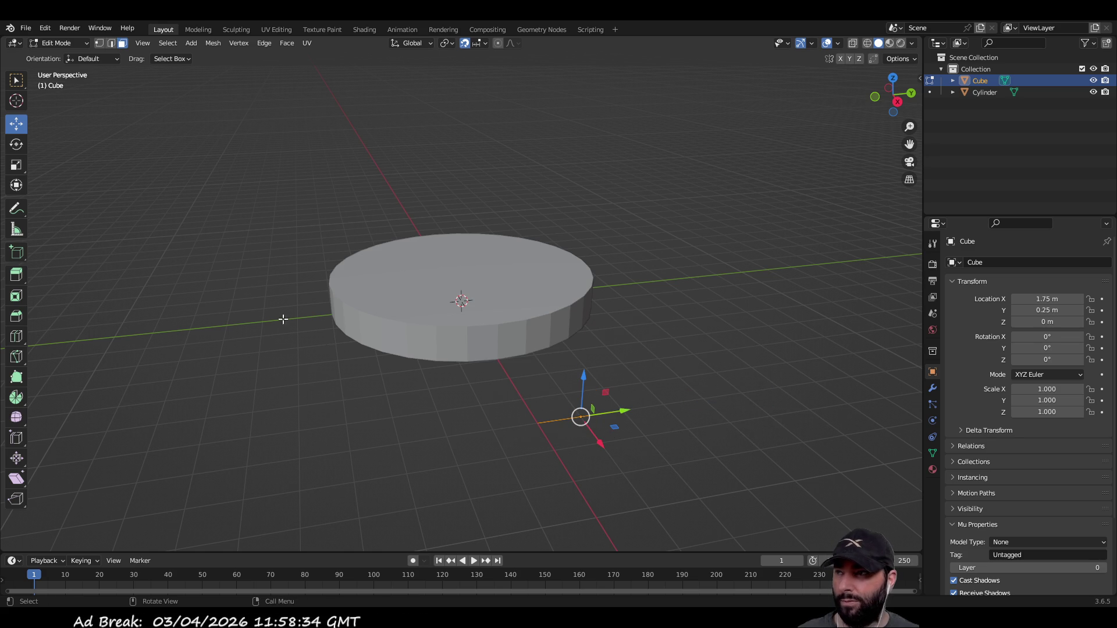
pyautogui.moveTo(334, 338)
pyautogui.mouseDown(button='middle')
pyautogui.moveTo(670, 344)
pyautogui.moveTo(683, 355)
pyautogui.mouseUp(button='middle')
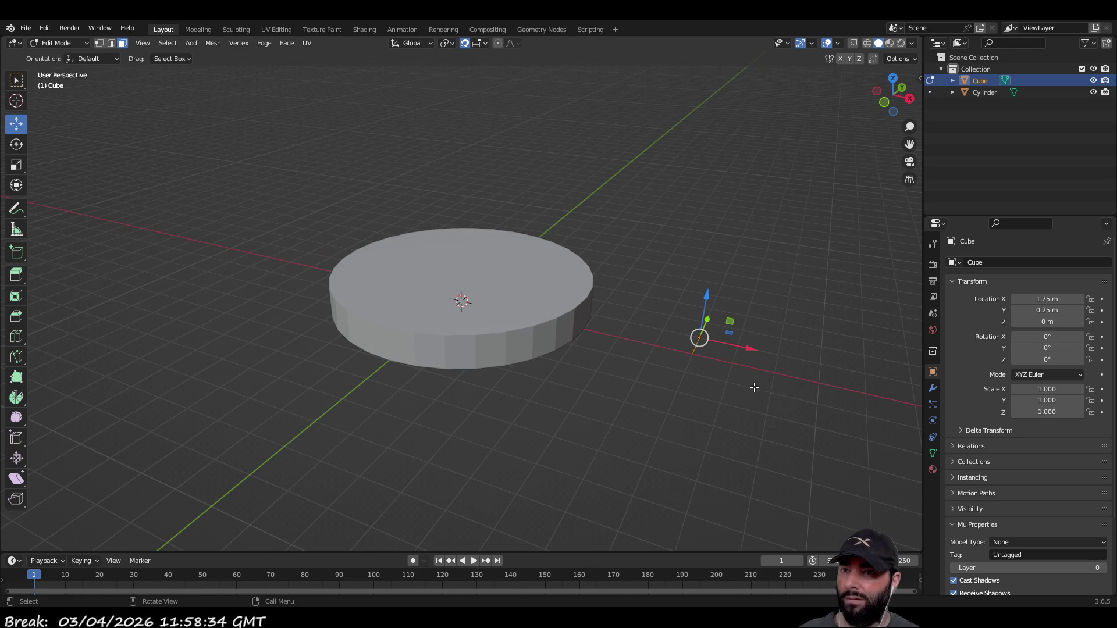
pyautogui.hotkey('ctrl', 'z')
pyautogui.hotkey('ctrl', 'z')
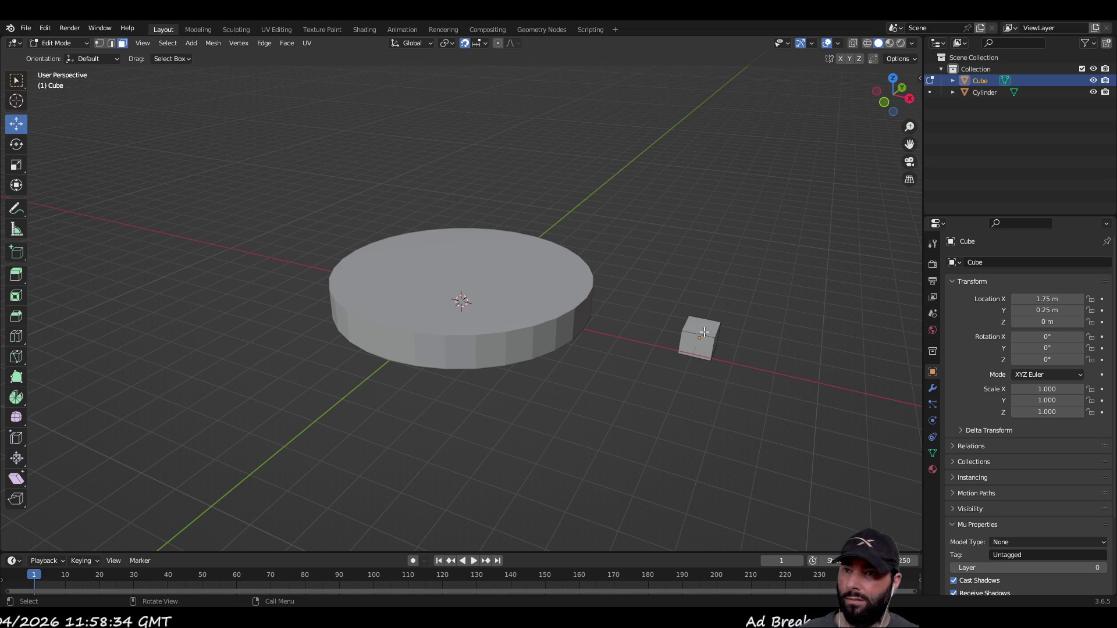
# Raise the cube's top face and widen it along X into a taller slab.
pyautogui.moveTo(711, 281); pyautogui.dragTo(711, 250)
pyautogui.moveTo(743, 369); pyautogui.dragTo(708, 360, button='middle')
pyautogui.click(705, 364)
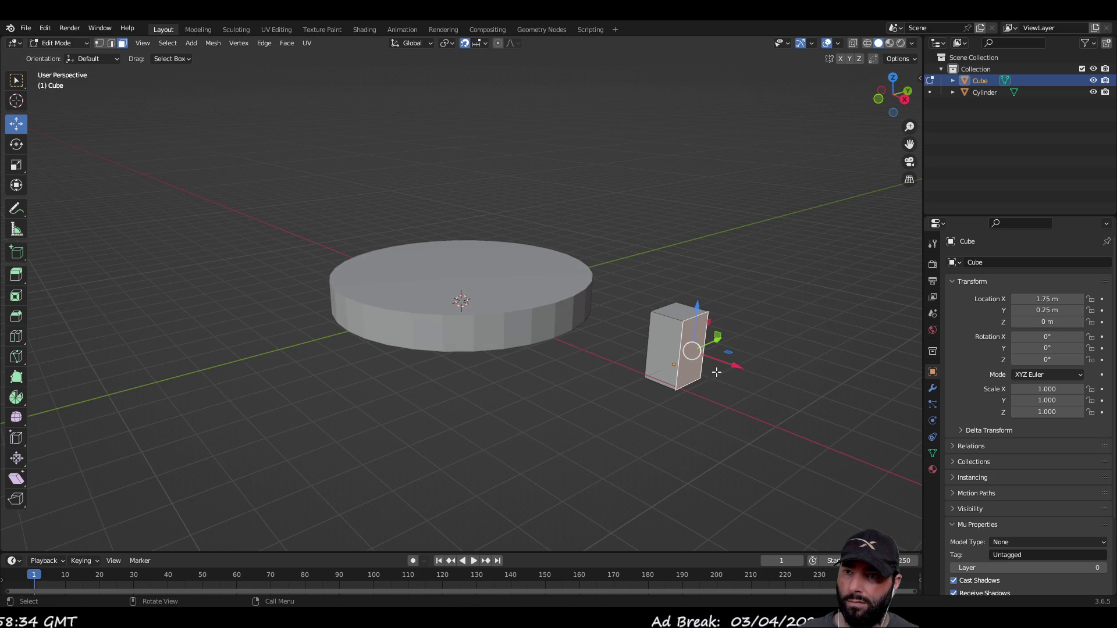
pyautogui.moveTo(736, 366); pyautogui.dragTo(673, 370)
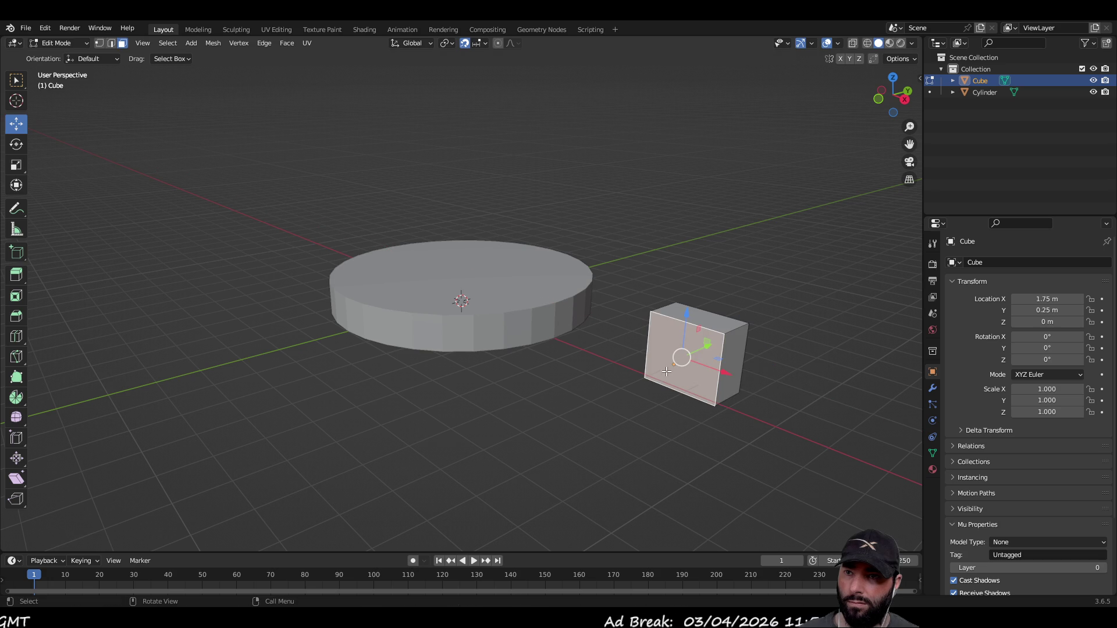
pyautogui.click(748, 432)
pyautogui.moveTo(749, 432)
pyautogui.mouseDown(button='middle')
pyautogui.moveTo(651, 405)
pyautogui.moveTo(752, 404)
pyautogui.mouseUp(button='middle')
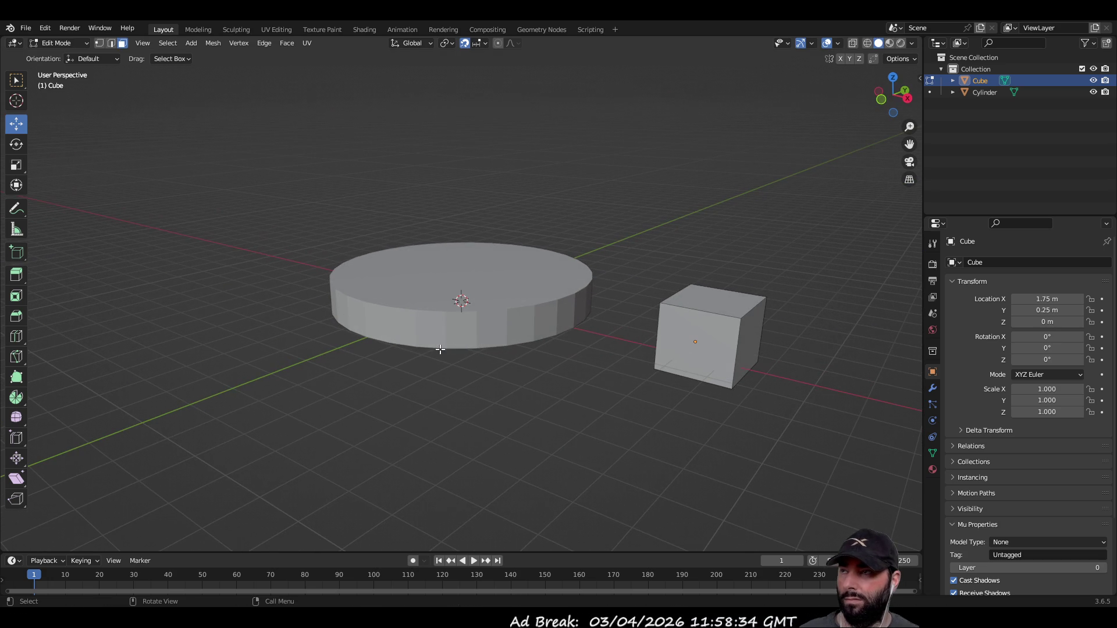
pyautogui.press('Tab')
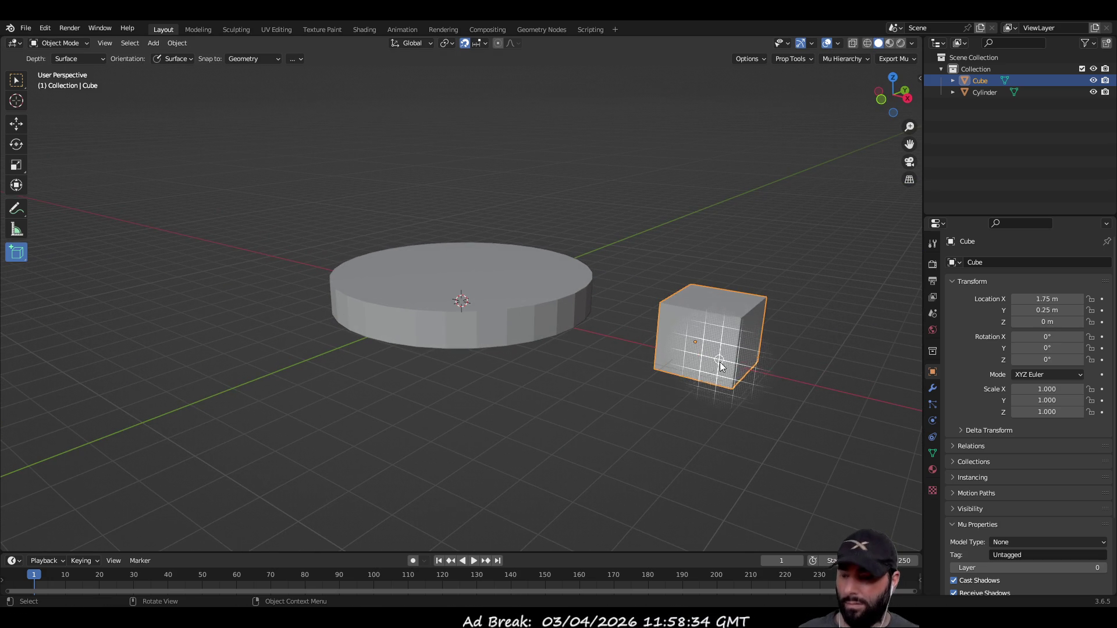
# Back in Edit Mode, box-select all of the cube's faces.
pyautogui.hotkey('shift', 's')
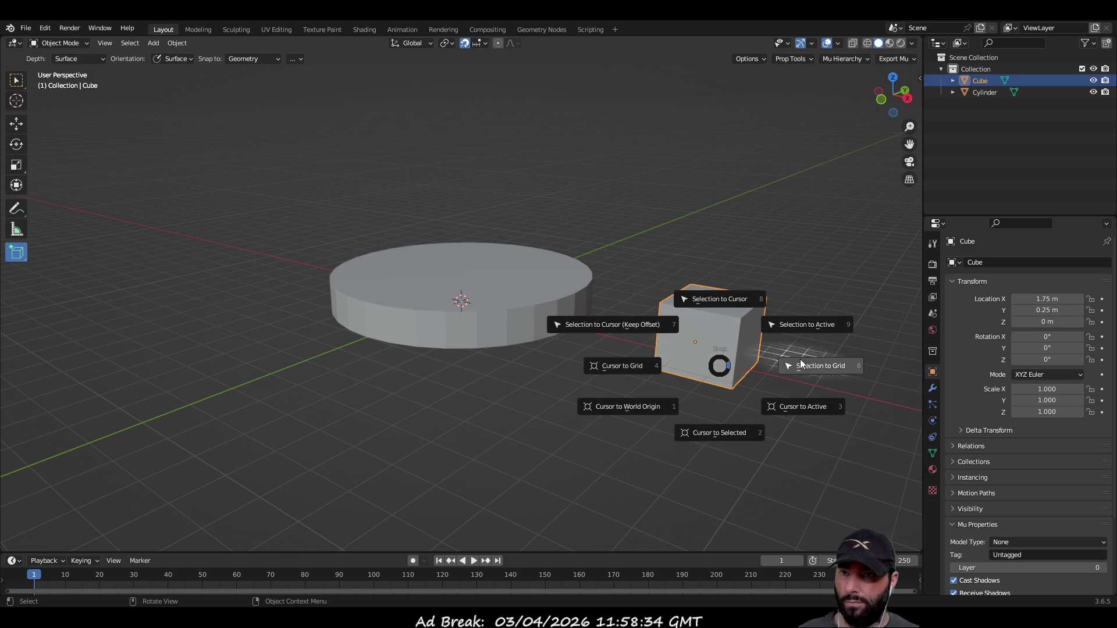
pyautogui.click(811, 364)
pyautogui.moveTo(663, 393); pyautogui.dragTo(678, 406, button='middle')
pyautogui.press('Tab')
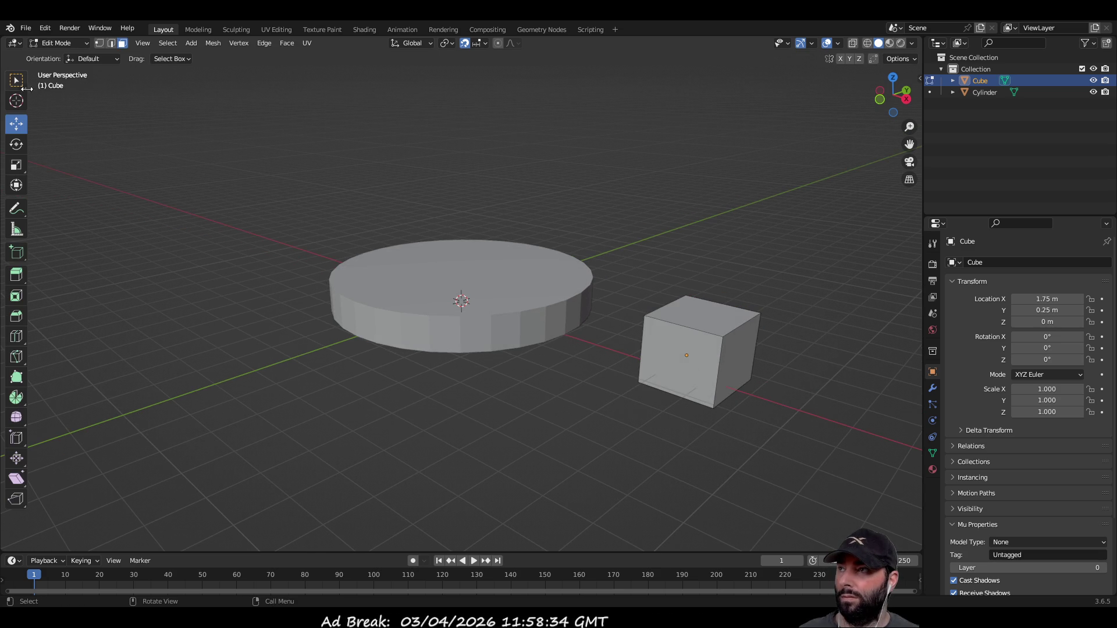
pyautogui.press('w')
pyautogui.moveTo(640, 274)
pyautogui.mouseDown()
pyautogui.moveTo(788, 412)
pyautogui.moveTo(789, 452)
pyautogui.mouseUp()
pyautogui.moveTo(789, 451); pyautogui.dragTo(530, 404, button='middle')
pyautogui.moveTo(165, 242)
pyautogui.mouseDown()
pyautogui.moveTo(245, 332)
pyautogui.moveTo(309, 362)
pyautogui.moveTo(292, 335)
pyautogui.mouseUp()
pyautogui.moveTo(292, 335)
pyautogui.mouseDown(button='middle')
pyautogui.moveTo(287, 229)
pyautogui.moveTo(307, 409)
pyautogui.moveTo(533, 407)
pyautogui.mouseUp(button='middle')
# Snap the selected cube vertices to the grid and return to Object Mode.
pyautogui.hotkey('shift', 's')
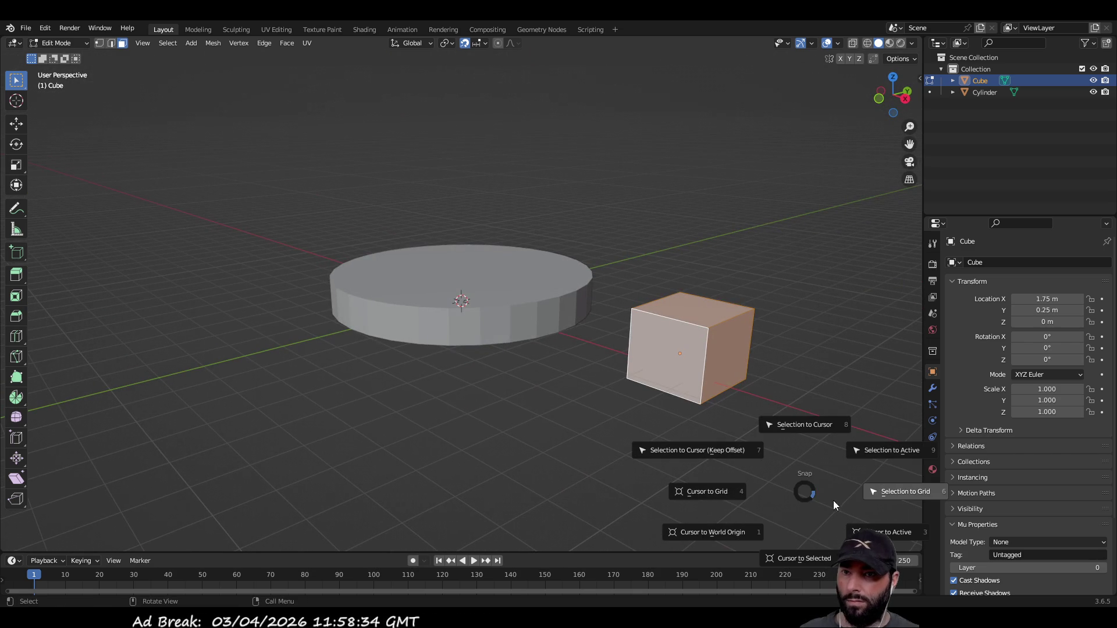
pyautogui.click(890, 489)
pyautogui.moveTo(817, 474)
pyautogui.mouseDown(button='middle')
pyautogui.moveTo(670, 466)
pyautogui.moveTo(803, 442)
pyautogui.mouseUp(button='middle')
pyautogui.click(16, 252)
pyautogui.moveTo(640, 408); pyautogui.dragTo(725, 326, button='middle')
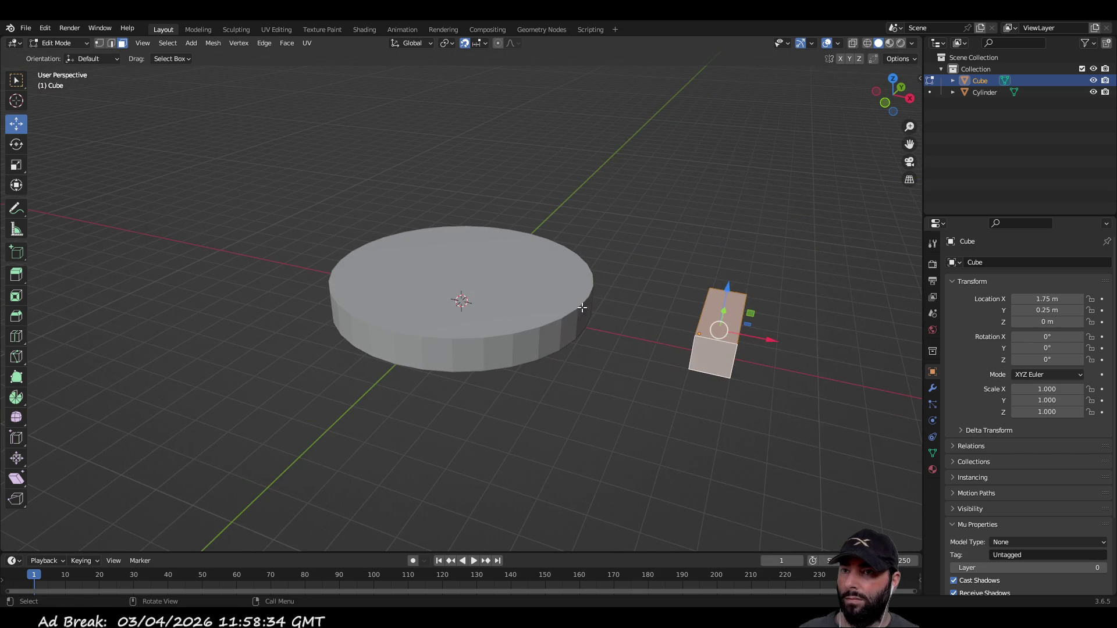
pyautogui.press('Tab')
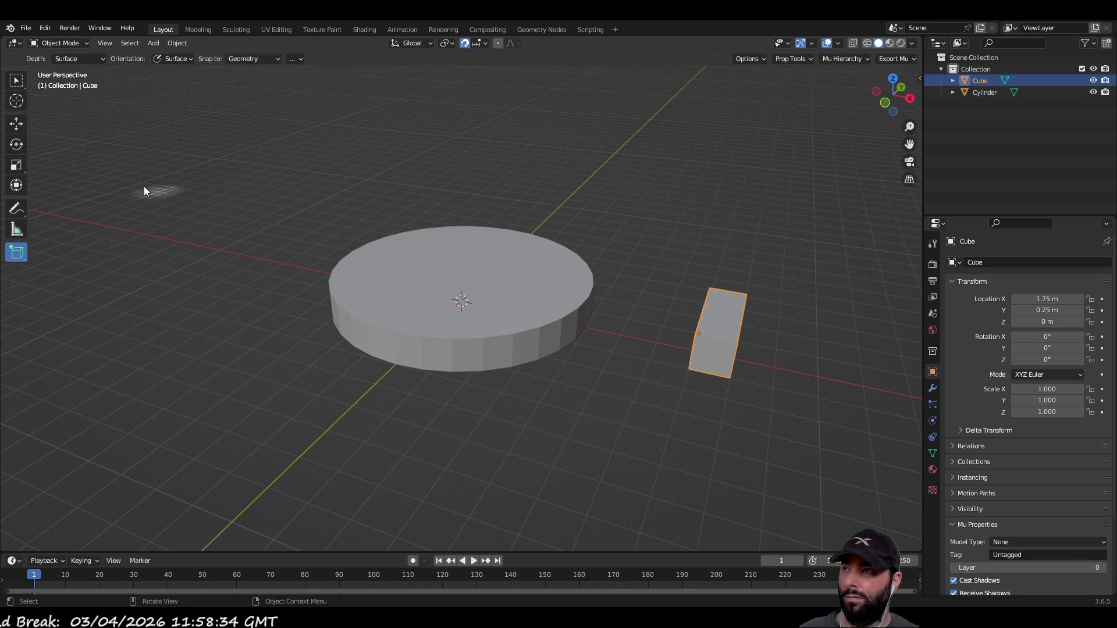
# Move the block along X onto the disc and raise it to Z 0.25 m.
pyautogui.click(20, 127)
pyautogui.moveTo(752, 343); pyautogui.dragTo(505, 299)
pyautogui.moveTo(443, 242); pyautogui.dragTo(444, 222)
pyautogui.moveTo(512, 193)
pyautogui.mouseDown(button='middle')
pyautogui.moveTo(589, 240)
pyautogui.moveTo(540, 284)
pyautogui.mouseUp(button='middle')
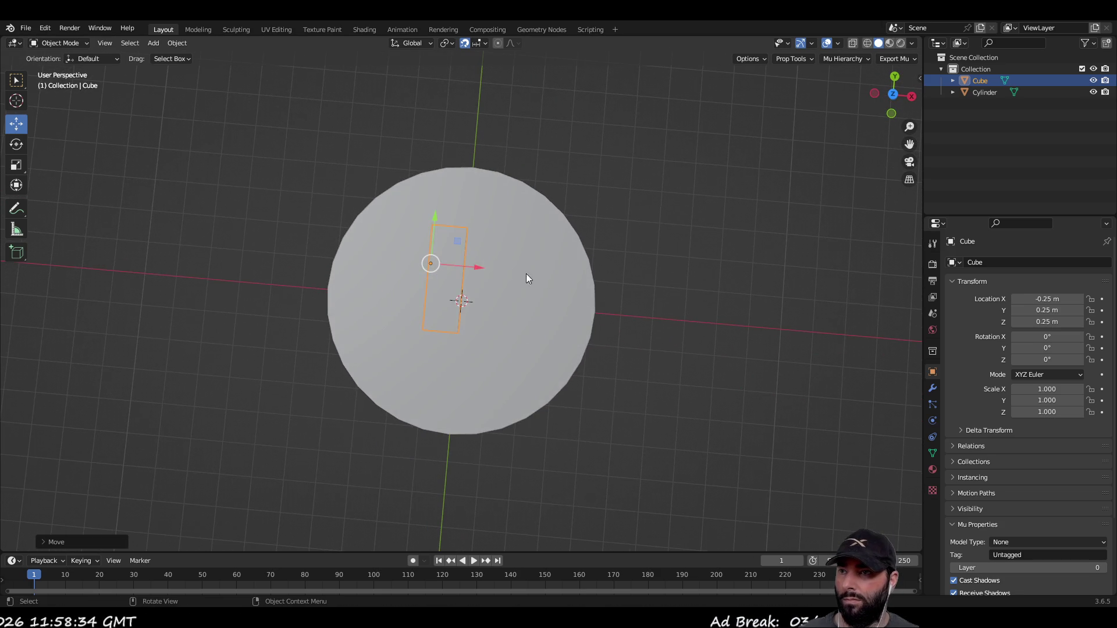
pyautogui.moveTo(478, 265); pyautogui.dragTo(483, 270)
# Shift the block to X -0.125 m on the disc.
pyautogui.moveTo(726, 274)
pyautogui.mouseDown(button='middle')
pyautogui.moveTo(633, 195)
pyautogui.moveTo(570, 166)
pyautogui.moveTo(473, 179)
pyautogui.moveTo(484, 217)
pyautogui.moveTo(498, 217)
pyautogui.mouseUp(button='middle')
pyautogui.scroll(2, 573, 301)
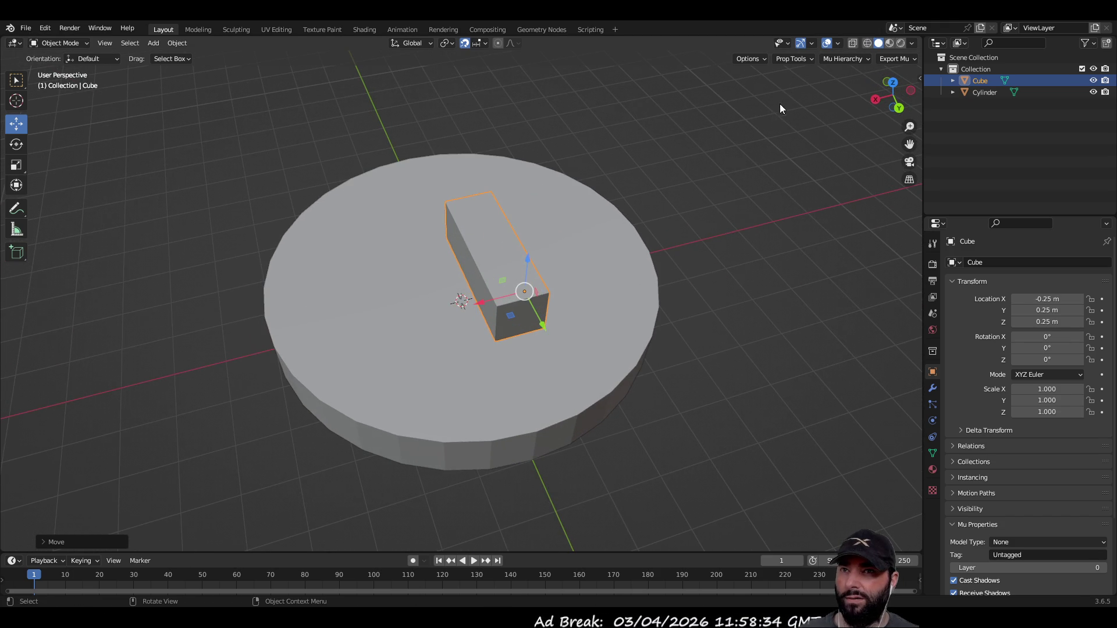
pyautogui.click(838, 43)
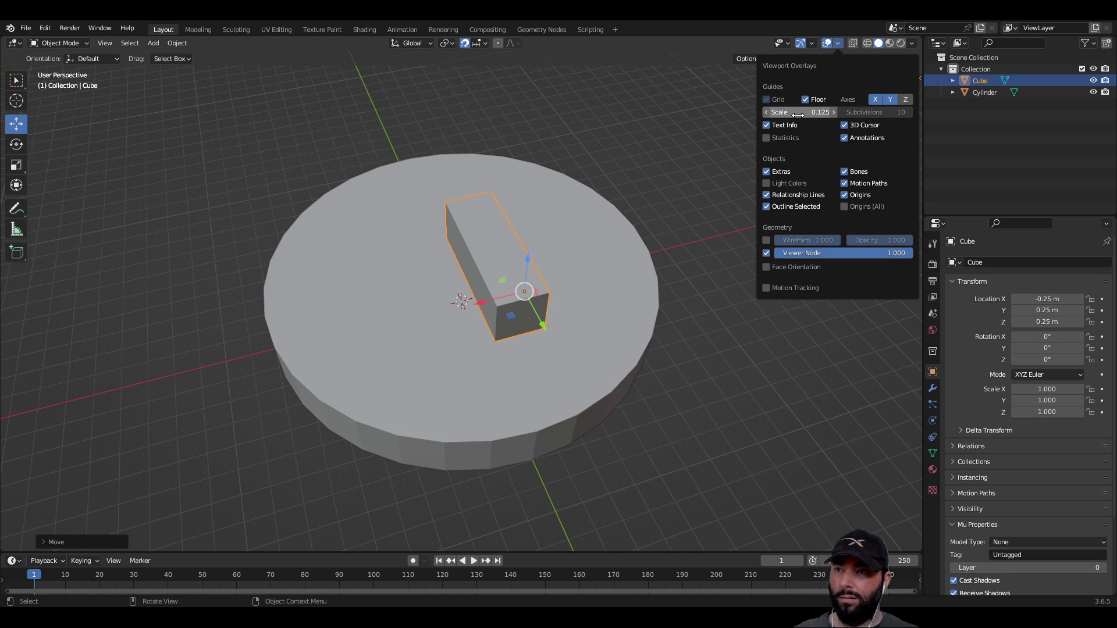
pyautogui.moveTo(480, 303); pyautogui.dragTo(459, 307)
pyautogui.click(453, 308)
# In Edit Mode, pull the block's end face back along Y by 0.125 m.
pyautogui.moveTo(490, 309)
pyautogui.mouseDown(button='middle')
pyautogui.moveTo(466, 266)
pyautogui.moveTo(483, 260)
pyautogui.moveTo(618, 309)
pyautogui.moveTo(616, 352)
pyautogui.moveTo(347, 259)
pyautogui.moveTo(288, 213)
pyautogui.moveTo(311, 201)
pyautogui.mouseUp(button='middle')
pyautogui.press('Tab')
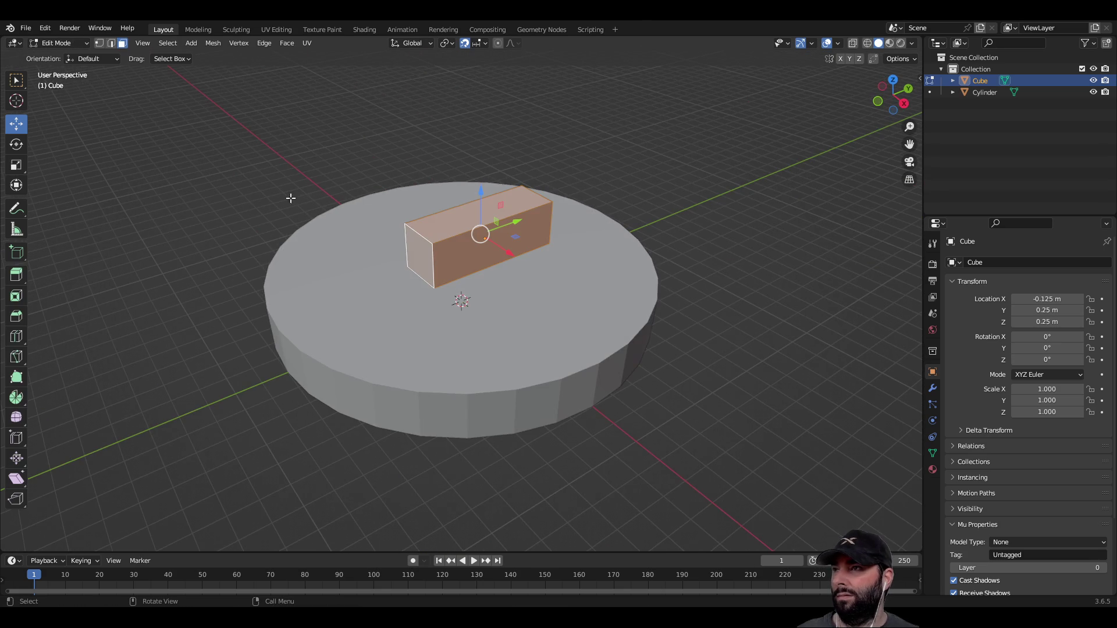
pyautogui.click(423, 248)
pyautogui.moveTo(455, 245); pyautogui.dragTo(465, 241)
pyautogui.moveTo(466, 241)
pyautogui.mouseDown(button='middle')
pyautogui.moveTo(527, 291)
pyautogui.moveTo(526, 254)
pyautogui.mouseUp(button='middle')
pyautogui.moveTo(565, 277)
pyautogui.mouseDown()
pyautogui.moveTo(497, 256)
pyautogui.moveTo(526, 263)
pyautogui.mouseUp()
pyautogui.moveTo(494, 212); pyautogui.dragTo(560, 301, button='middle')
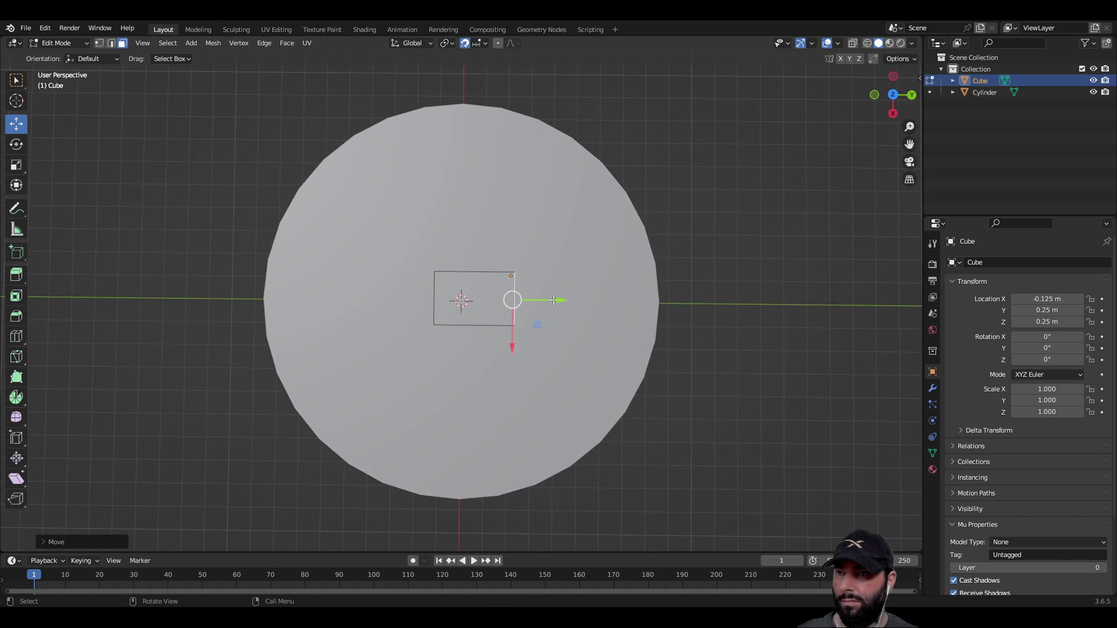
pyautogui.moveTo(559, 299); pyautogui.dragTo(534, 302)
pyautogui.moveTo(535, 303); pyautogui.dragTo(517, 205, button='middle')
# Raise the block's top face to form a tall upright post.
pyautogui.click(456, 208)
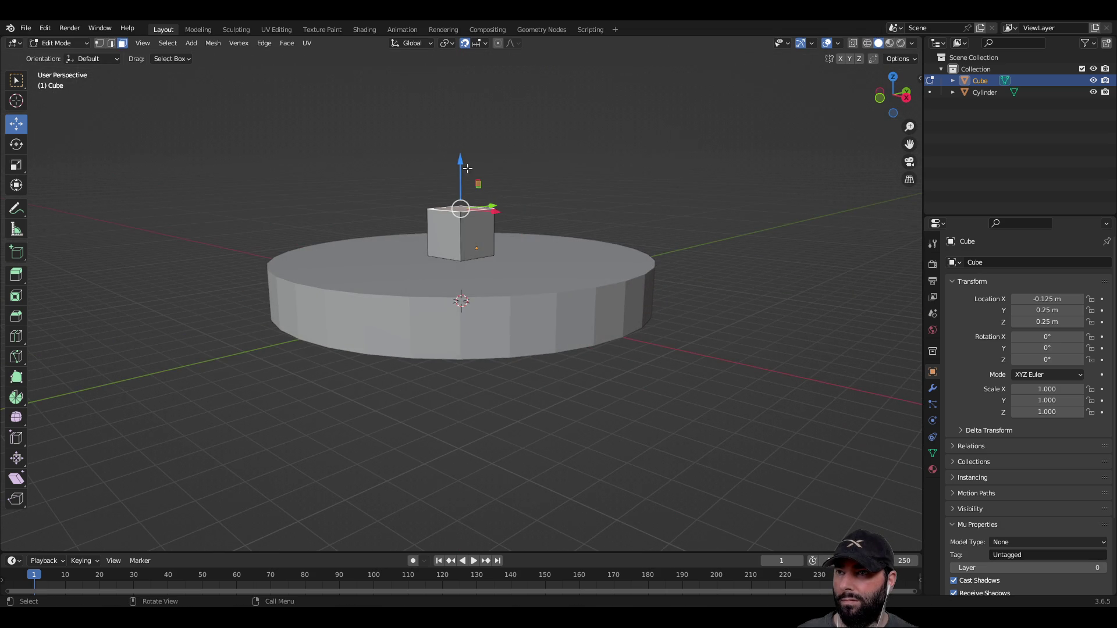
pyautogui.moveTo(460, 159); pyautogui.dragTo(463, 106)
pyautogui.moveTo(554, 115); pyautogui.dragTo(623, 201, button='middle')
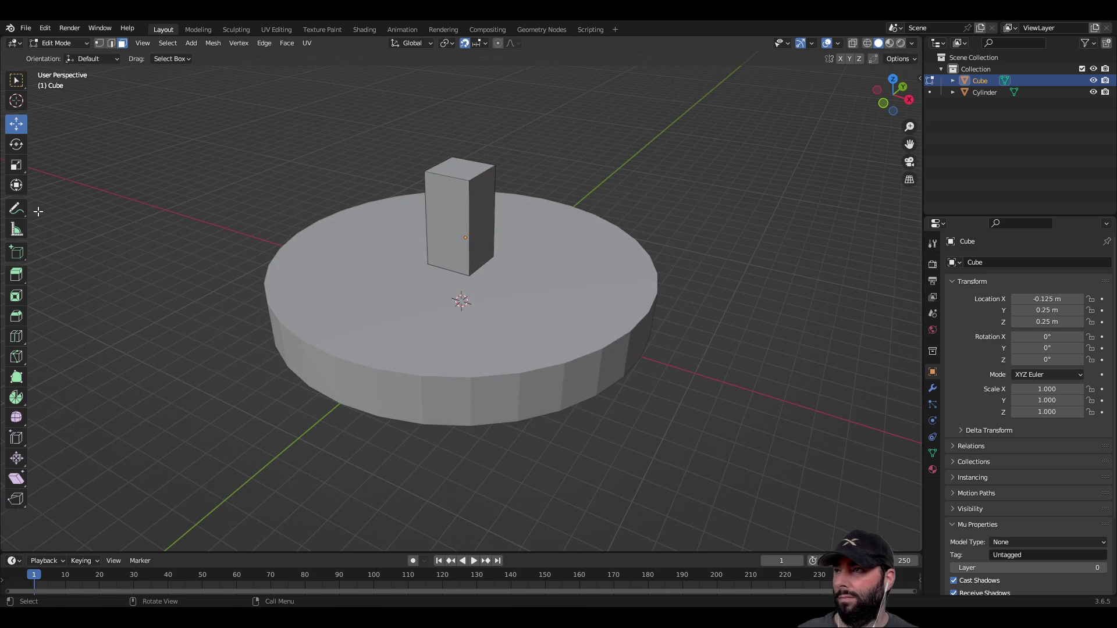
pyautogui.press('Tab')
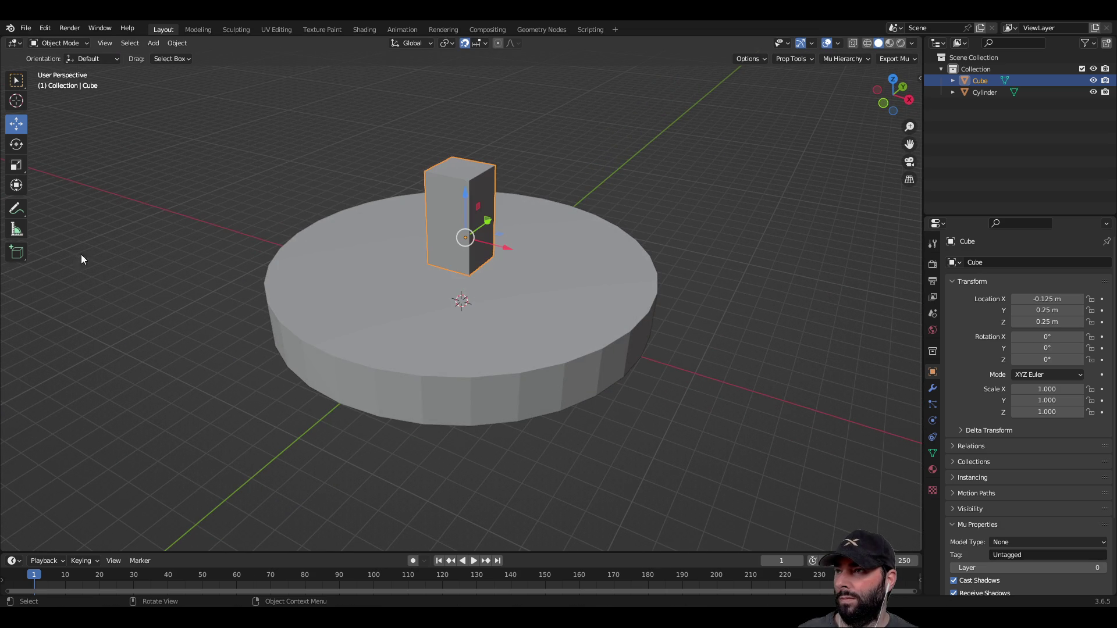
# Draw a new long box beside the disc.
pyautogui.click(211, 248)
pyautogui.click(16, 252)
pyautogui.scroll(-4, 544, 376)
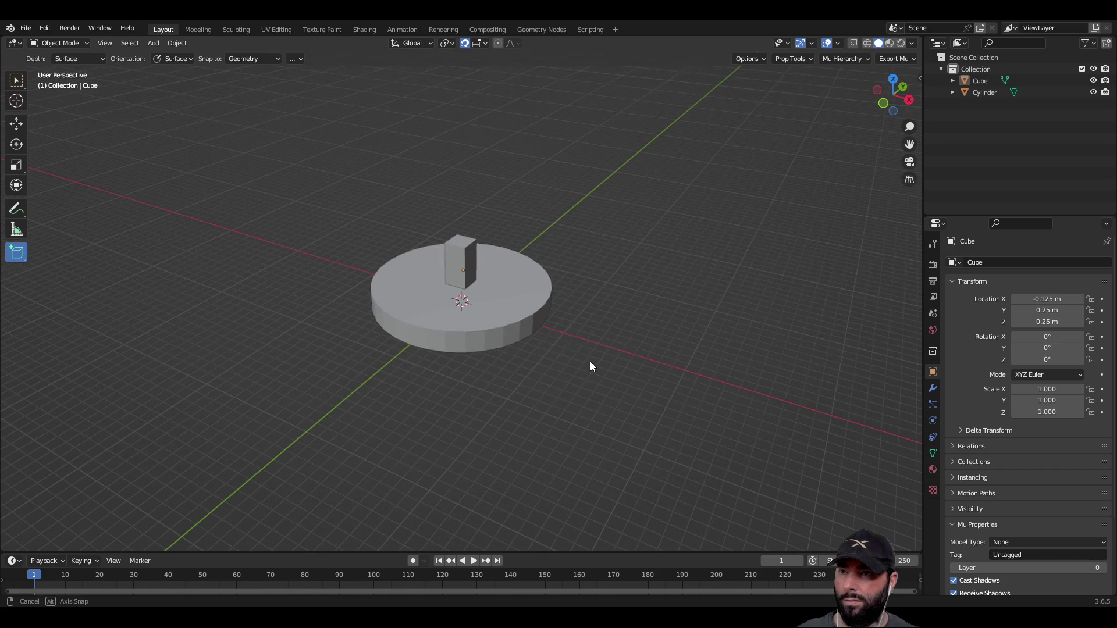
pyautogui.moveTo(583, 351); pyautogui.dragTo(609, 293, button='middle')
pyautogui.moveTo(618, 501); pyautogui.dragTo(604, 519)
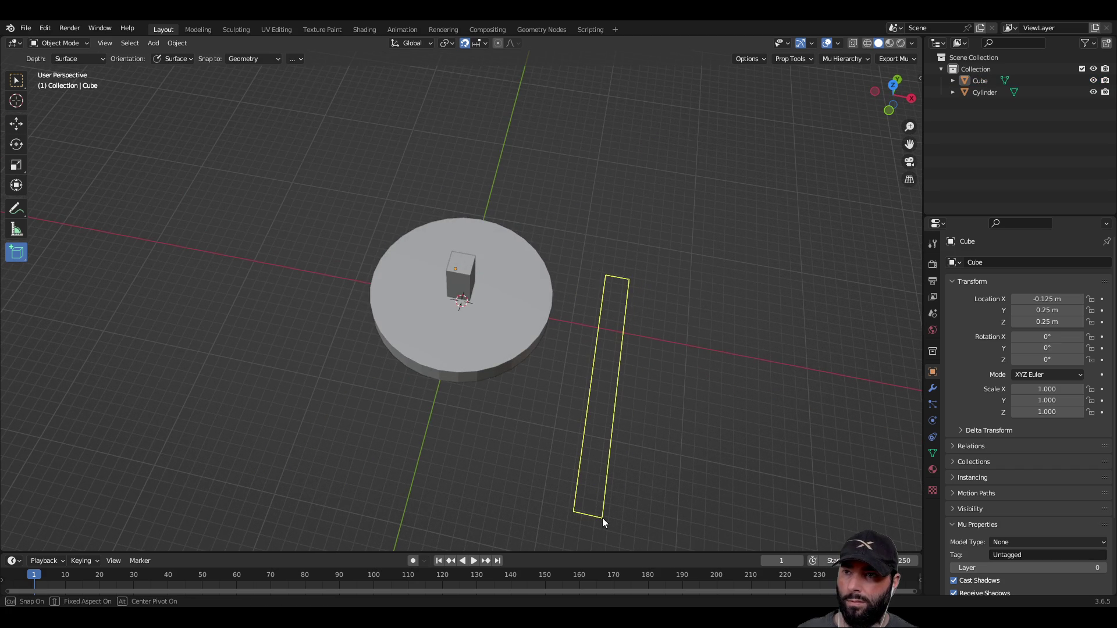
pyautogui.click(603, 510)
pyautogui.moveTo(686, 407)
pyautogui.mouseDown(button='middle')
pyautogui.moveTo(596, 348)
pyautogui.moveTo(703, 379)
pyautogui.mouseUp(button='middle')
# Snap the new bar and its vertices to the grid.
pyautogui.hotkey('shift', 's')
pyautogui.click(806, 380)
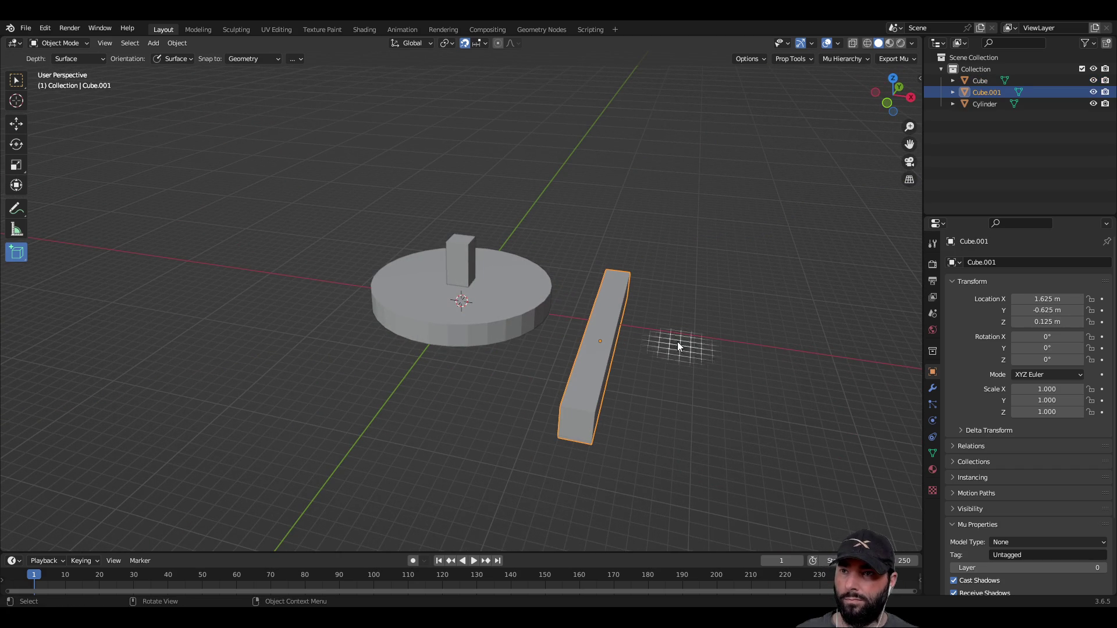
pyautogui.press('Tab')
pyautogui.hotkey('shift', 's')
pyautogui.click(848, 341)
pyautogui.moveTo(735, 344)
pyautogui.mouseDown(button='middle')
pyautogui.moveTo(654, 320)
pyautogui.moveTo(613, 333)
pyautogui.mouseUp(button='middle')
pyautogui.press('Tab')
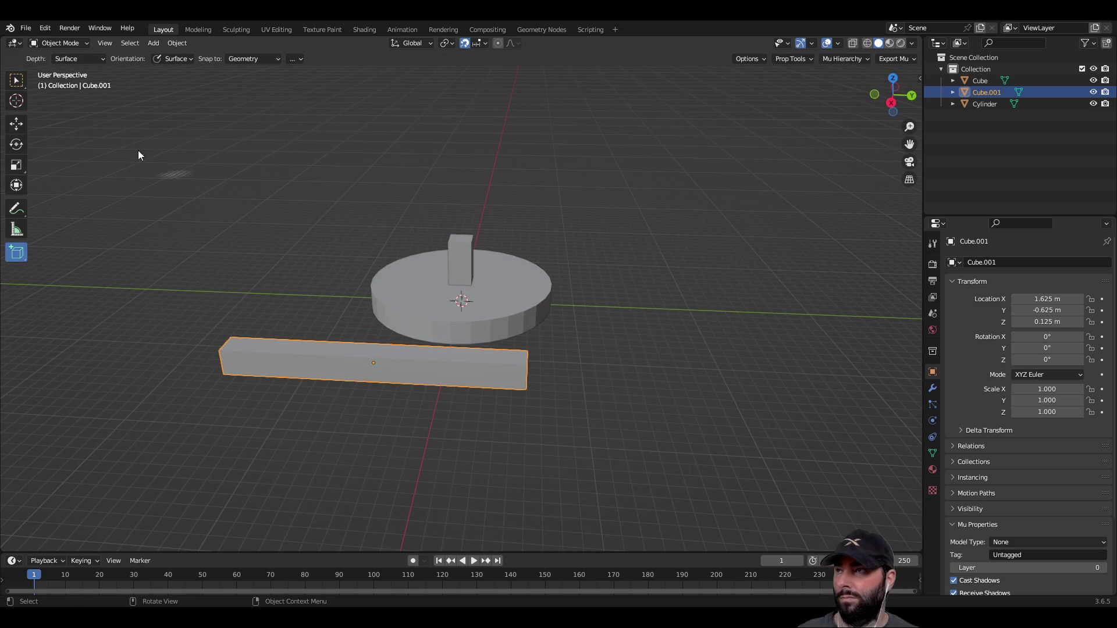
# Move the long bar across the disc to X -0.25 m, lifted to Z 0.75 m above the post.
pyautogui.click(23, 124)
pyautogui.moveTo(463, 319); pyautogui.dragTo(606, 326, button='middle')
pyautogui.moveTo(661, 332)
pyautogui.mouseDown()
pyautogui.moveTo(466, 297)
pyautogui.moveTo(411, 270)
pyautogui.moveTo(418, 221)
pyautogui.mouseUp()
pyautogui.moveTo(508, 183); pyautogui.dragTo(421, 278, button='middle')
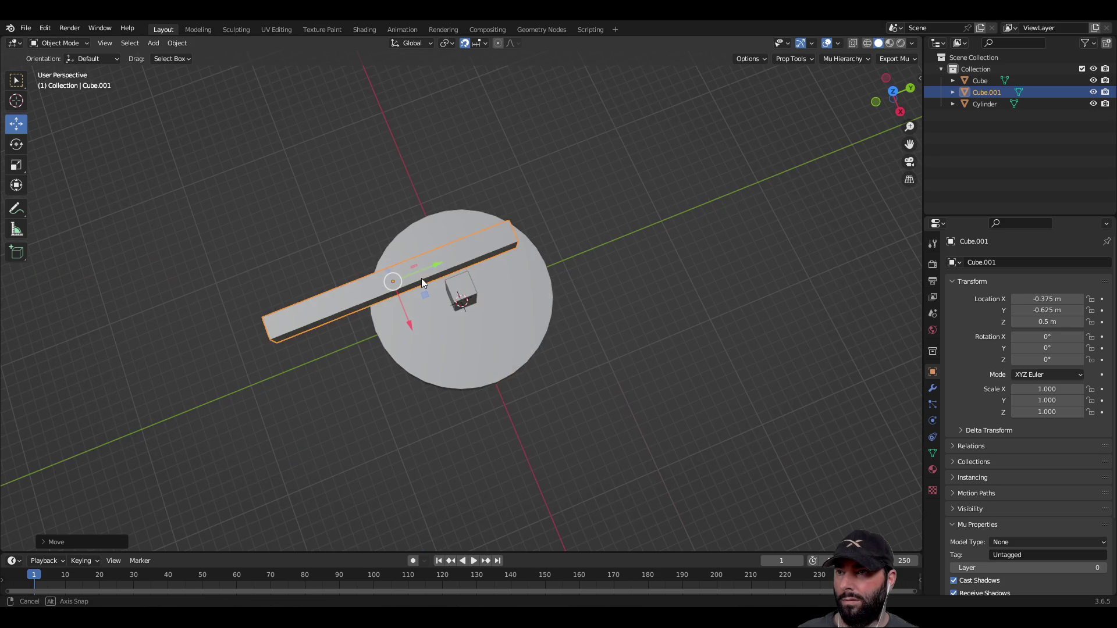
pyautogui.moveTo(435, 263); pyautogui.dragTo(572, 212)
pyautogui.moveTo(545, 274); pyautogui.dragTo(550, 282)
pyautogui.moveTo(549, 282)
pyautogui.mouseDown(button='middle')
pyautogui.moveTo(658, 186)
pyautogui.moveTo(406, 169)
pyautogui.mouseUp(button='middle')
pyautogui.moveTo(434, 164)
pyautogui.mouseDown()
pyautogui.moveTo(442, 90)
pyautogui.moveTo(444, 117)
pyautogui.mouseUp()
pyautogui.moveTo(444, 118)
pyautogui.mouseDown(button='middle')
pyautogui.moveTo(546, 166)
pyautogui.moveTo(535, 182)
pyautogui.mouseUp(button='middle')
pyautogui.scroll(-4, 546, 195)
# Copy and paste the bar, moving the duplicate along X.
pyautogui.hotkey('ctrl', 'c')
pyautogui.hotkey('ctrl', 'v')
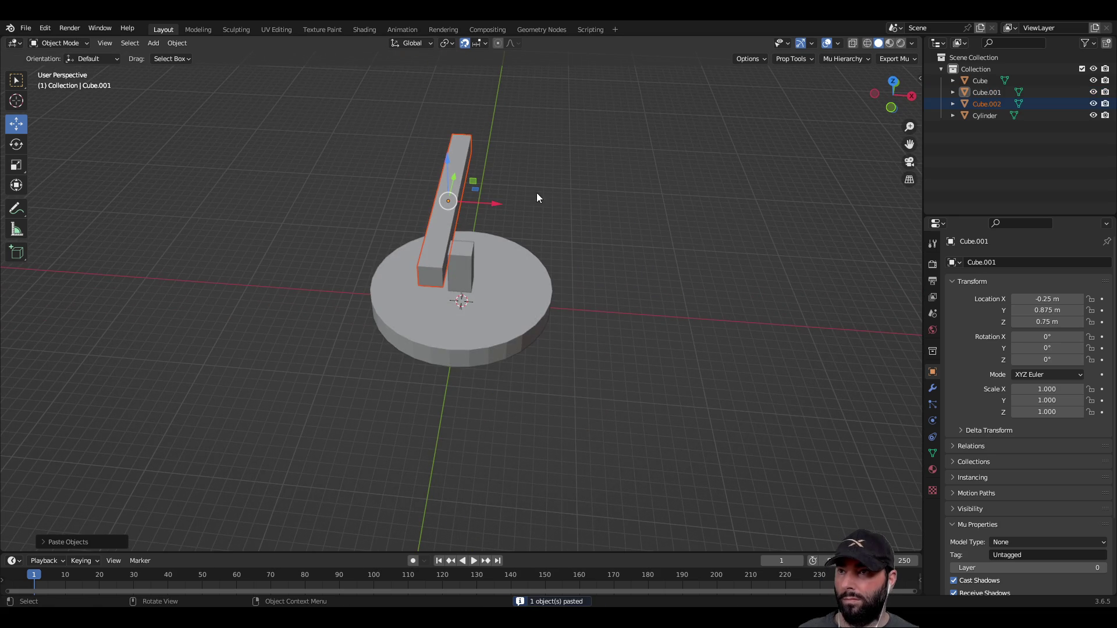
pyautogui.press('g')
pyautogui.press('x')
pyautogui.click(541, 205)
pyautogui.moveTo(542, 205)
pyautogui.mouseDown(button='middle')
pyautogui.moveTo(571, 304)
pyautogui.moveTo(494, 273)
pyautogui.moveTo(621, 288)
pyautogui.mouseUp(button='middle')
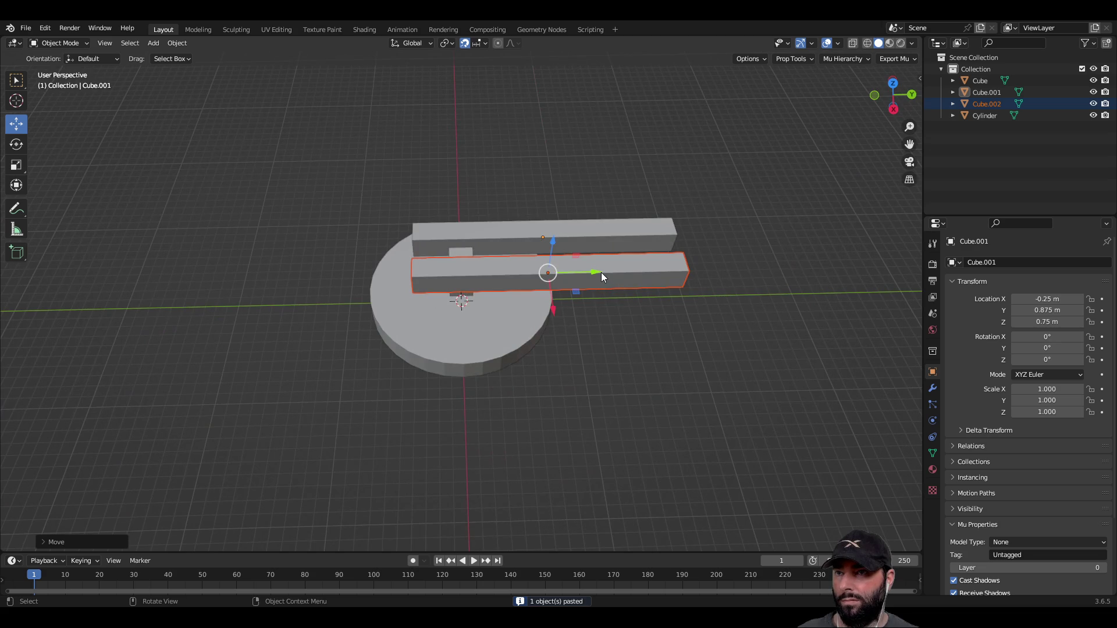
# Space the two bars along Y, placing the back bar at Y 0.375 m.
pyautogui.moveTo(596, 272); pyautogui.dragTo(547, 276)
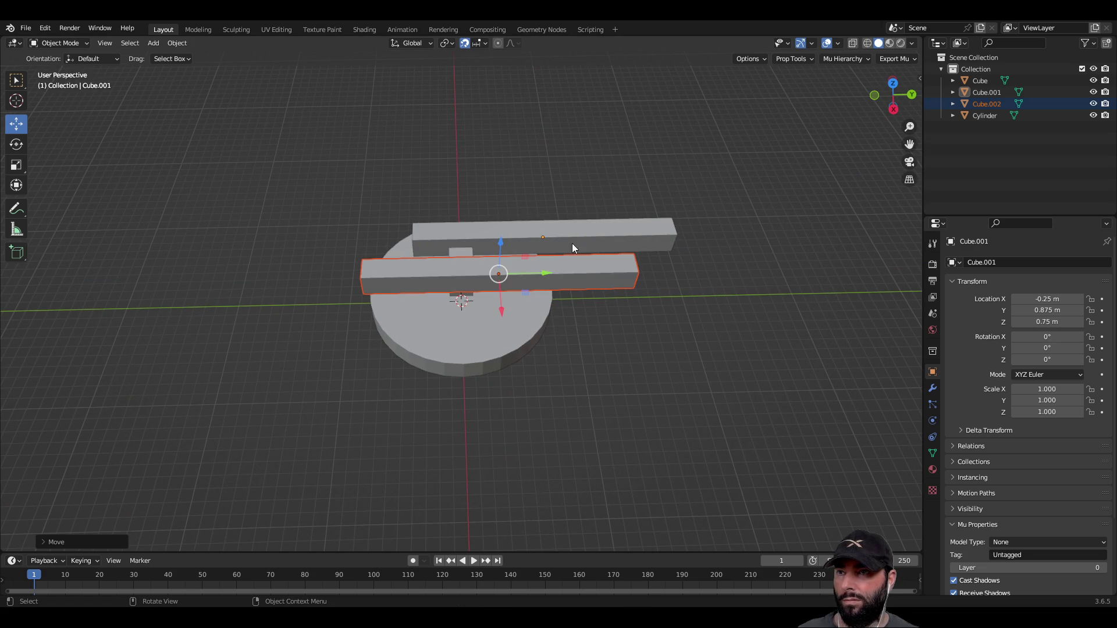
pyautogui.click(574, 233)
pyautogui.moveTo(585, 236); pyautogui.dragTo(541, 239)
pyautogui.click(591, 381)
pyautogui.moveTo(591, 380)
pyautogui.mouseDown(button='middle')
pyautogui.moveTo(506, 361)
pyautogui.moveTo(518, 329)
pyautogui.moveTo(514, 344)
pyautogui.moveTo(679, 344)
pyautogui.moveTo(638, 386)
pyautogui.moveTo(476, 355)
pyautogui.moveTo(525, 324)
pyautogui.mouseUp(button='middle')
pyautogui.scroll(4, 637, 386)
# Select both bars and the post and join them into one object with Ctrl+J.
pyautogui.click(483, 261)
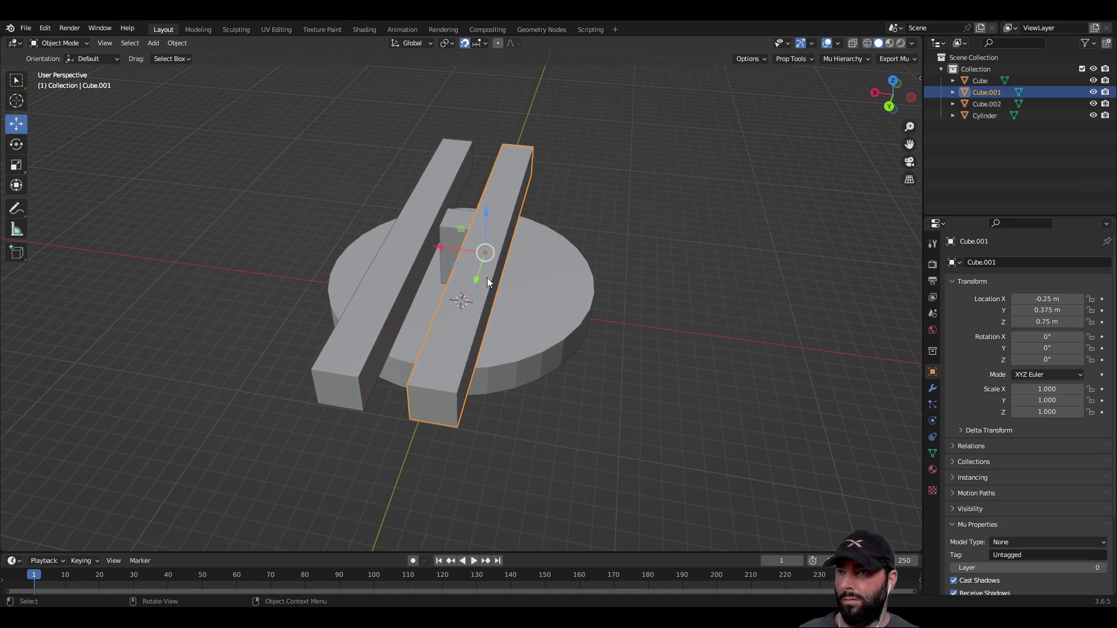
pyautogui.keyDown('shift'); pyautogui.click(448, 230); pyautogui.keyUp('shift')
pyautogui.keyDown('shift'); pyautogui.click(418, 223); pyautogui.keyUp('shift')
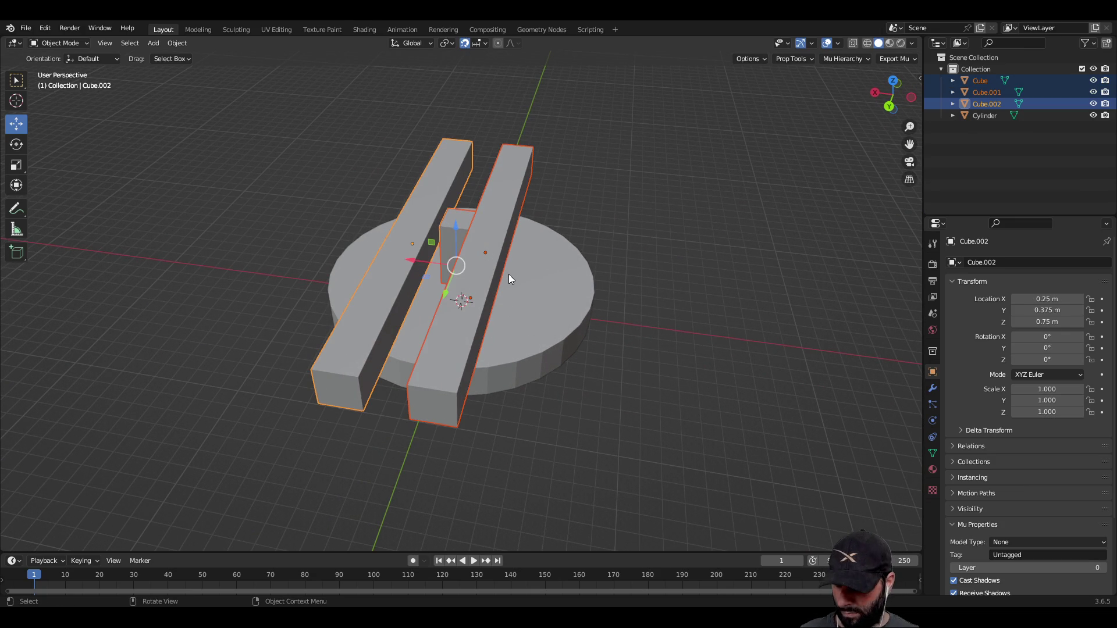
pyautogui.hotkey('ctrl', 'j')
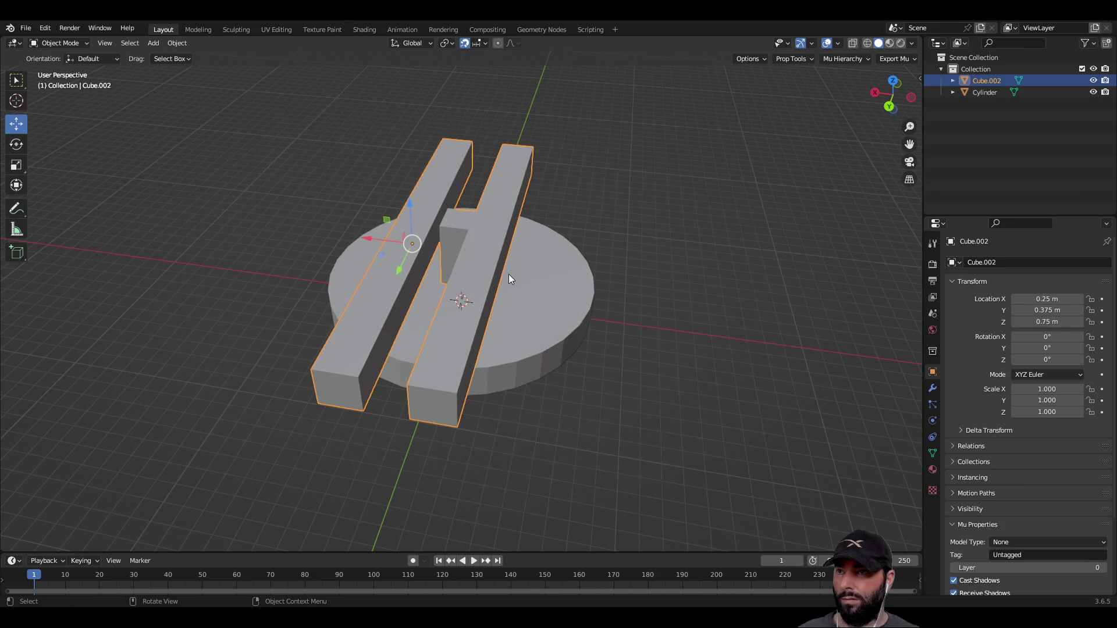
pyautogui.moveTo(683, 259)
pyautogui.mouseDown(button='middle')
pyautogui.moveTo(673, 305)
pyautogui.moveTo(554, 294)
pyautogui.mouseUp(button='middle')
pyautogui.click(551, 291)
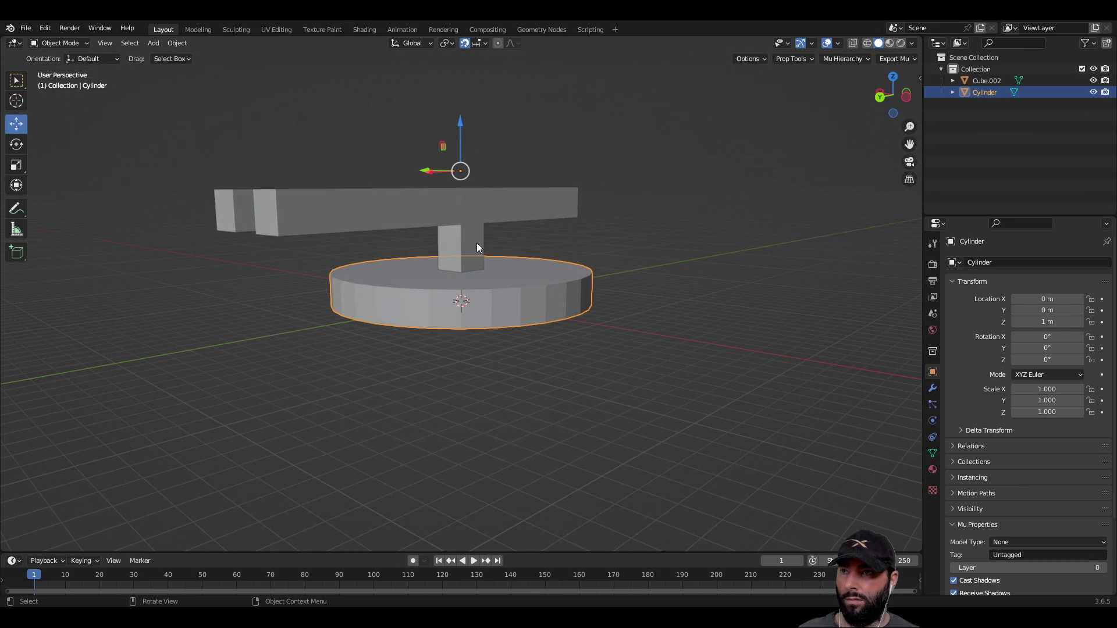
pyautogui.click(465, 213)
pyautogui.click(588, 387)
pyautogui.moveTo(601, 401)
pyautogui.mouseDown(button='middle')
pyautogui.moveTo(613, 466)
pyautogui.moveTo(609, 325)
pyautogui.moveTo(521, 341)
pyautogui.mouseUp(button='middle')
pyautogui.moveTo(278, 306); pyautogui.dragTo(295, 342, button='middle')
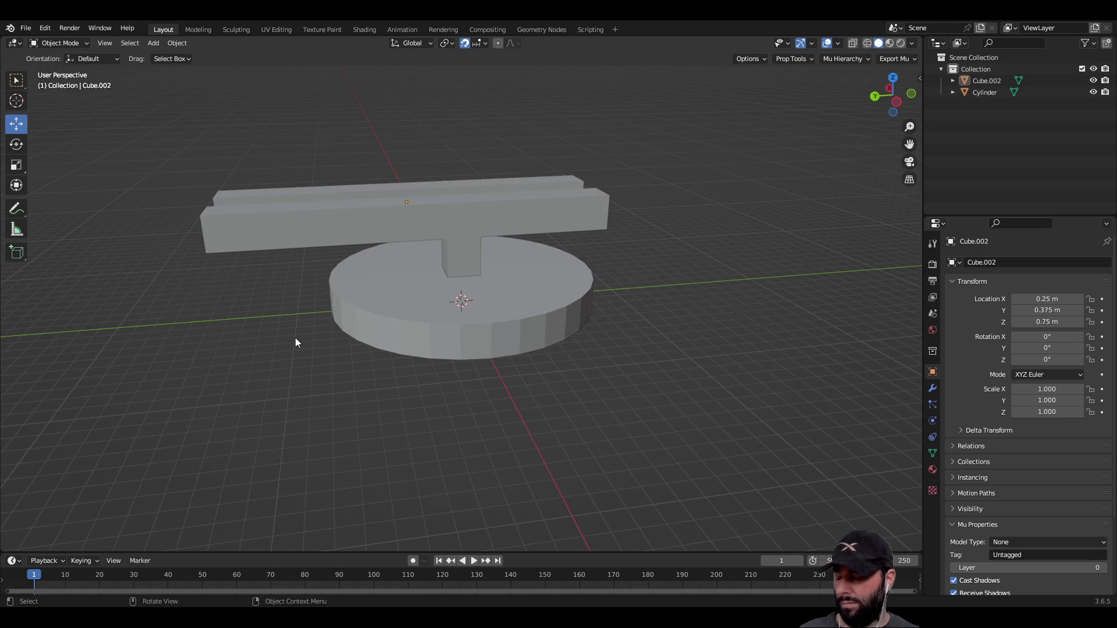
pyautogui.hotkey('shift', 'a')
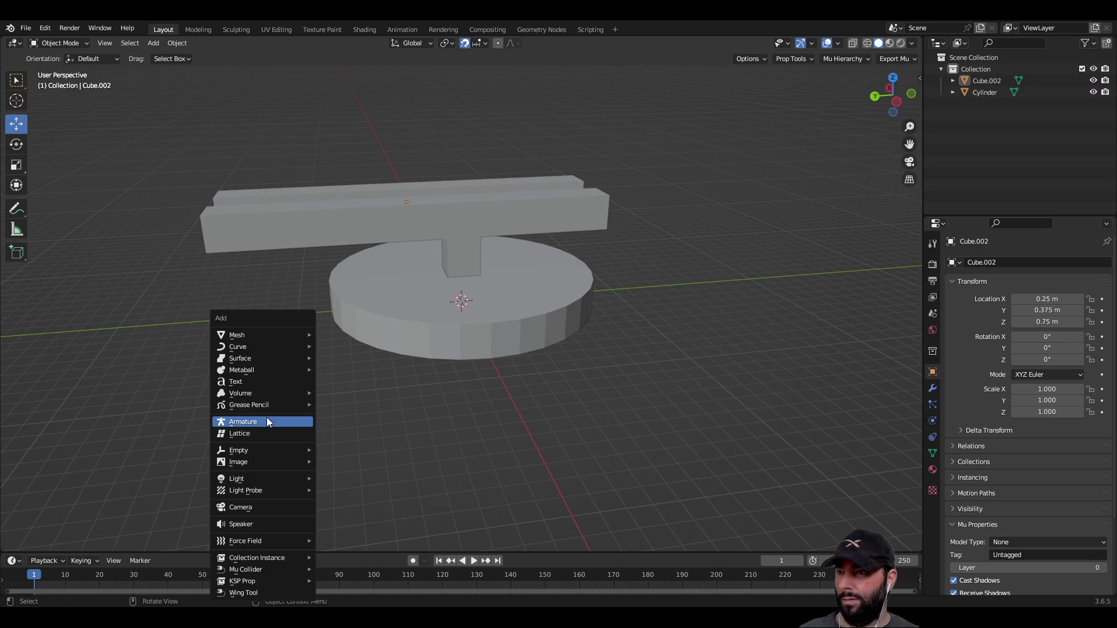
# Add an armature and move it to Y 1.25 m.
pyautogui.click(267, 423)
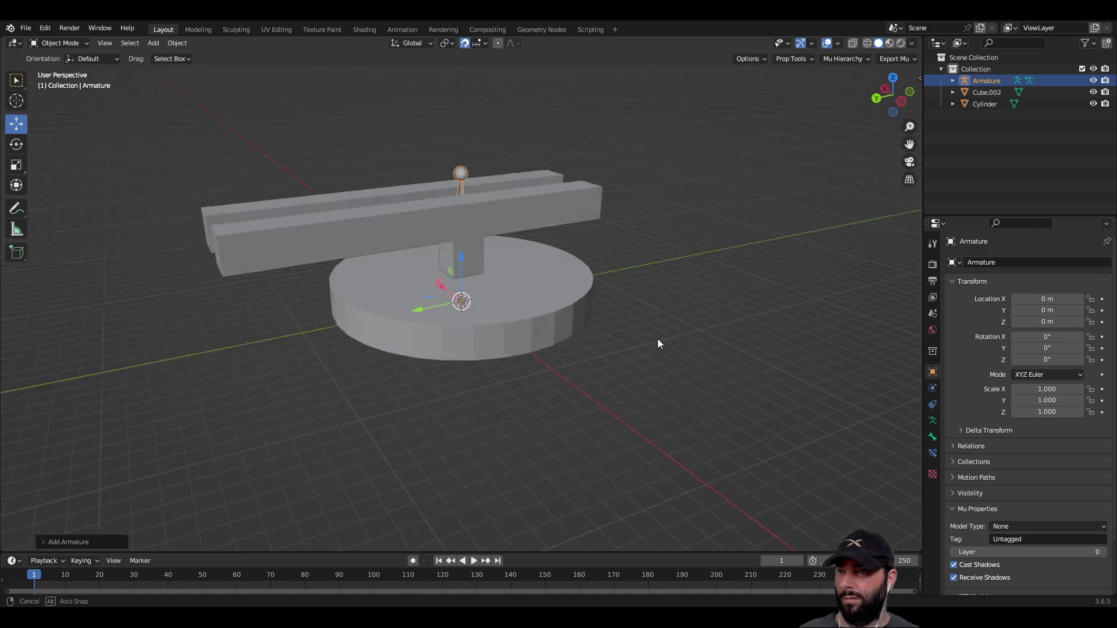
pyautogui.moveTo(630, 339); pyautogui.dragTo(683, 302, button='middle')
pyautogui.scroll(3, 683, 303)
pyautogui.scroll(-10, 602, 268)
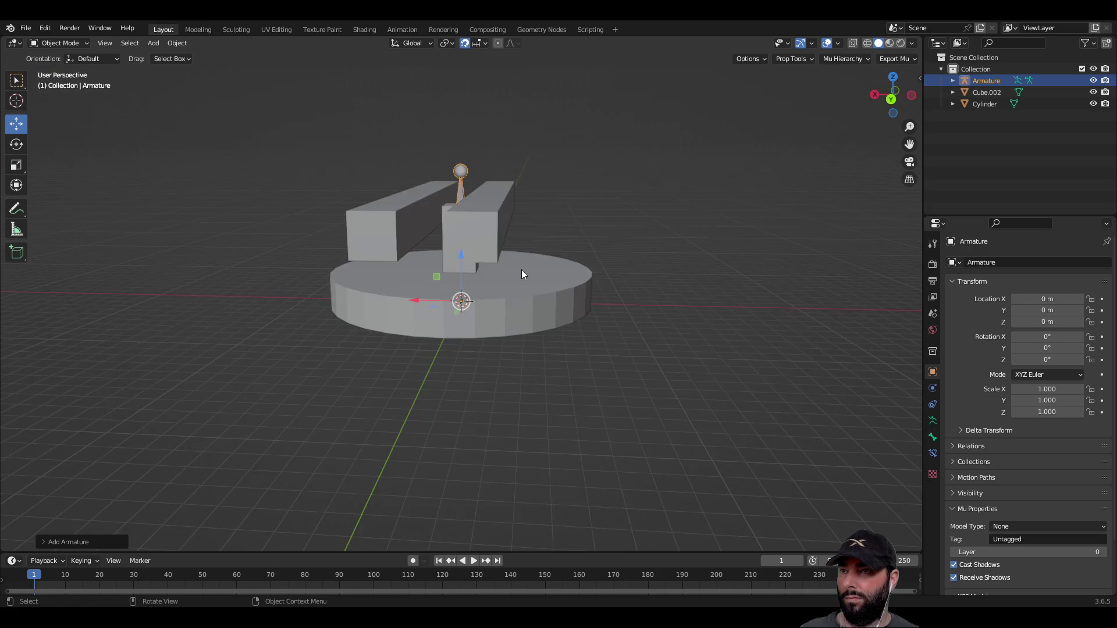
pyautogui.moveTo(606, 249); pyautogui.dragTo(470, 303, button='middle')
pyautogui.moveTo(411, 302); pyautogui.dragTo(347, 302)
pyautogui.scroll(5, 413, 375)
pyautogui.moveTo(414, 374)
pyautogui.mouseDown(button='middle')
pyautogui.moveTo(494, 410)
pyautogui.moveTo(514, 393)
pyautogui.mouseUp(button='middle')
pyautogui.moveTo(507, 167)
pyautogui.mouseDown(button='middle')
pyautogui.moveTo(387, 137)
pyautogui.moveTo(399, 141)
pyautogui.mouseUp(button='middle')
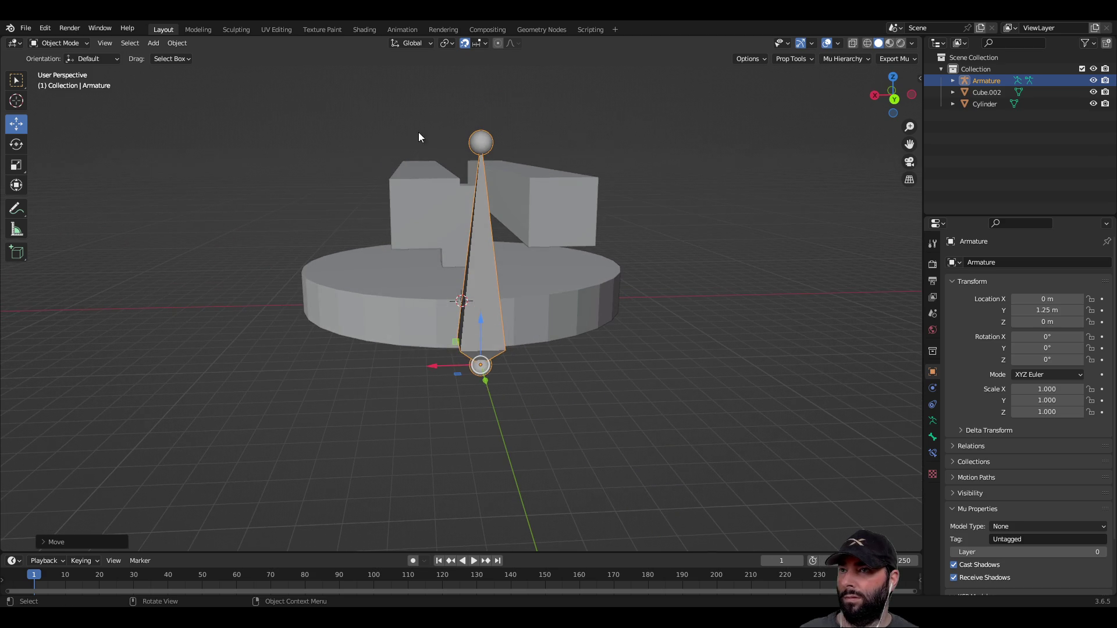
# In Edit Mode, lower the first bone's tip along Z.
pyautogui.press('Tab')
pyautogui.click(20, 126)
pyautogui.moveTo(481, 90); pyautogui.dragTo(489, 271)
pyautogui.moveTo(489, 271); pyautogui.dragTo(582, 337, button='middle')
pyautogui.scroll(5, 751, 354)
pyautogui.moveTo(706, 327)
pyautogui.mouseDown(button='middle')
pyautogui.moveTo(686, 329)
pyautogui.moveTo(713, 334)
pyautogui.moveTo(706, 347)
pyautogui.moveTo(654, 365)
pyautogui.mouseUp(button='middle')
# Extrude two more bones upward through the post.
pyautogui.press('e')
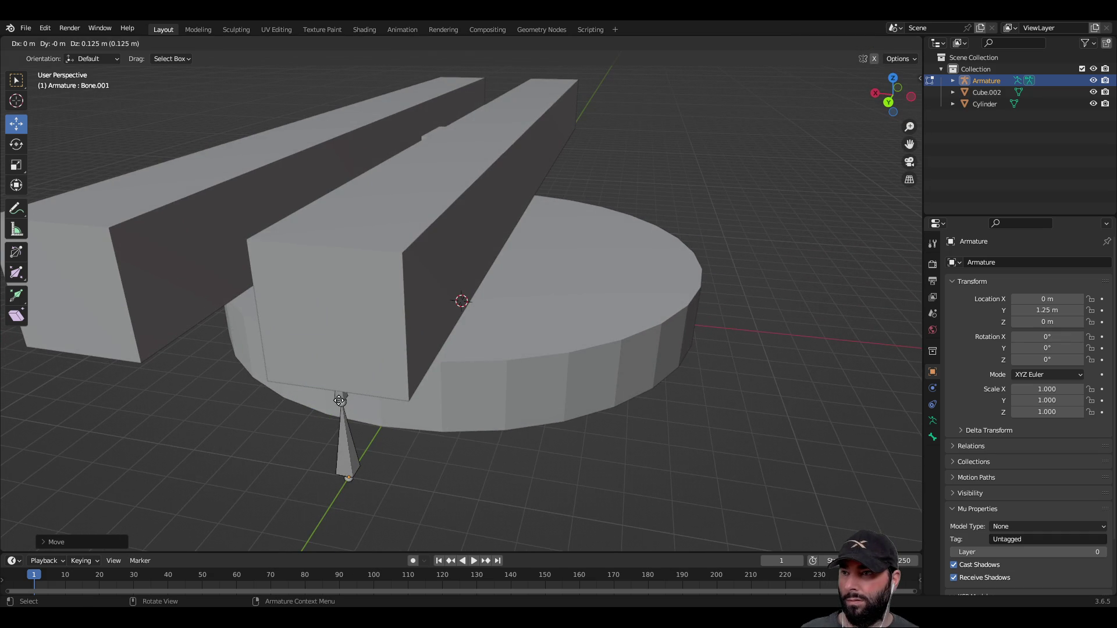
pyautogui.press('y')
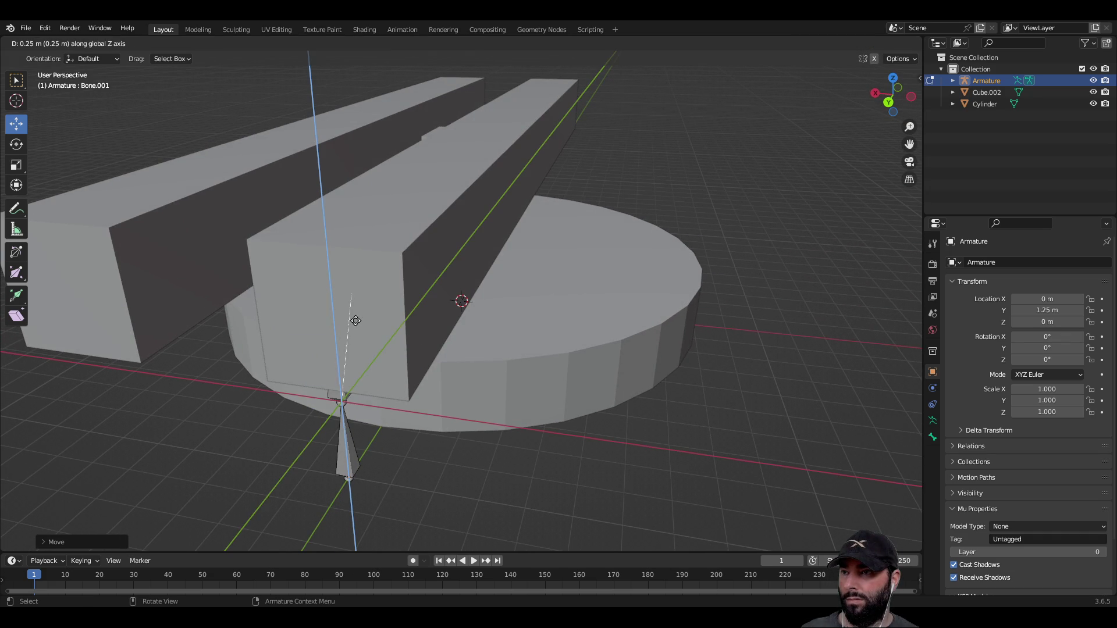
pyautogui.click(300, 311)
pyautogui.moveTo(622, 441)
pyautogui.mouseDown(button='middle')
pyautogui.moveTo(698, 442)
pyautogui.moveTo(690, 417)
pyautogui.moveTo(791, 419)
pyautogui.moveTo(789, 398)
pyautogui.moveTo(748, 424)
pyautogui.moveTo(684, 424)
pyautogui.moveTo(692, 437)
pyautogui.moveTo(690, 421)
pyautogui.moveTo(612, 426)
pyautogui.moveTo(696, 444)
pyautogui.mouseUp(button='middle')
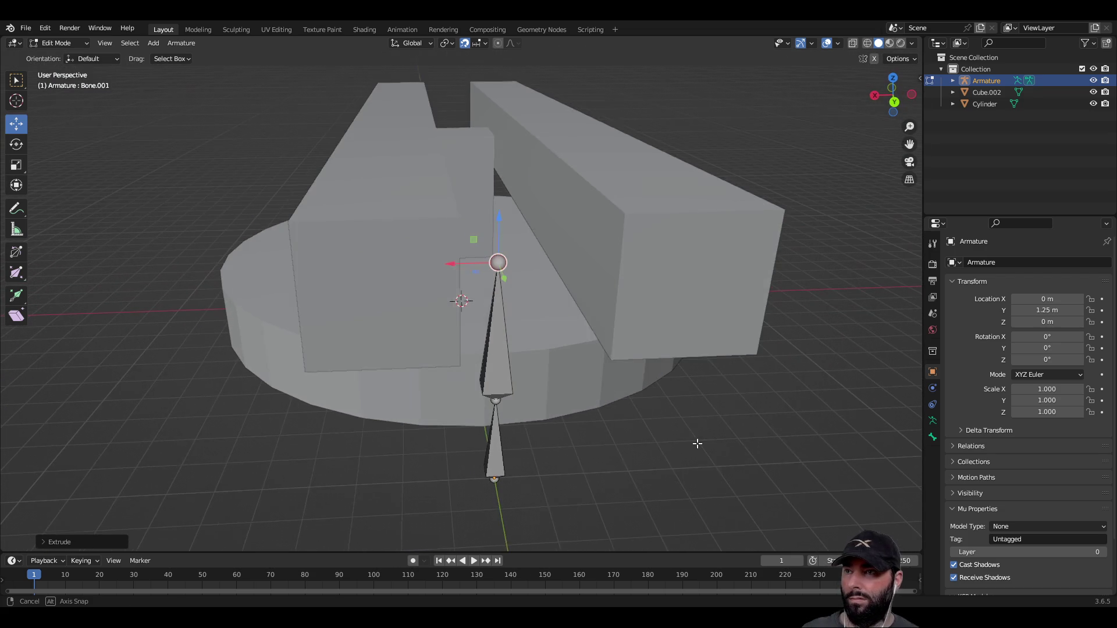
pyautogui.press('e')
pyautogui.click(406, 296)
pyautogui.moveTo(406, 296)
pyautogui.mouseDown(button='middle')
pyautogui.moveTo(441, 343)
pyautogui.moveTo(461, 343)
pyautogui.mouseUp(button='middle')
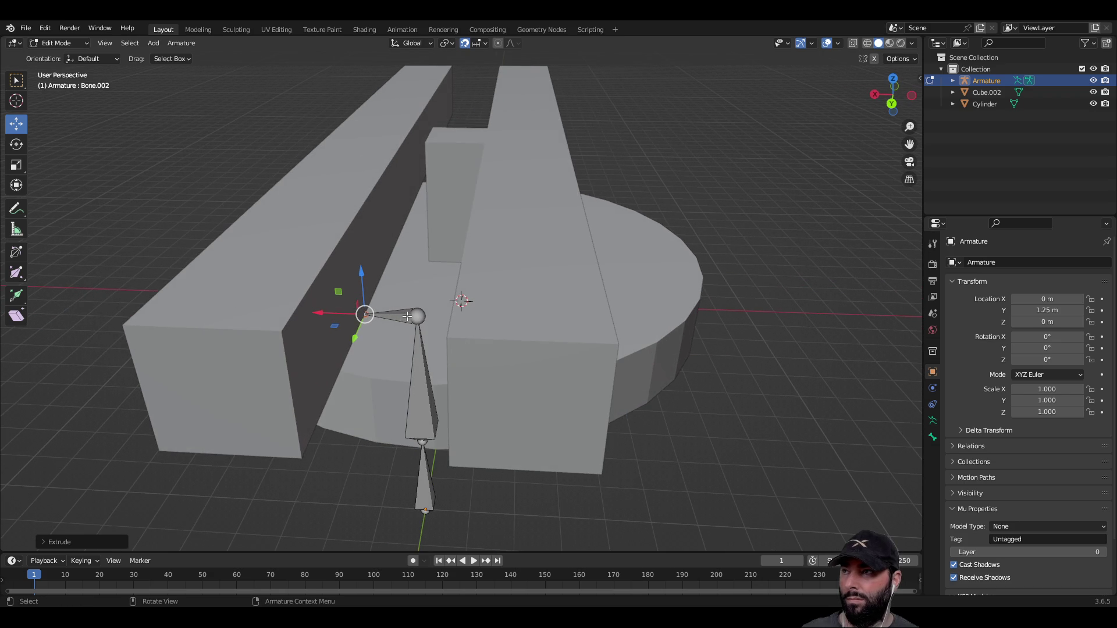
# Extrude side bones from the top joint and slide their tips left and right along X.
pyautogui.click(16, 81)
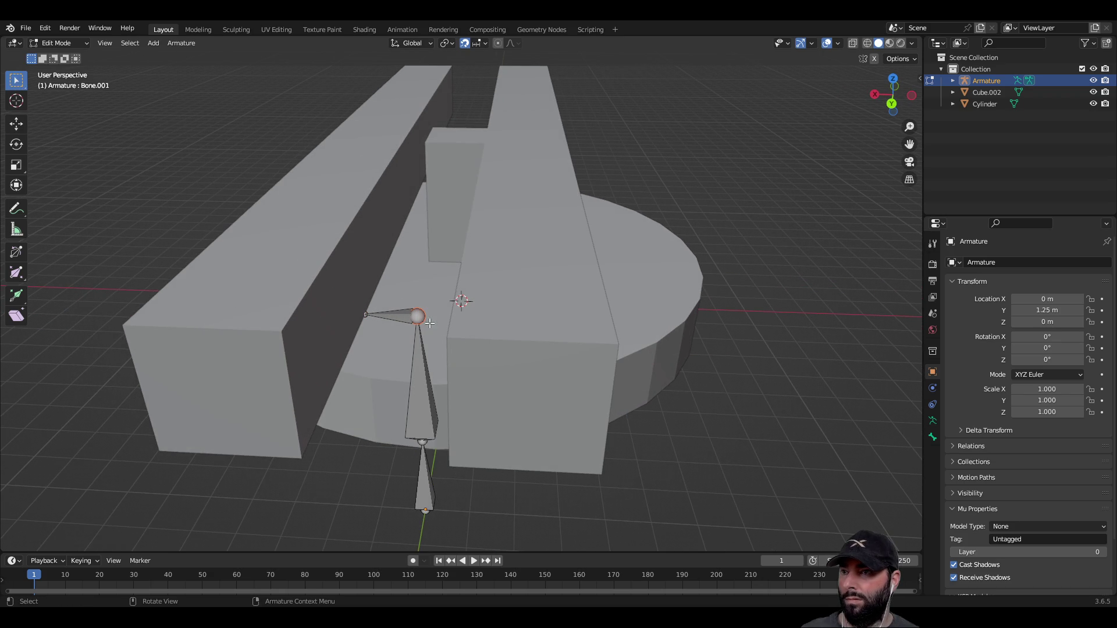
pyautogui.press('e')
pyautogui.click(512, 338)
pyautogui.moveTo(748, 436); pyautogui.dragTo(756, 409, button='middle')
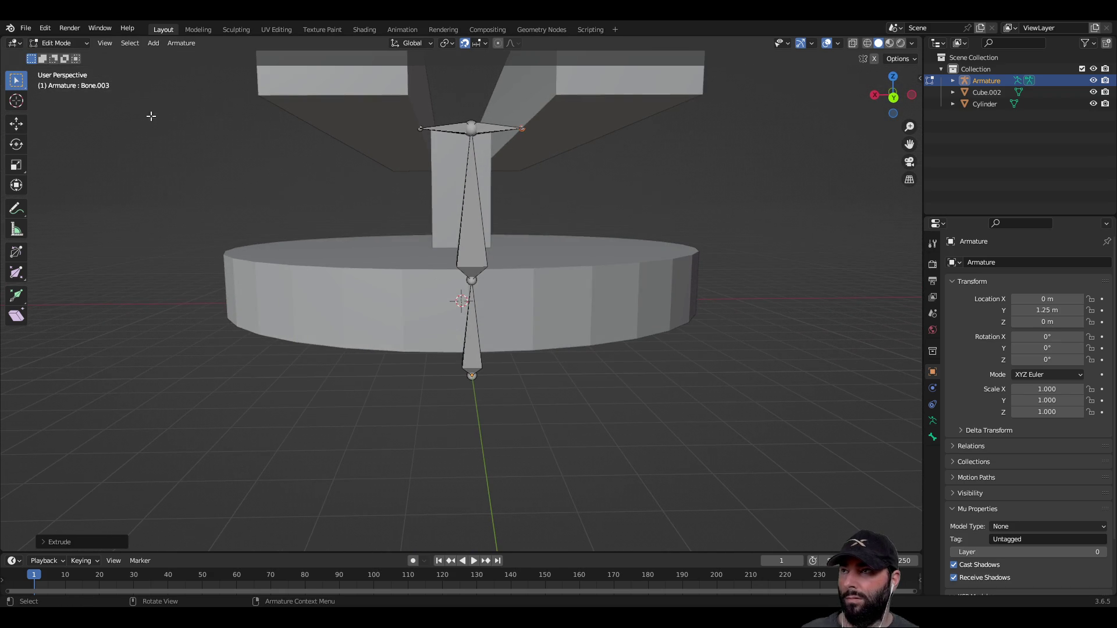
pyautogui.click(17, 125)
pyautogui.moveTo(547, 138); pyautogui.dragTo(543, 151, button='middle')
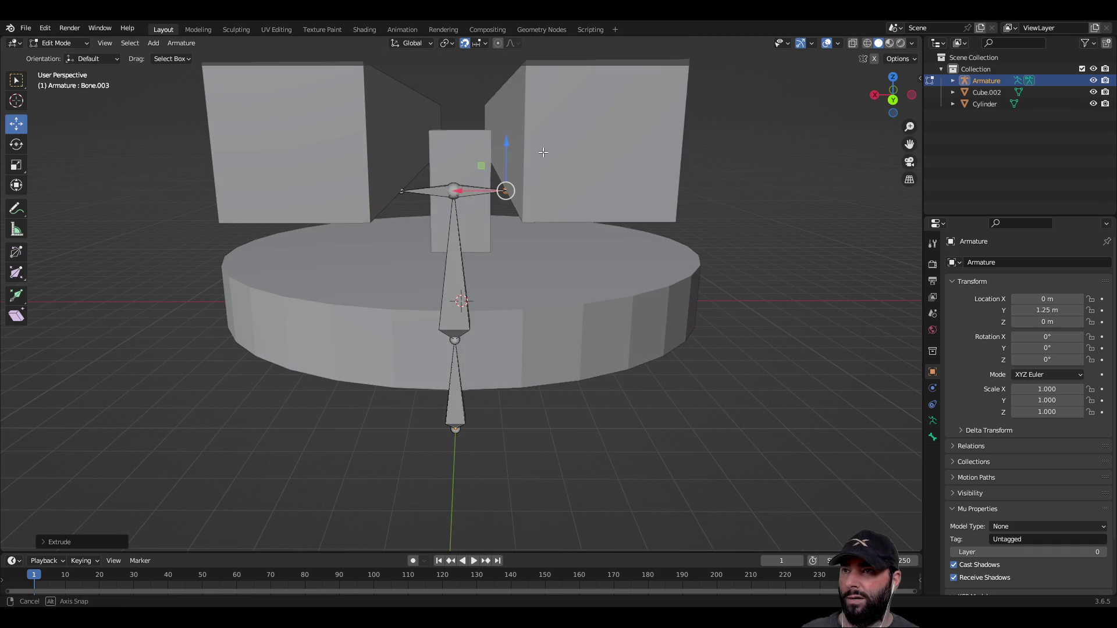
pyautogui.moveTo(459, 191); pyautogui.dragTo(494, 191)
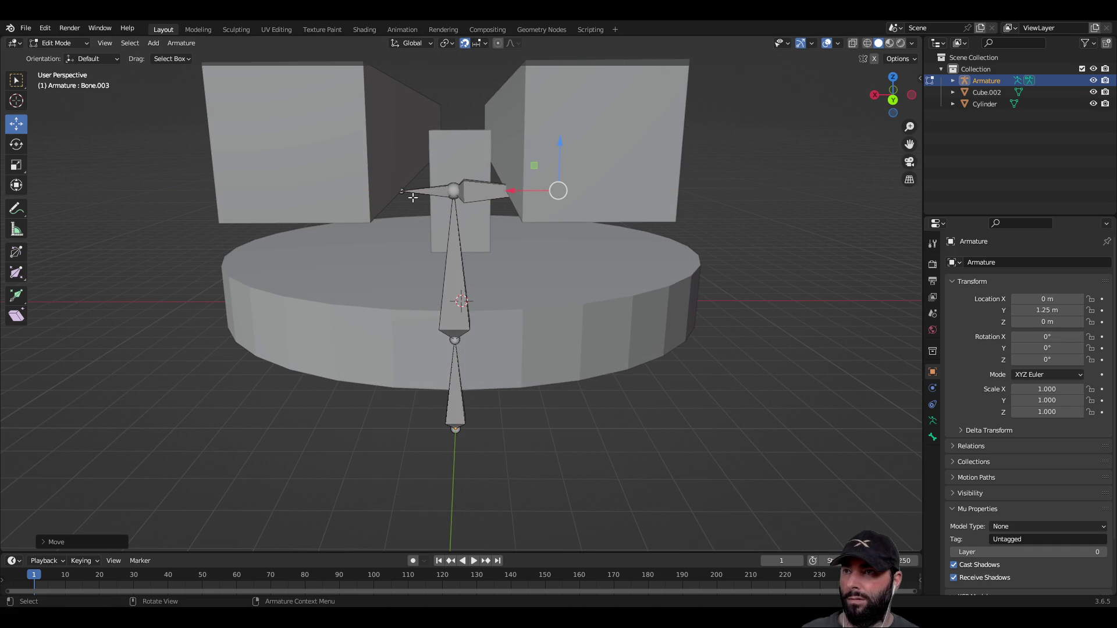
pyautogui.click(402, 193)
pyautogui.moveTo(355, 191); pyautogui.dragTo(330, 195)
pyautogui.moveTo(330, 194); pyautogui.dragTo(721, 543, button='middle')
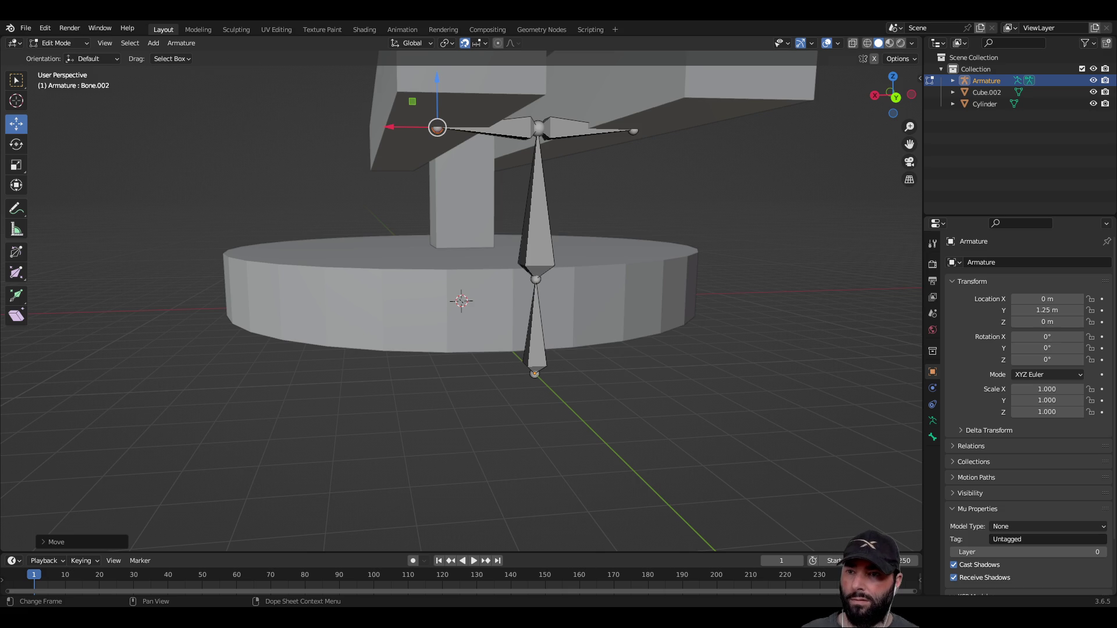
# Drop a vertical bone down from the left side joint, constrained to Z.
pyautogui.moveTo(554, 297); pyautogui.dragTo(510, 150, button='middle')
pyautogui.click(508, 148)
pyautogui.press('g')
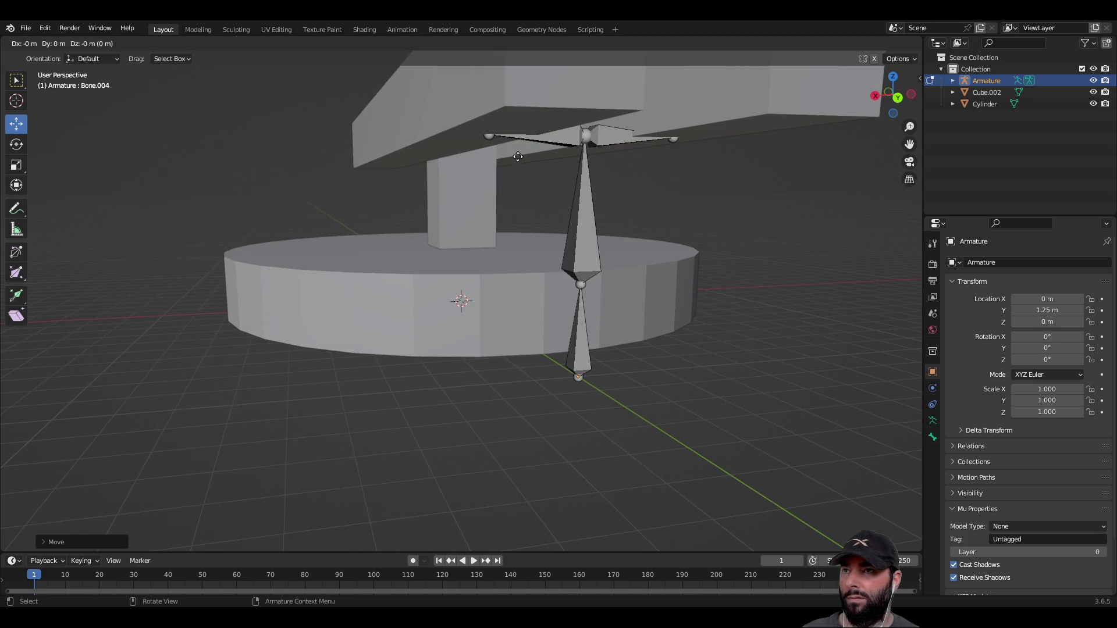
pyautogui.press('z')
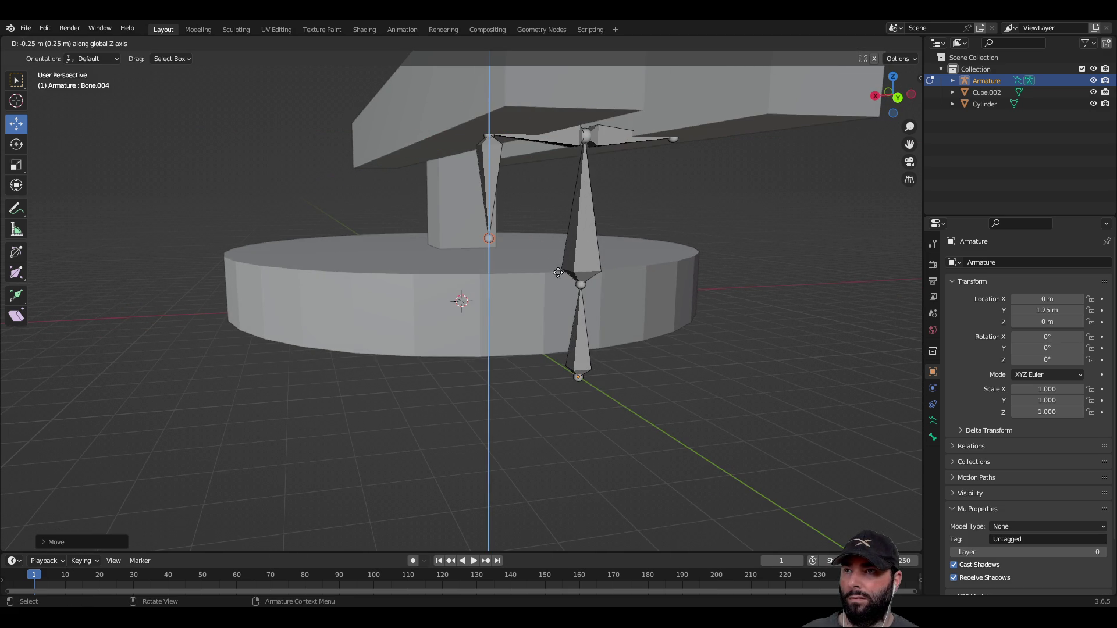
pyautogui.click(559, 271)
# Extrude a second bone from that tip, running along the bar on the Y axis.
pyautogui.press('e')
pyautogui.moveTo(486, 236); pyautogui.dragTo(588, 323, button='middle')
pyautogui.press('g')
pyautogui.press('y')
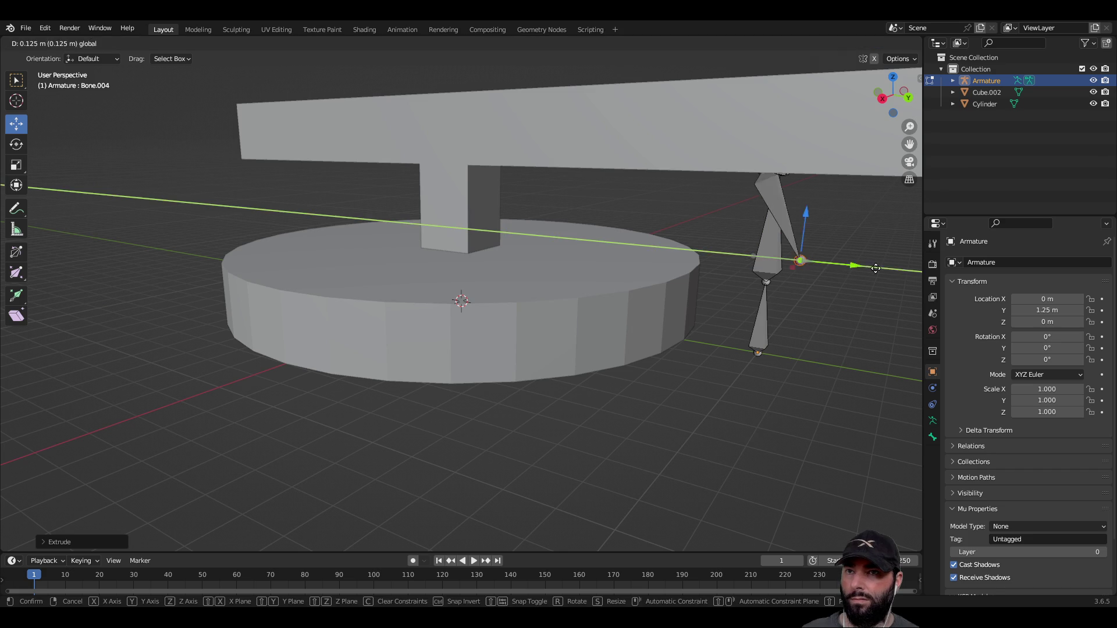
pyautogui.click(16, 272)
# Raise the bar bone's tip 0.125 m in Z and stretch it out along Y.
pyautogui.scroll(-2, 629, 251)
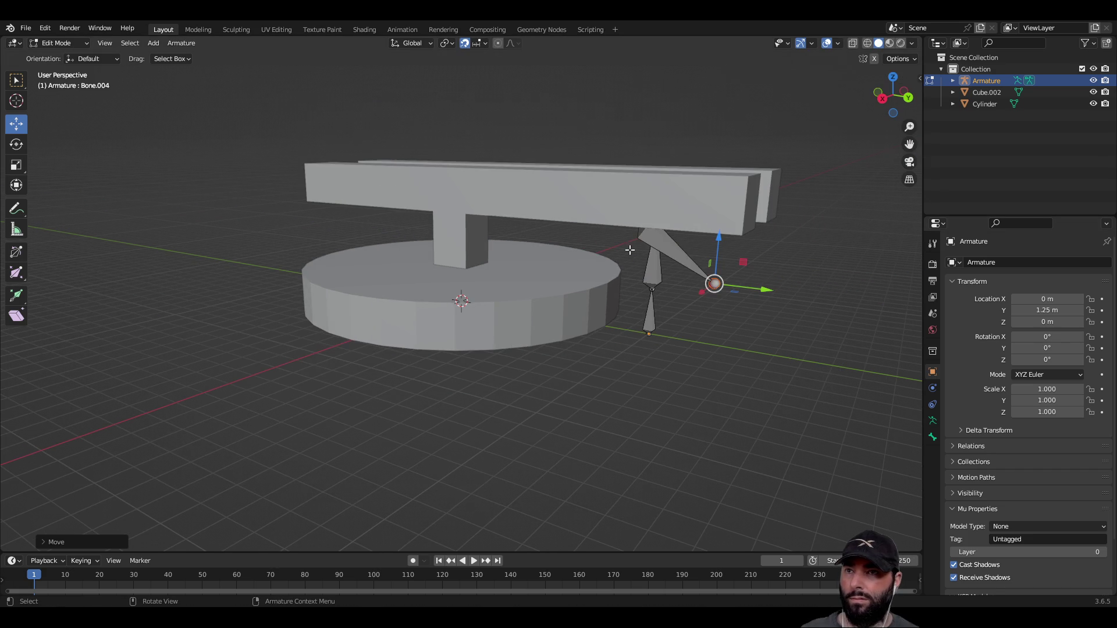
pyautogui.moveTo(720, 238); pyautogui.dragTo(727, 175)
pyautogui.moveTo(710, 233)
pyautogui.mouseDown(button='middle')
pyautogui.moveTo(636, 242)
pyautogui.moveTo(617, 261)
pyautogui.moveTo(616, 247)
pyautogui.moveTo(572, 260)
pyautogui.moveTo(648, 269)
pyautogui.moveTo(744, 372)
pyautogui.moveTo(801, 376)
pyautogui.mouseUp(button='middle')
pyautogui.moveTo(759, 373)
pyautogui.mouseDown()
pyautogui.moveTo(886, 420)
pyautogui.moveTo(5, 449)
pyautogui.moveTo(2, 324)
pyautogui.mouseUp()
pyautogui.scroll(-2, 2, 323)
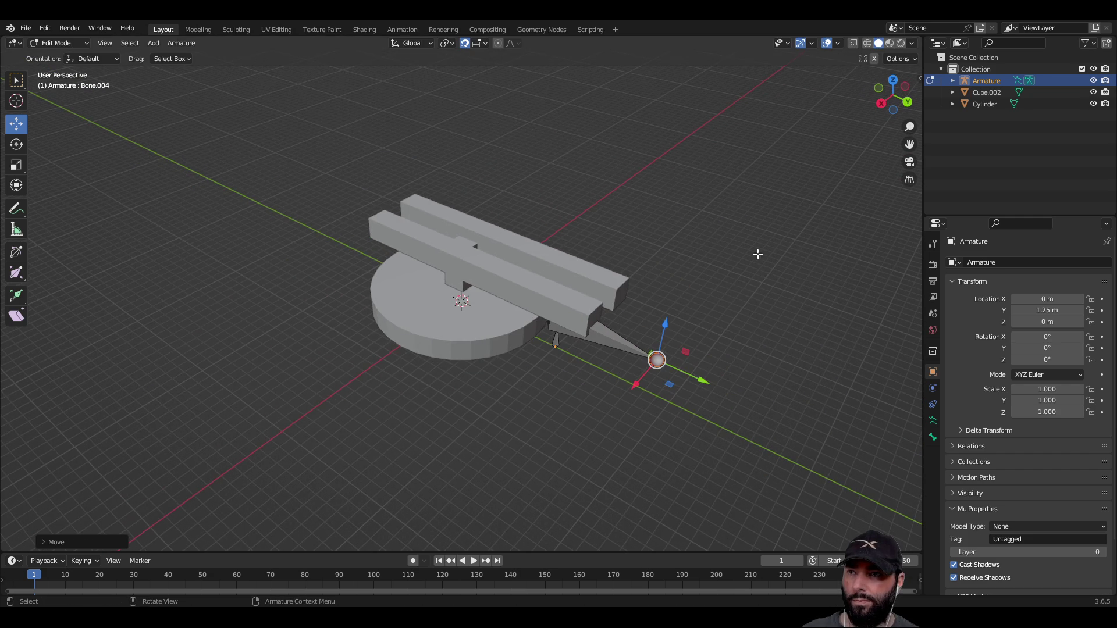
# Extrude a new bone, Bone.005, from the joint.
pyautogui.moveTo(782, 259); pyautogui.dragTo(629, 254, button='middle')
pyautogui.scroll(5, 318, 356)
pyautogui.moveTo(222, 413); pyautogui.dragTo(307, 413, button='middle')
pyautogui.scroll(3, 290, 290)
pyautogui.moveTo(287, 249)
pyautogui.mouseDown(button='middle')
pyautogui.moveTo(351, 200)
pyautogui.moveTo(388, 199)
pyautogui.mouseUp(button='middle')
pyautogui.scroll(4, 501, 301)
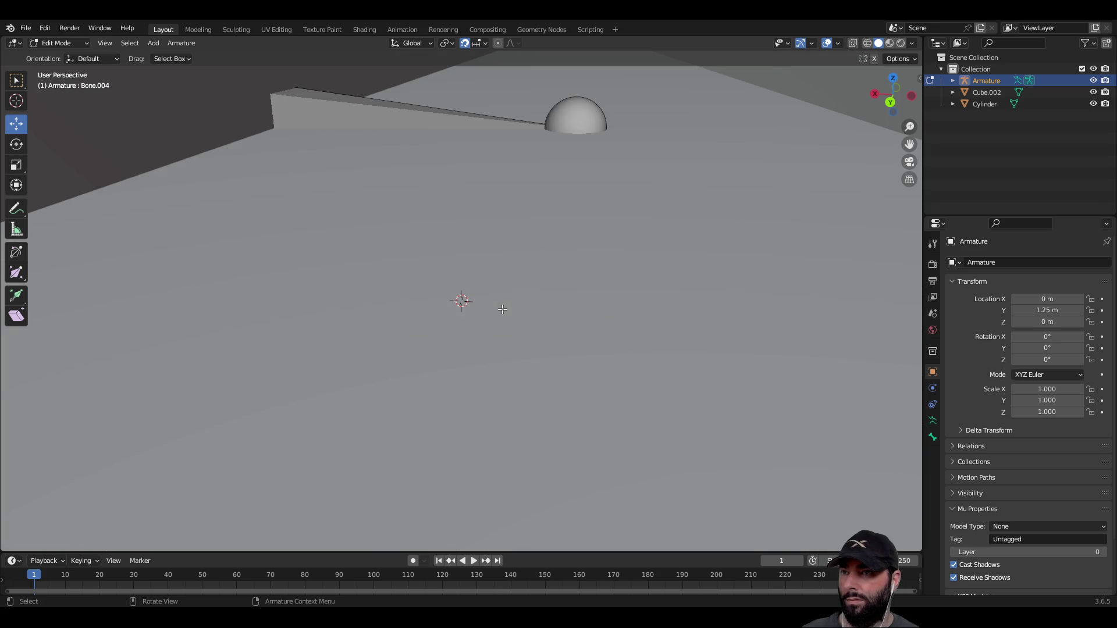
pyautogui.scroll(2, 495, 288)
pyautogui.scroll(-2, 491, 282)
pyautogui.scroll(-5, 596, 184)
pyautogui.press('e')
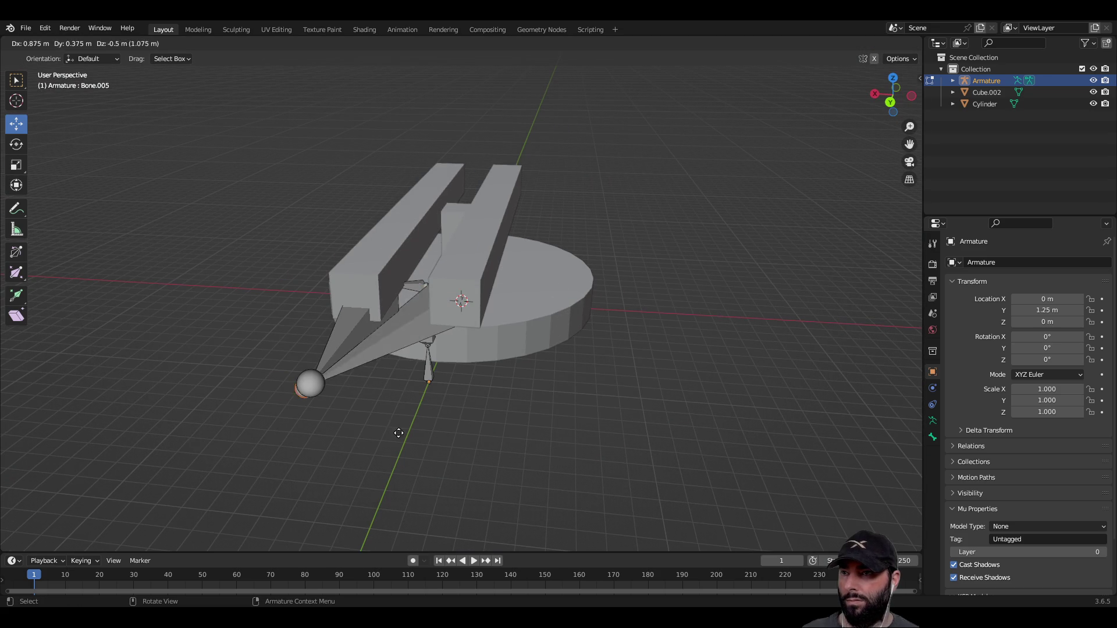
pyautogui.click(528, 436)
# Position Bone.005's tip: raise it in Z, shift along X, push out along Y.
pyautogui.moveTo(530, 396); pyautogui.dragTo(490, 256, button='middle')
pyautogui.moveTo(454, 236); pyautogui.dragTo(453, 120)
pyautogui.moveTo(410, 170); pyautogui.dragTo(423, 170)
pyautogui.moveTo(424, 170)
pyautogui.mouseDown(button='middle')
pyautogui.moveTo(575, 186)
pyautogui.moveTo(681, 266)
pyautogui.mouseUp(button='middle')
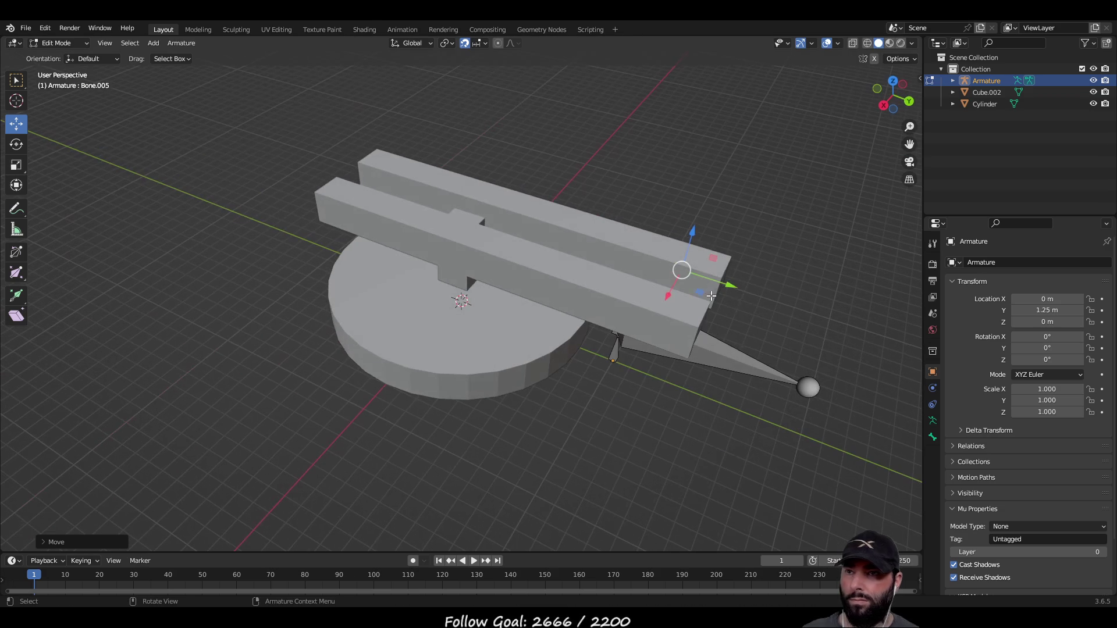
pyautogui.moveTo(723, 282); pyautogui.dragTo(875, 321)
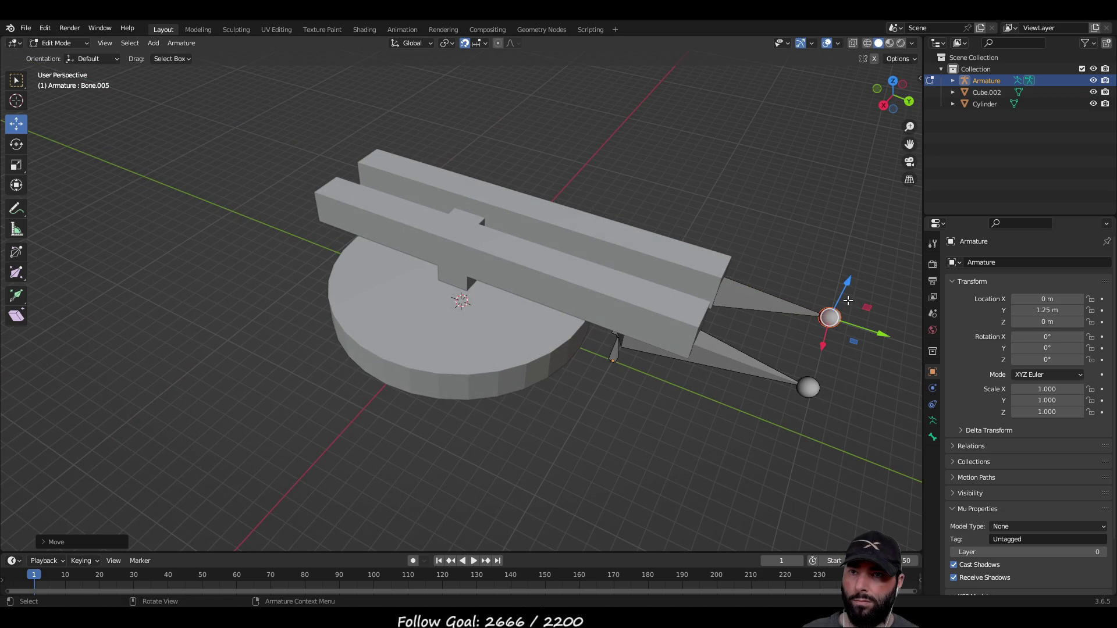
pyautogui.moveTo(848, 281); pyautogui.dragTo(803, 370)
pyautogui.moveTo(803, 371)
pyautogui.mouseDown(button='middle')
pyautogui.moveTo(761, 309)
pyautogui.moveTo(616, 302)
pyautogui.moveTo(596, 329)
pyautogui.mouseUp(button='middle')
pyautogui.moveTo(238, 365)
pyautogui.mouseDown(button='middle')
pyautogui.moveTo(309, 349)
pyautogui.moveTo(439, 356)
pyautogui.moveTo(501, 377)
pyautogui.moveTo(681, 272)
pyautogui.mouseUp(button='middle')
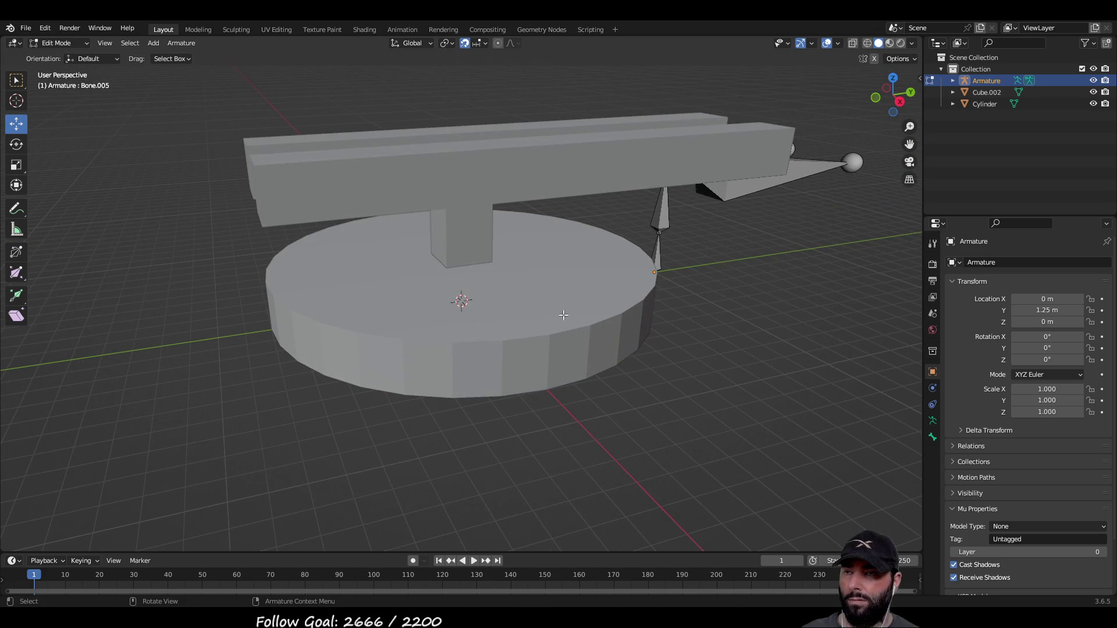
# Switch the viewport to wireframe shading and center on the bone tip.
pyautogui.click(868, 44)
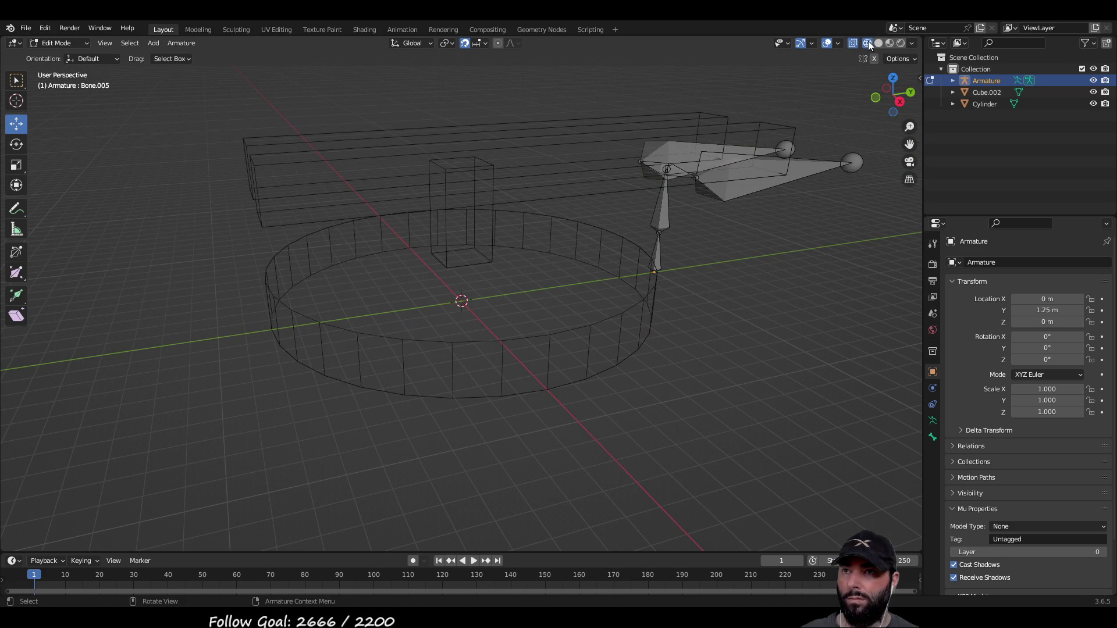
pyautogui.moveTo(582, 343); pyautogui.dragTo(716, 291, button='middle')
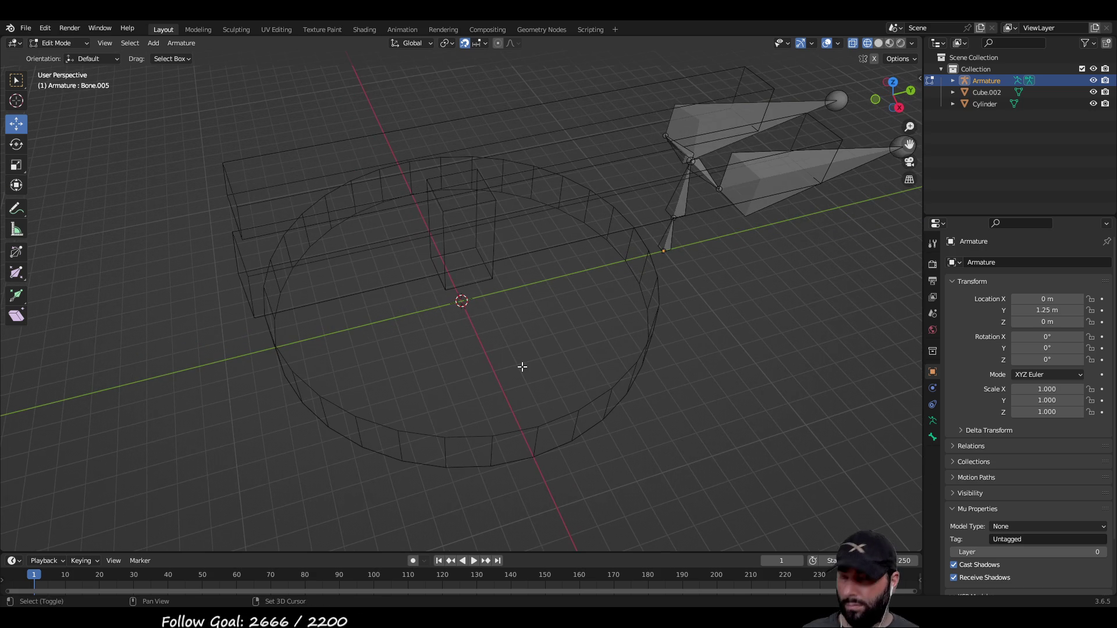
pyautogui.press('KP_Decimal')
pyautogui.moveTo(496, 315); pyautogui.dragTo(543, 326, button='middle')
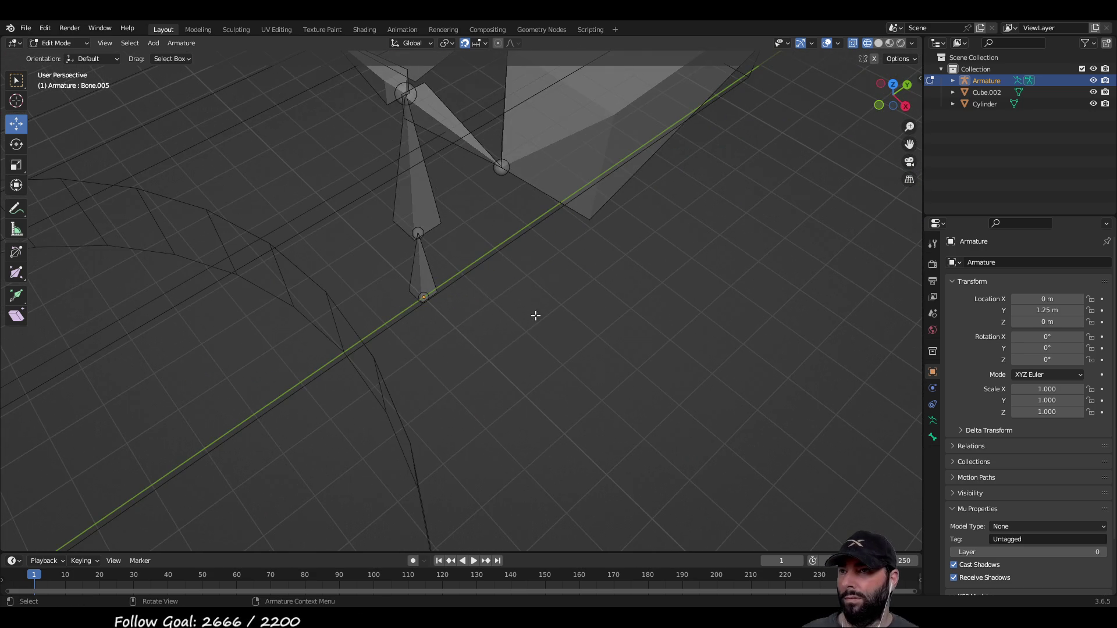
# Extrude Bone.006 from the upper joint.
pyautogui.click(500, 168)
pyautogui.press('e')
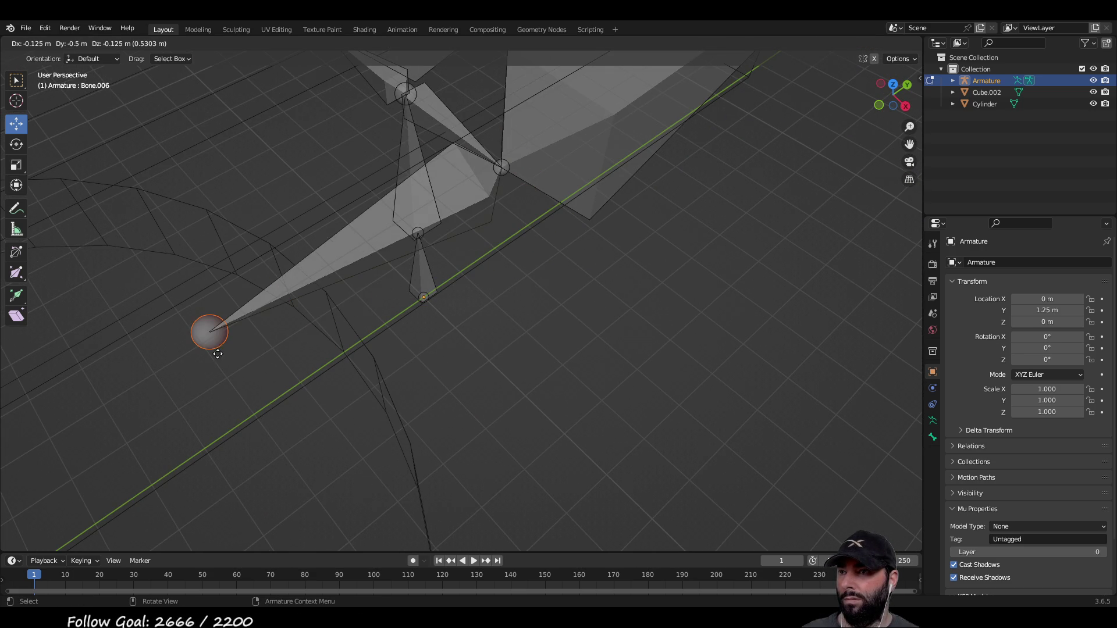
pyautogui.click(232, 367)
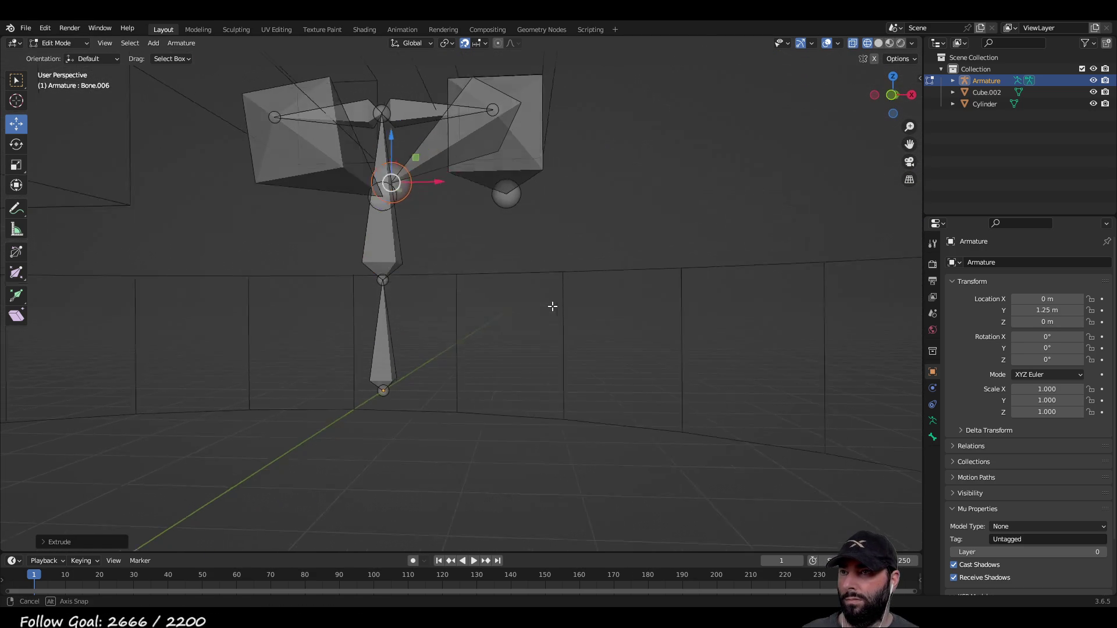